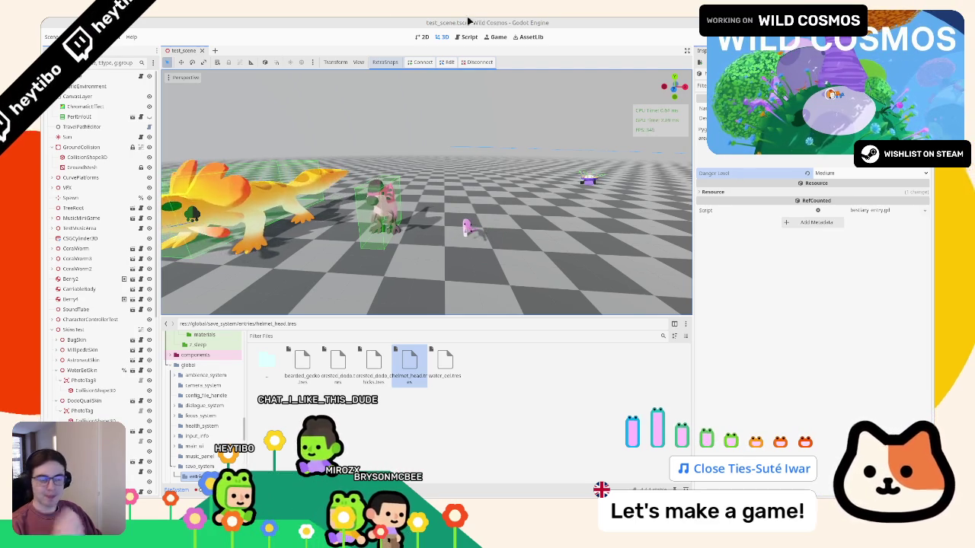
- Inspect the creature lineup, collapse WaterBellSkin and DocoQualSkin, and check the jellyfish script and node
mouse_move(495, 152)
left_mouse_down()
mouse_move(441, 175)
mouse_move(397, 179)
mouse_move(469, 214)
left_mouse_up()
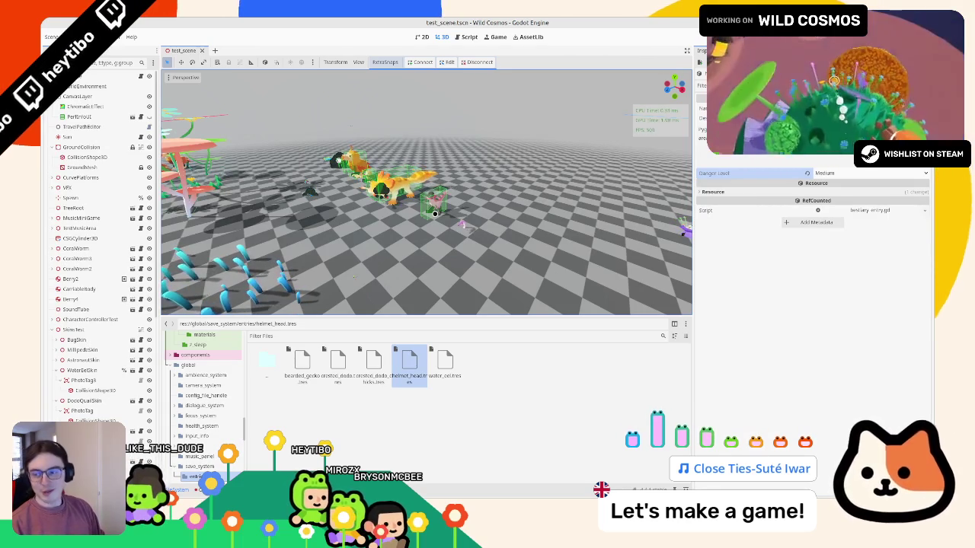
left_click_drag(435, 214, 500, 216)
scroll(501, 216, "up", 5)
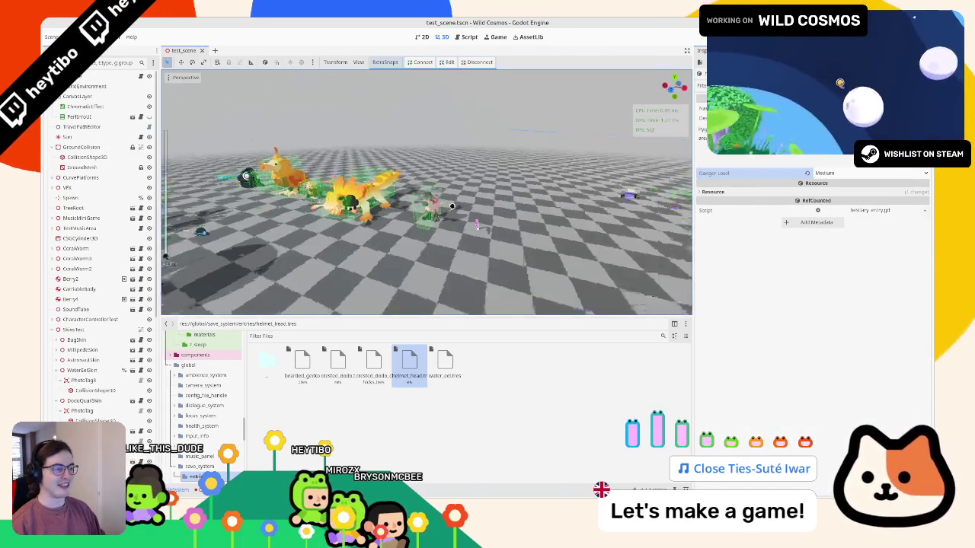
scroll(425, 223, "down", 5)
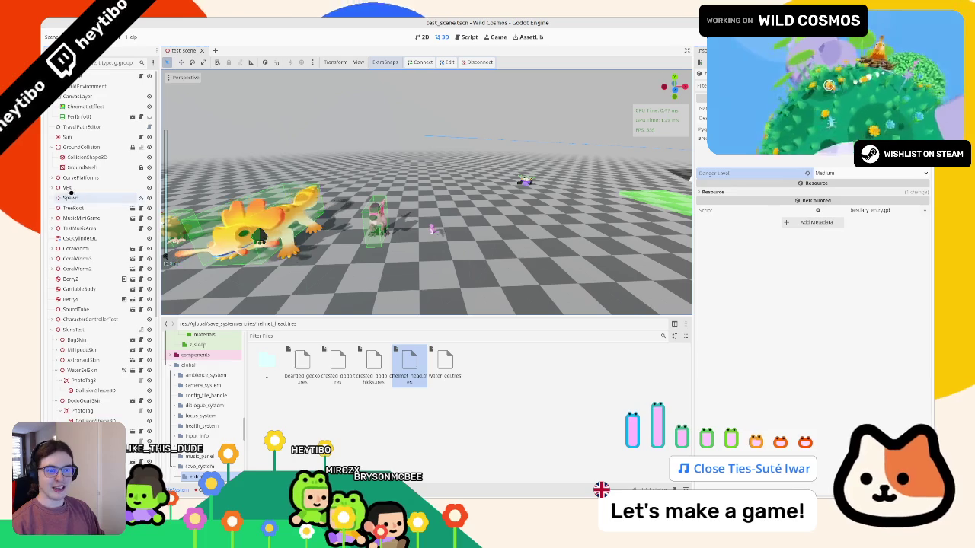
left_click(57, 370)
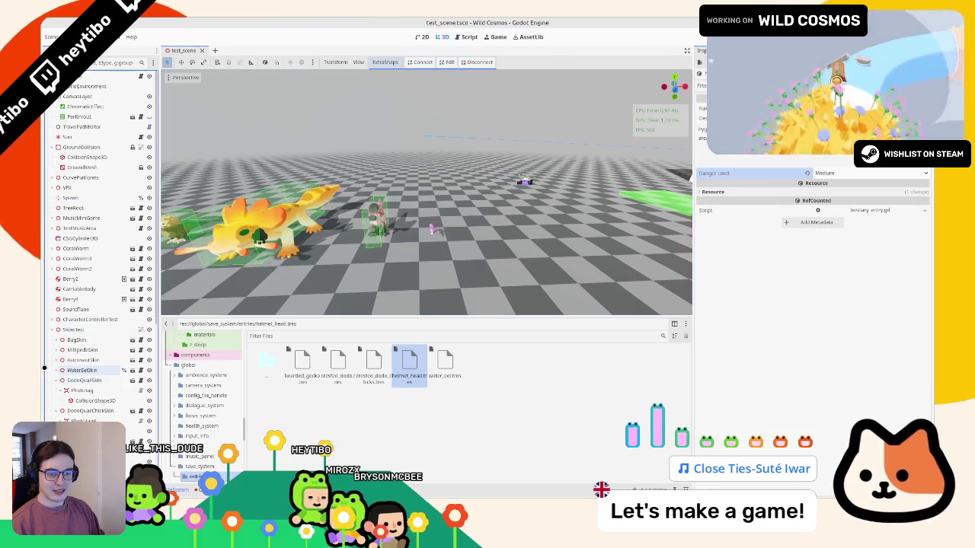
left_click(56, 380)
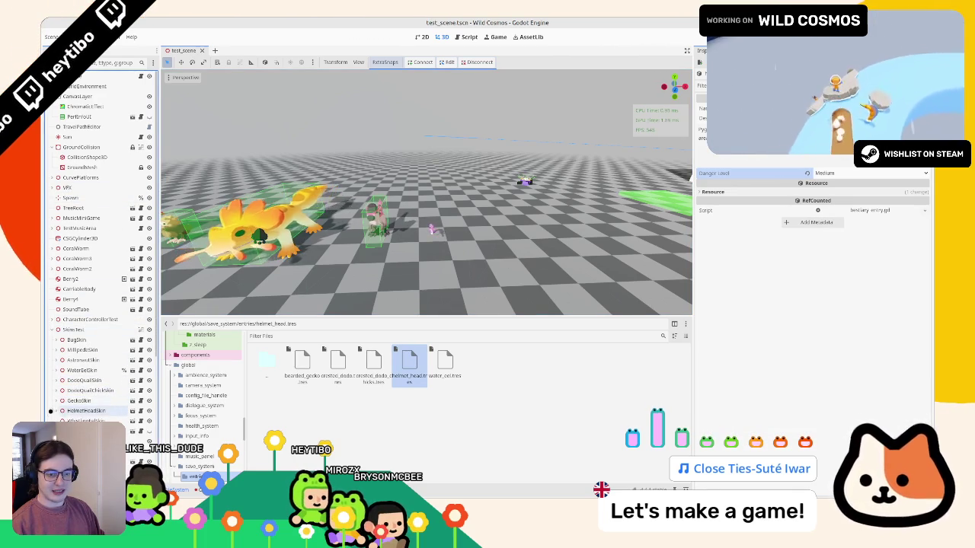
left_click(75, 329)
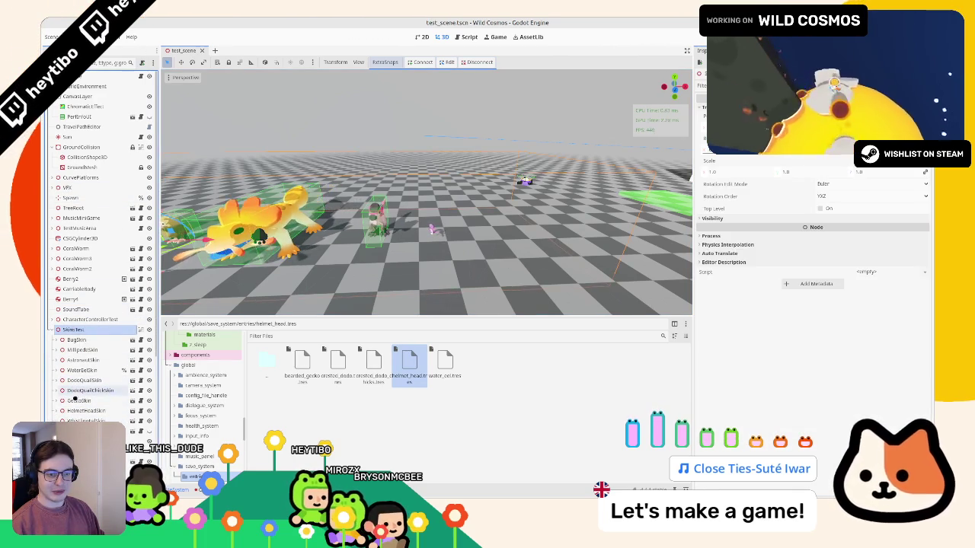
left_click(80, 420)
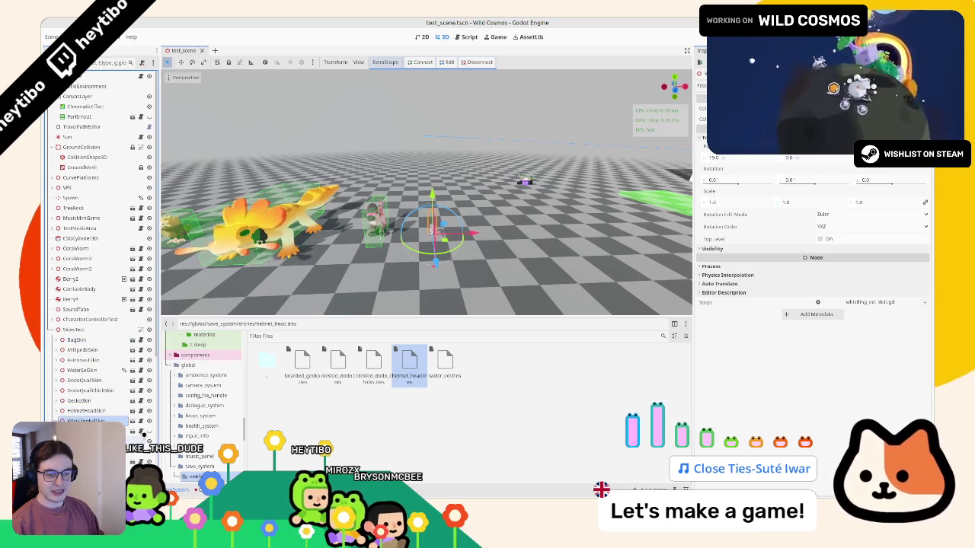
left_click(142, 431)
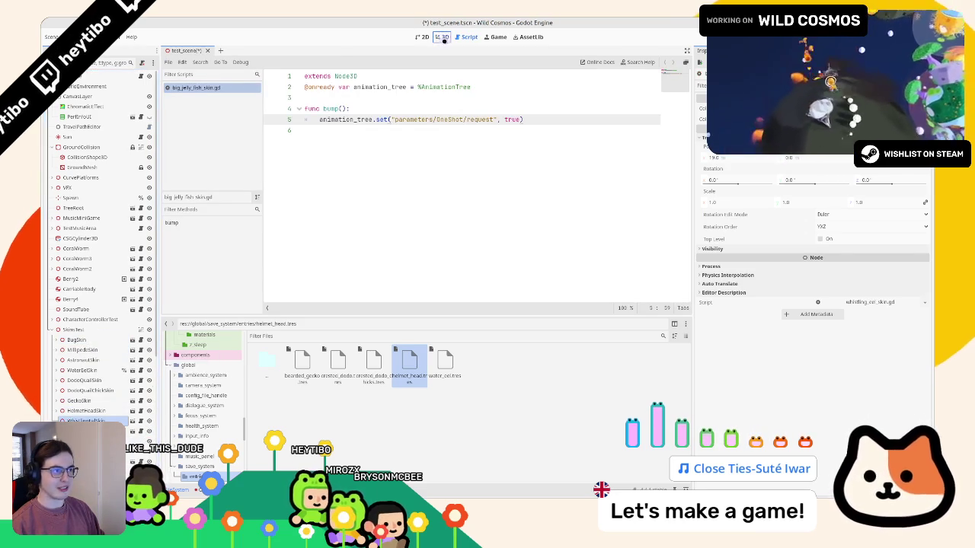
left_click(442, 37)
left_click(80, 328)
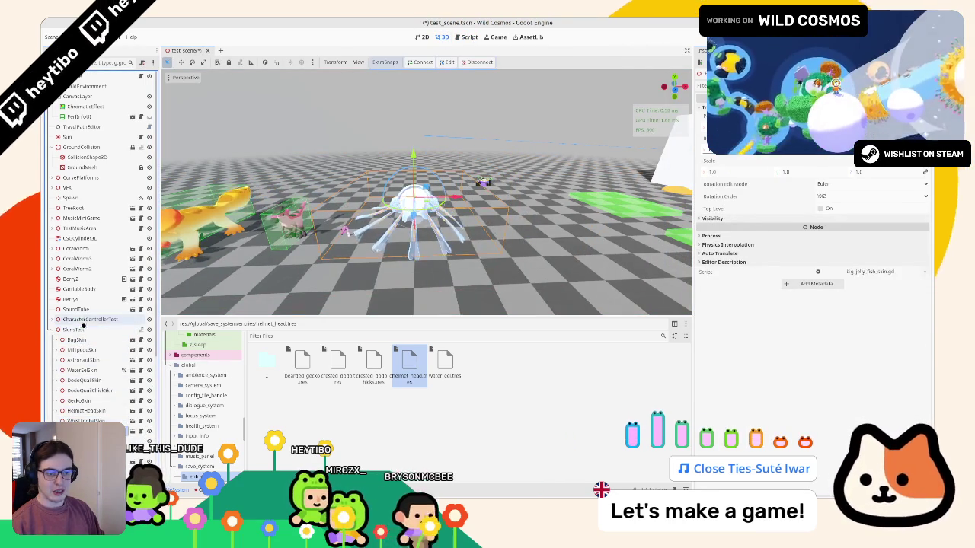
- Instance acid_plant_skin.tscn beside the jellyfish and run the scene with F6
key("ctrl+shift+o")
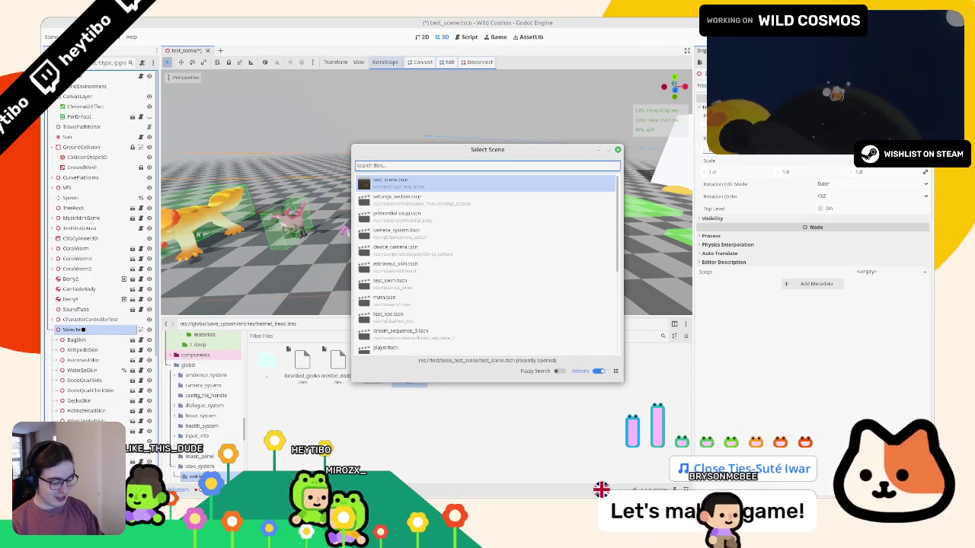
type("acid")
key("Down")
key("Down")
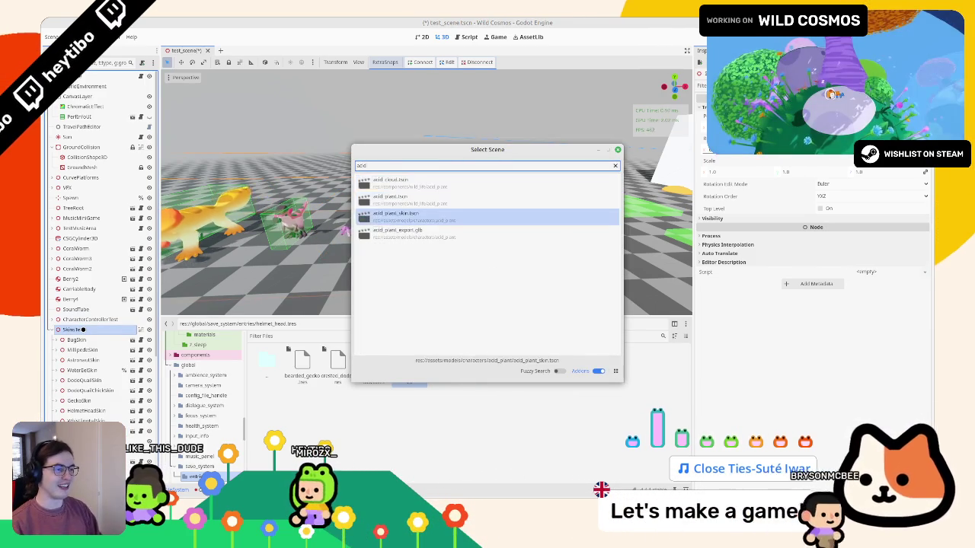
key("Return")
left_click_drag(331, 241, 277, 230)
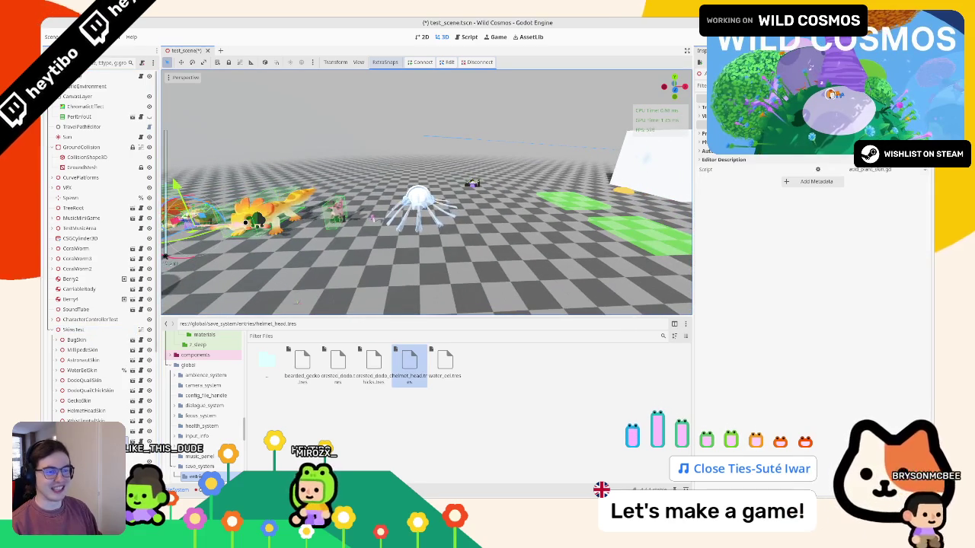
left_click_drag(186, 217, 514, 242)
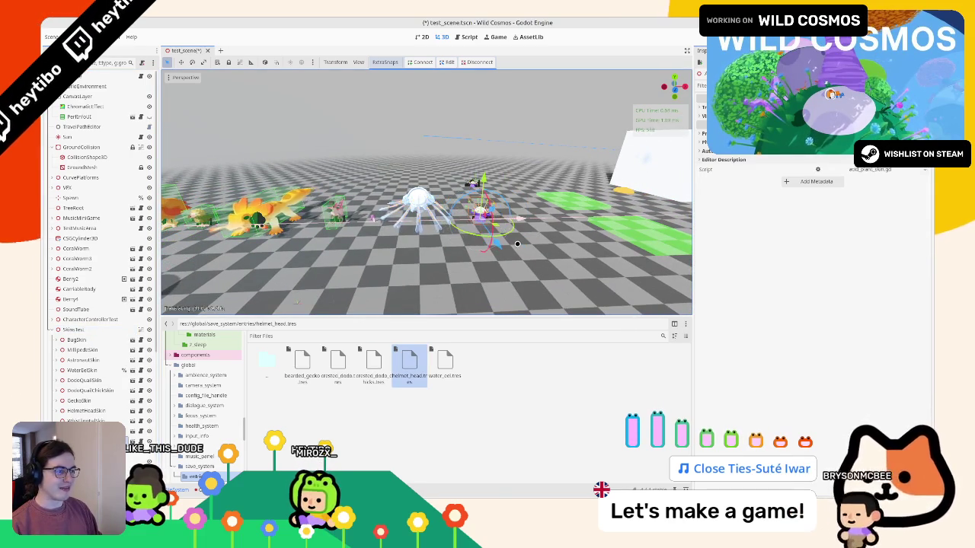
key("F6")
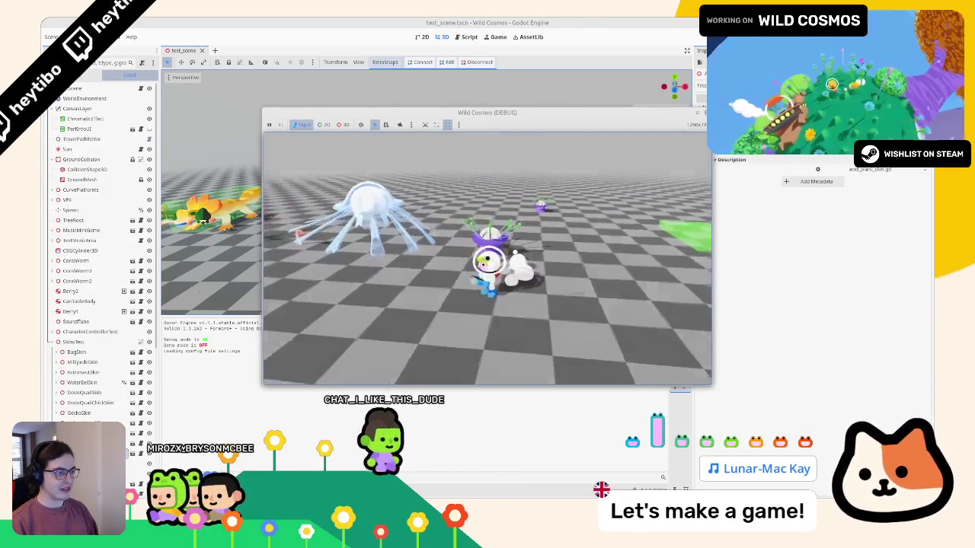
- Stop the running game with F8 and open the acid plant's scene from the scene tree
key("Escape")
key("F8")
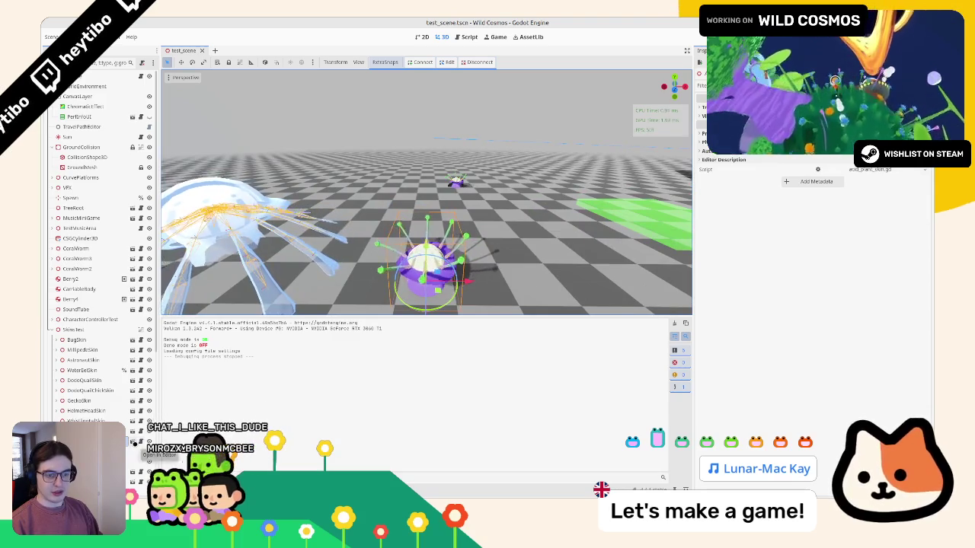
left_click(133, 441)
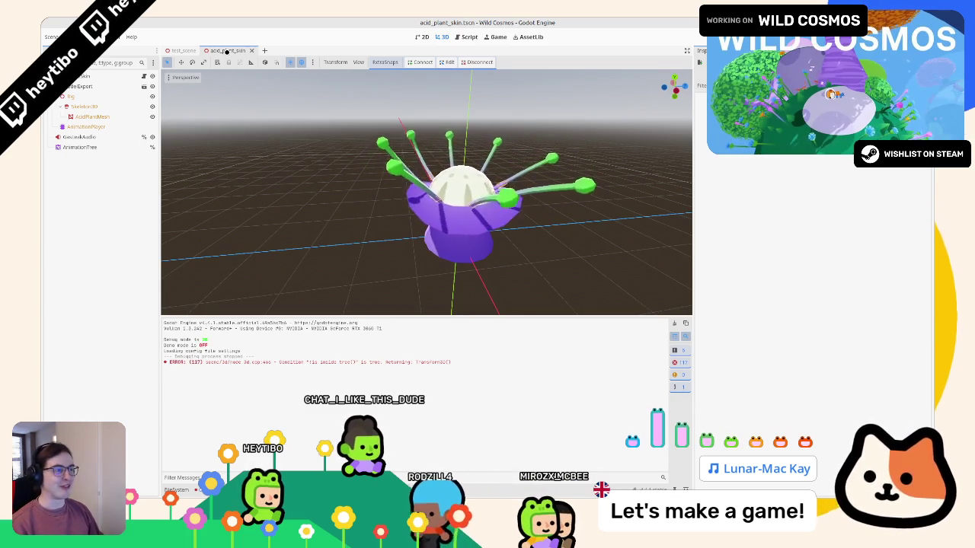
- Zoom out, clear the Output log, close the acid_plant_skin tab, and bring up Create New Node
scroll(504, 142, "down", 5)
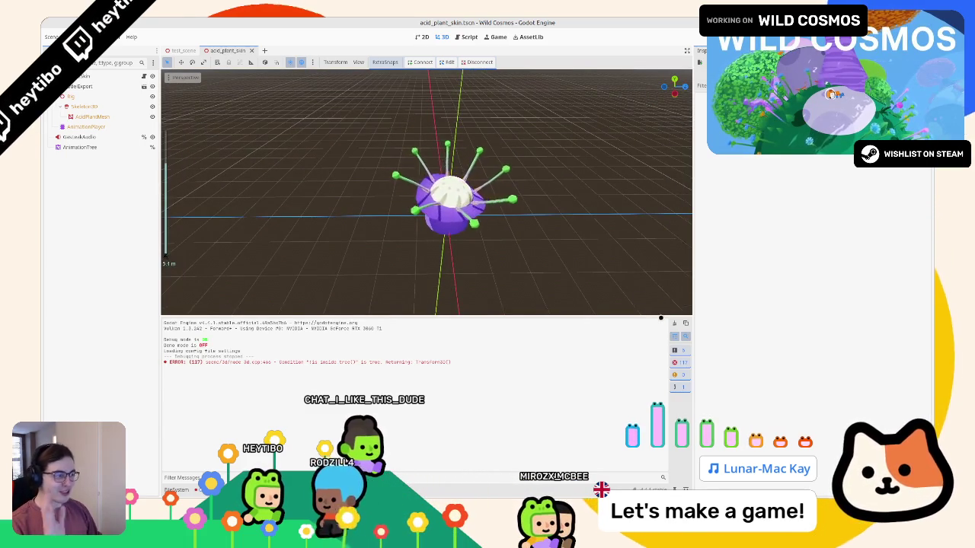
key("F5")
key("ctrl+w")
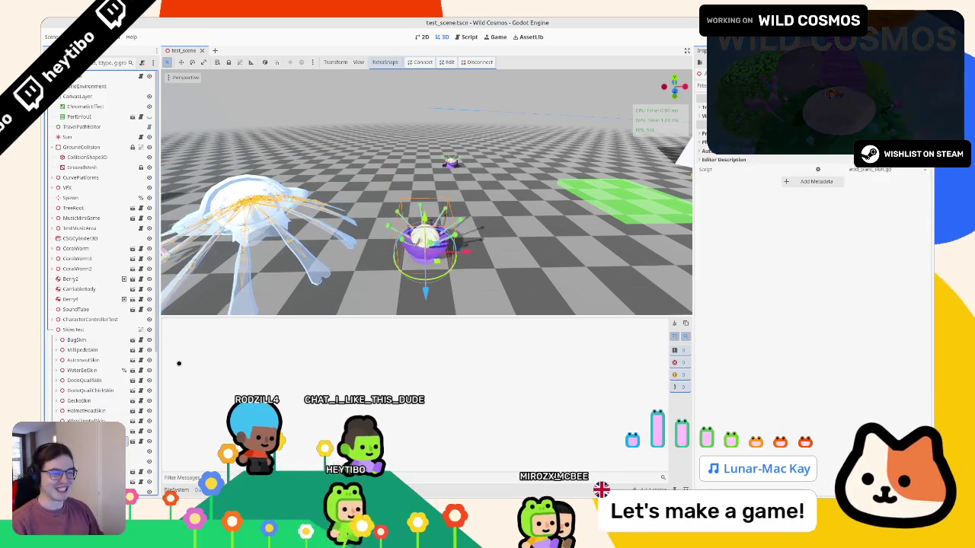
key("ctrl+a")
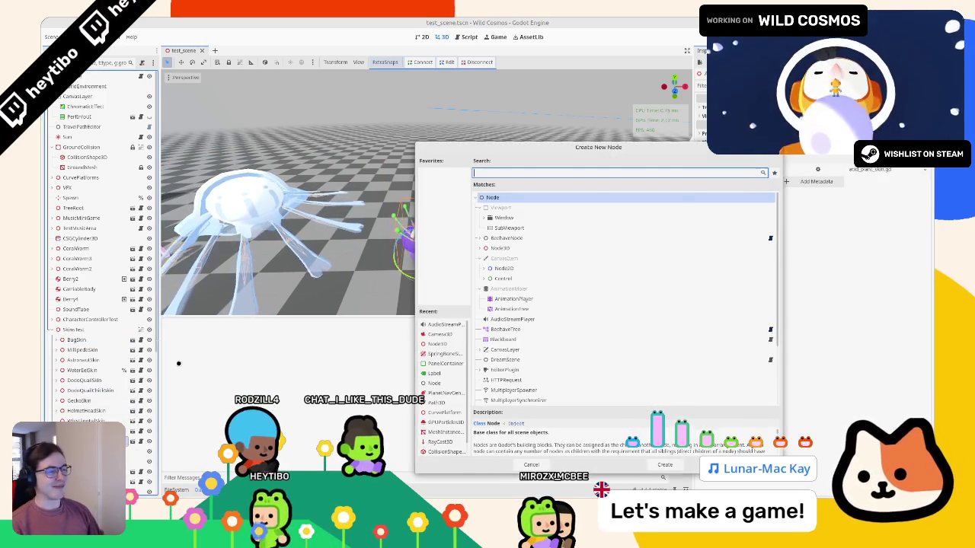
key("Escape")
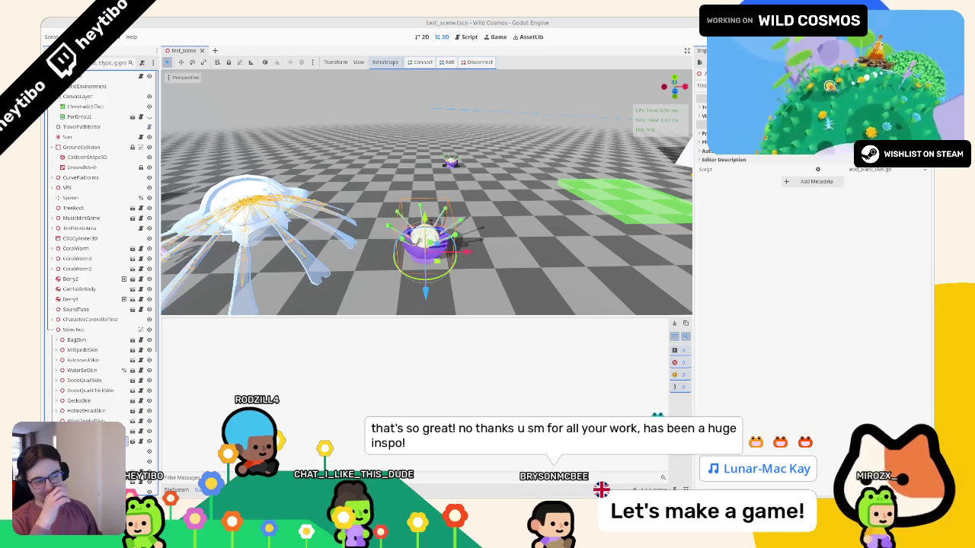
left_click_drag(388, 248, 434, 259)
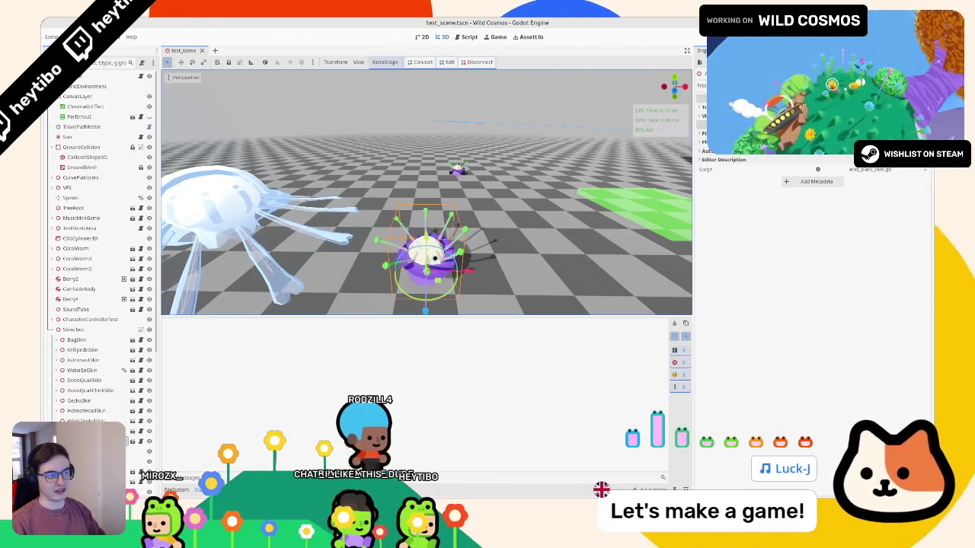
left_click_drag(435, 258, 476, 245)
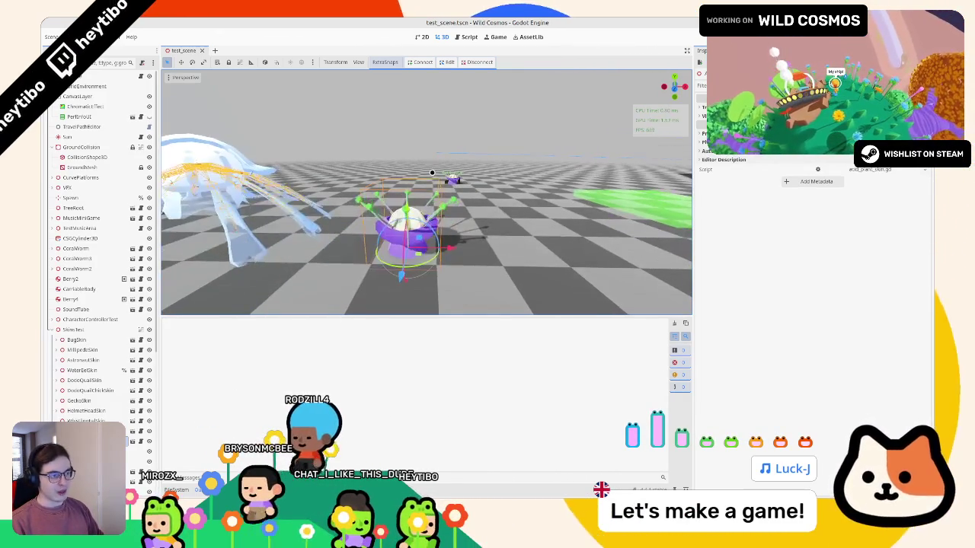
scroll(433, 233, "up", 5)
scroll(433, 233, "down", 5)
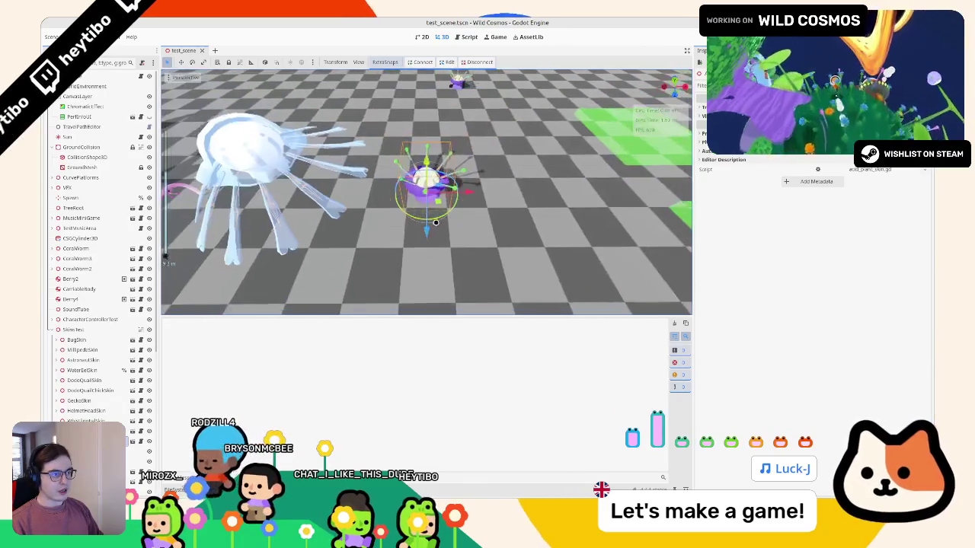
scroll(451, 205, "up", 4)
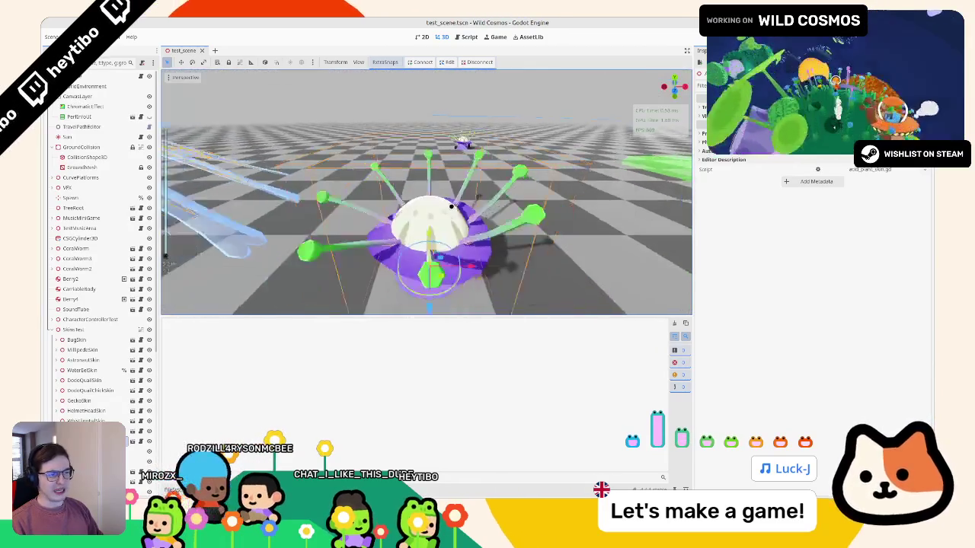
scroll(451, 206, "down", 3)
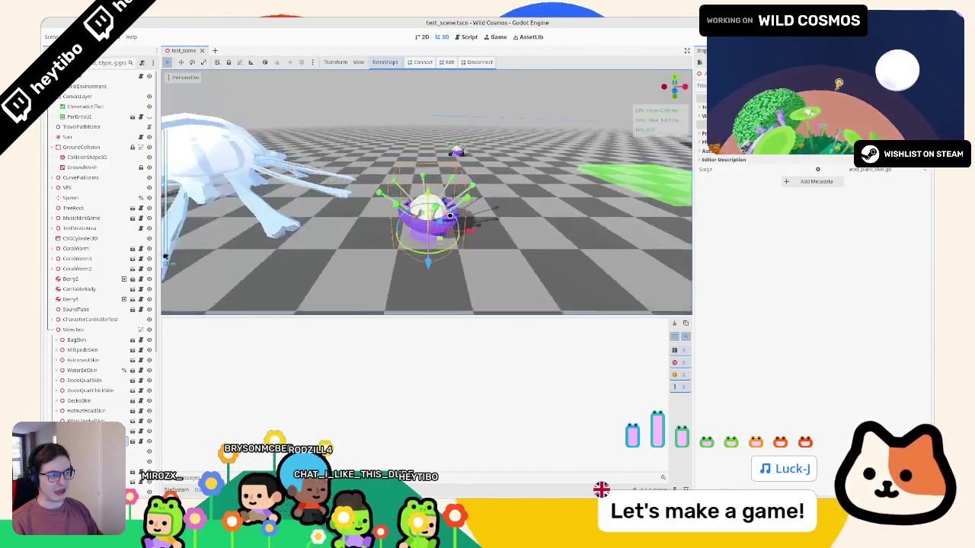
scroll(449, 216, "up", 3)
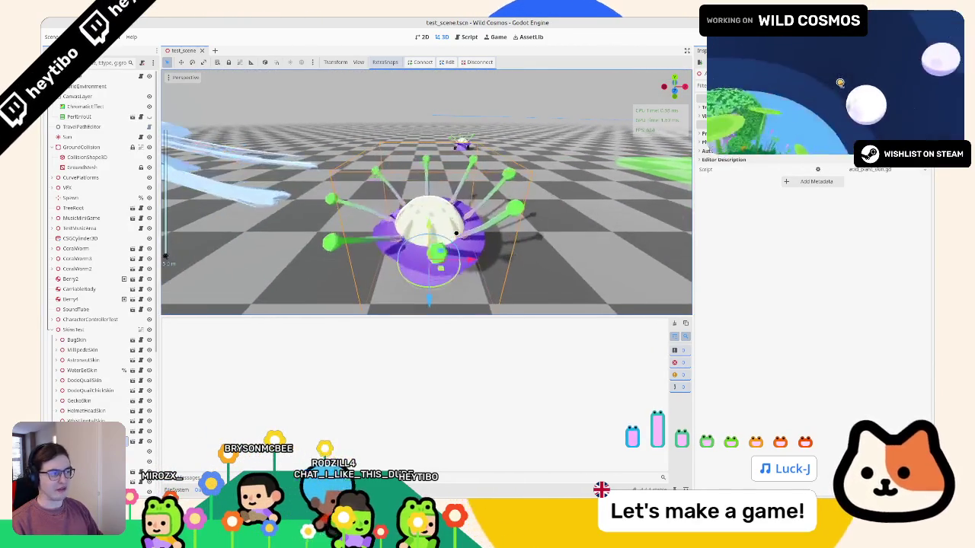
scroll(421, 218, "down", 1)
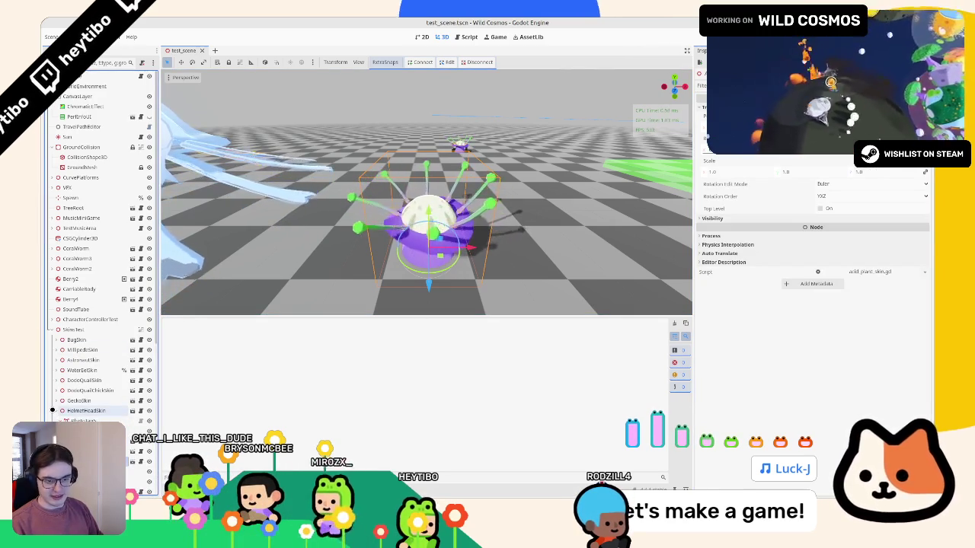
- Add a PhotoTag node to test_scene by searching 'photot'
key("ctrl+a")
type("photot")
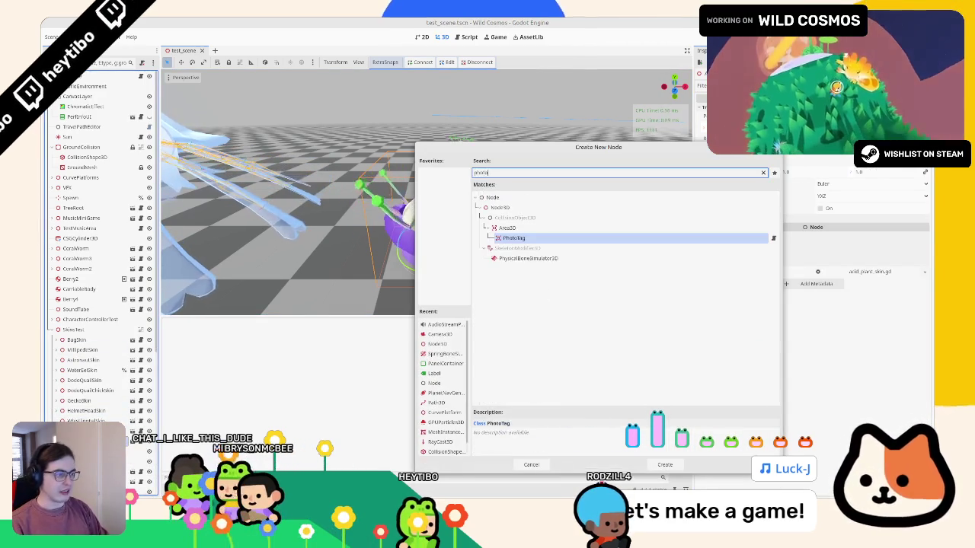
key("Return")
- Add a plain Area3D node by searching 'area'
key("ctrl+a")
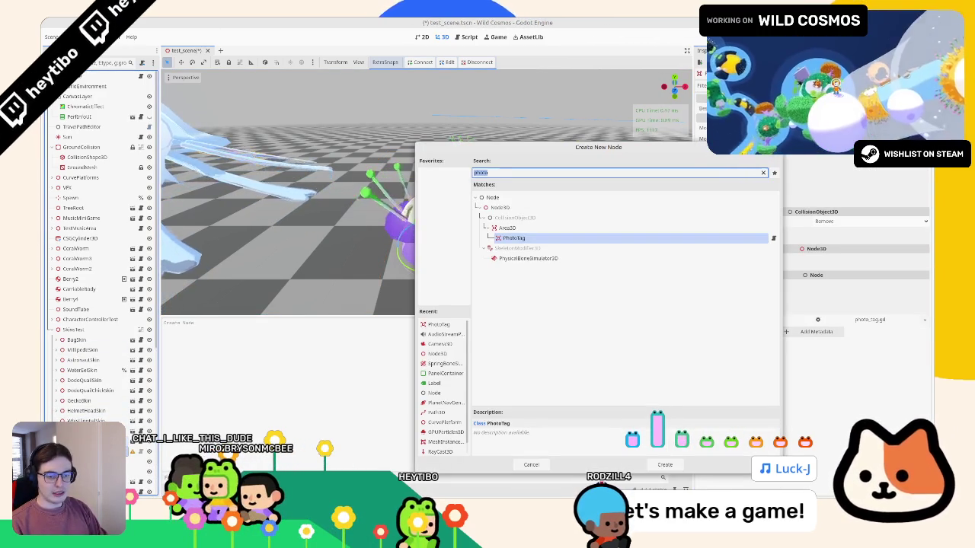
type("area")
key("Return")
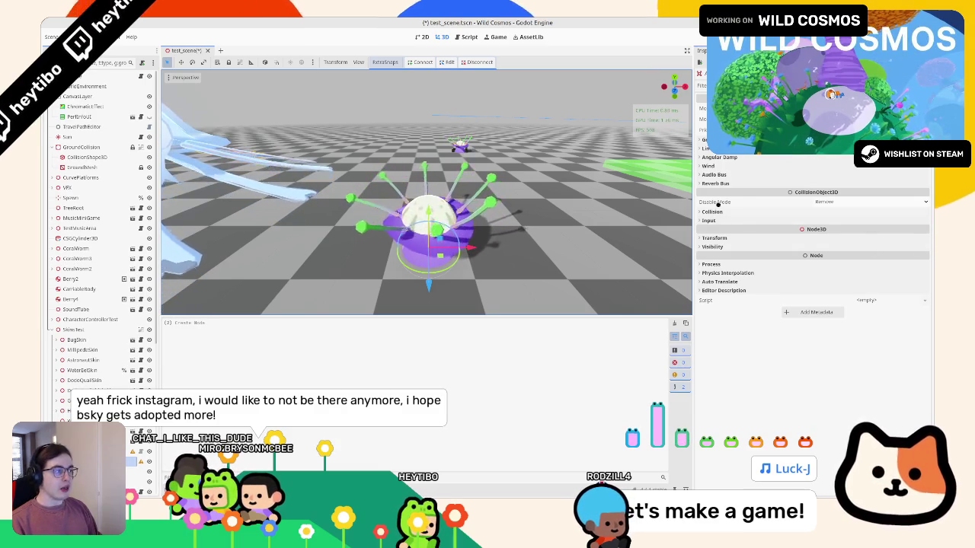
- Orbit the 3D view around the purple acid plant to see it from the side
left_click_drag(573, 225, 564, 221)
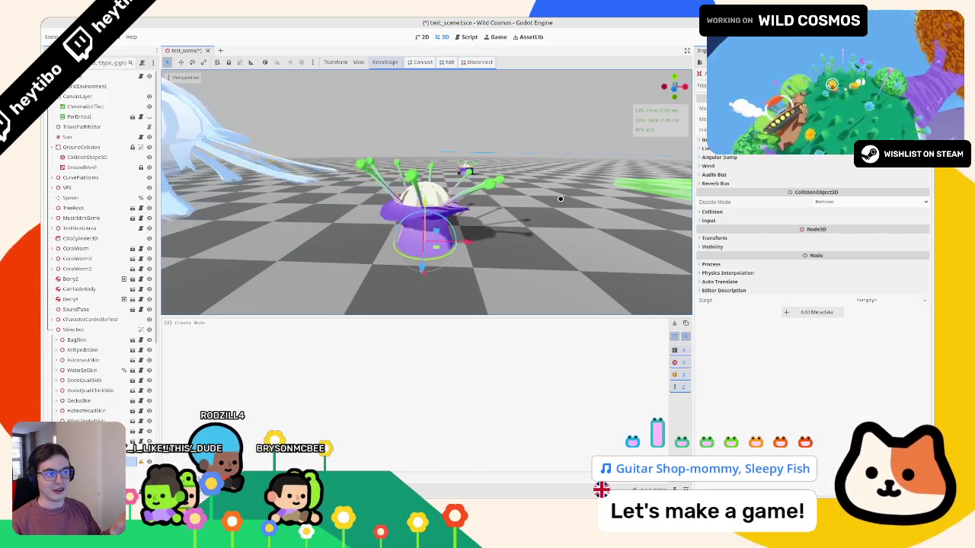
mouse_move(559, 199)
left_mouse_down()
mouse_move(458, 178)
mouse_move(370, 205)
mouse_move(392, 213)
mouse_move(393, 231)
mouse_move(447, 186)
mouse_move(487, 218)
mouse_move(456, 221)
left_mouse_up()
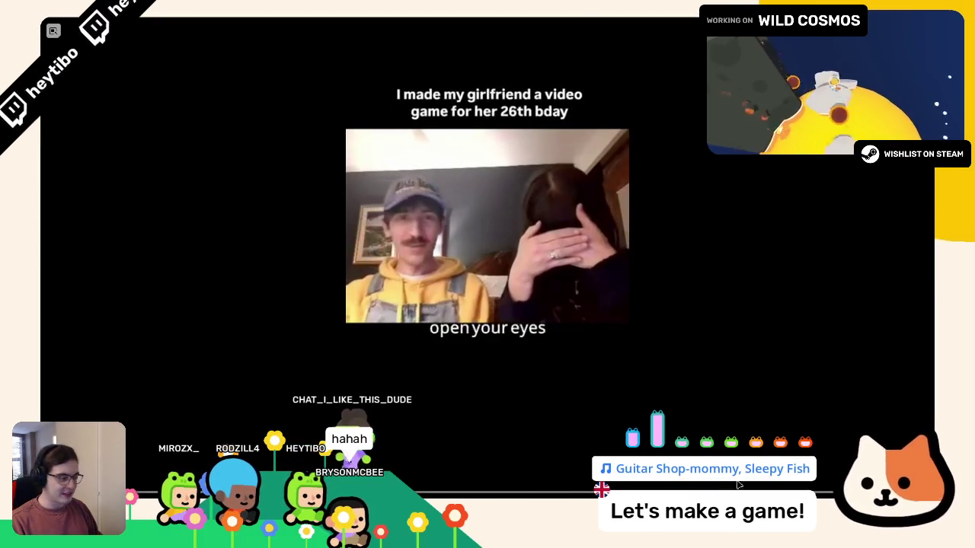
- Pause the birthday video game clip with Space
key("space")
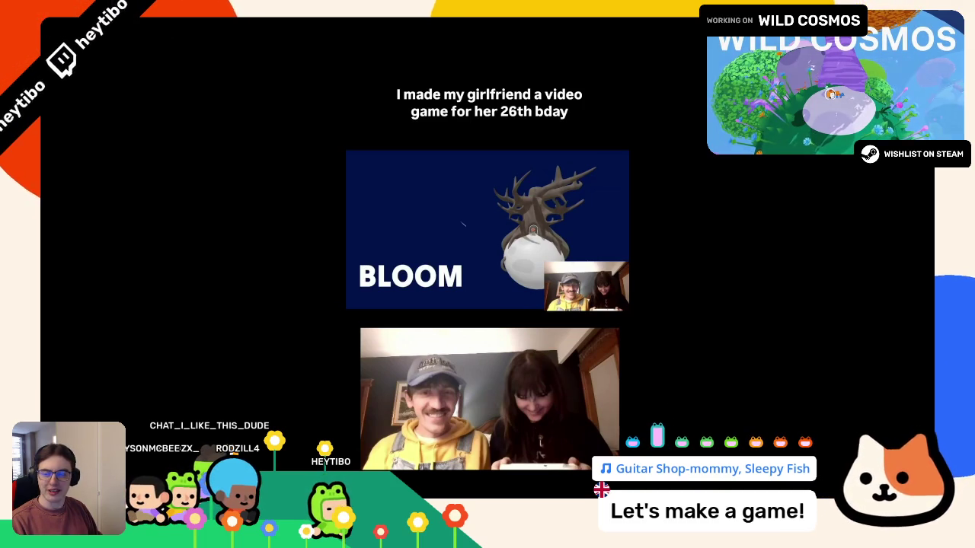
- Resume playback of the paused birthday game clip
mouse_move(361, 239)
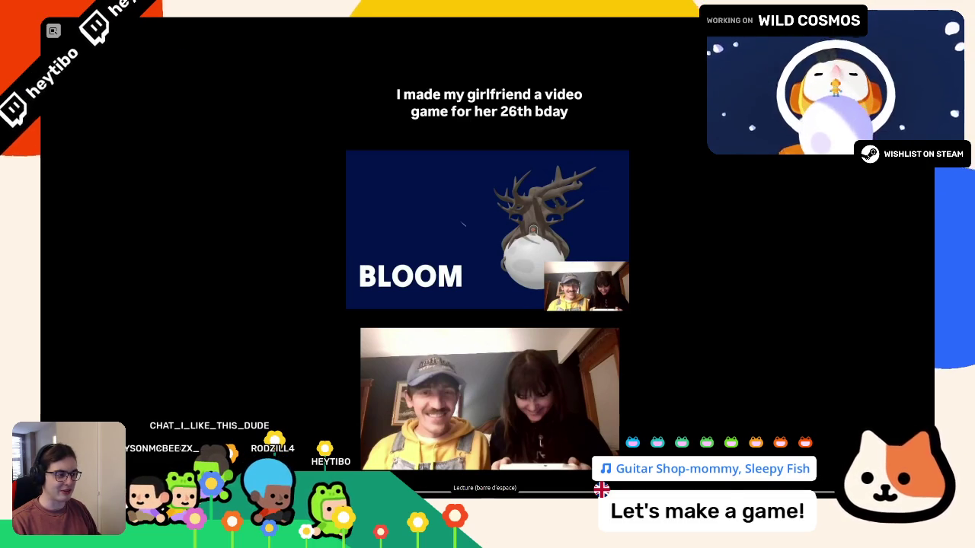
left_click(259, 373)
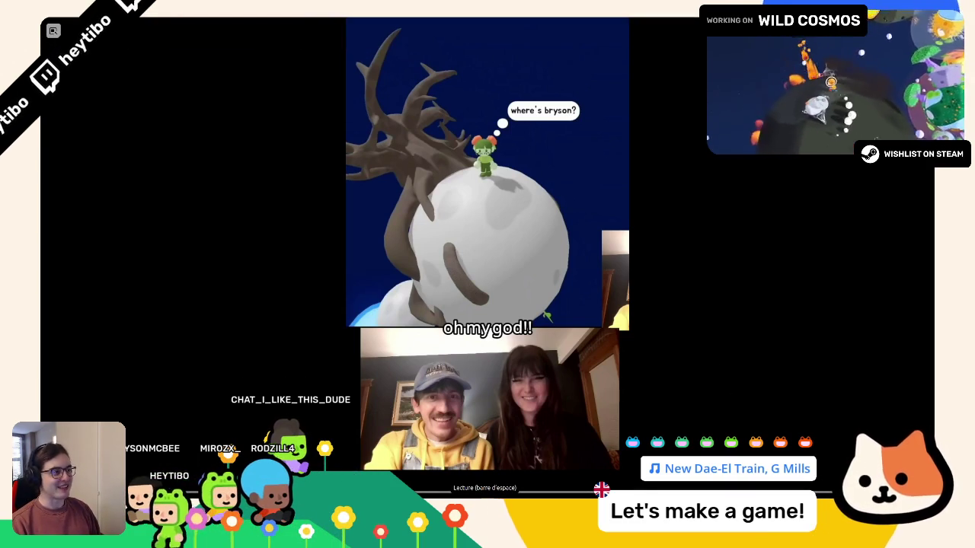
left_click(485, 499)
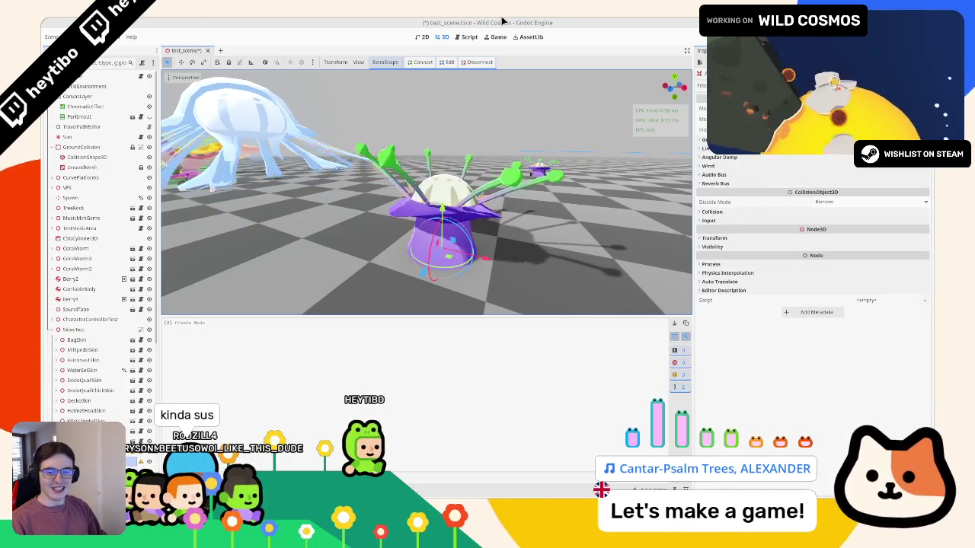
- Back in test_scene, undo the accidentally created node with Ctrl+Z
scroll(375, 195, "down", 5)
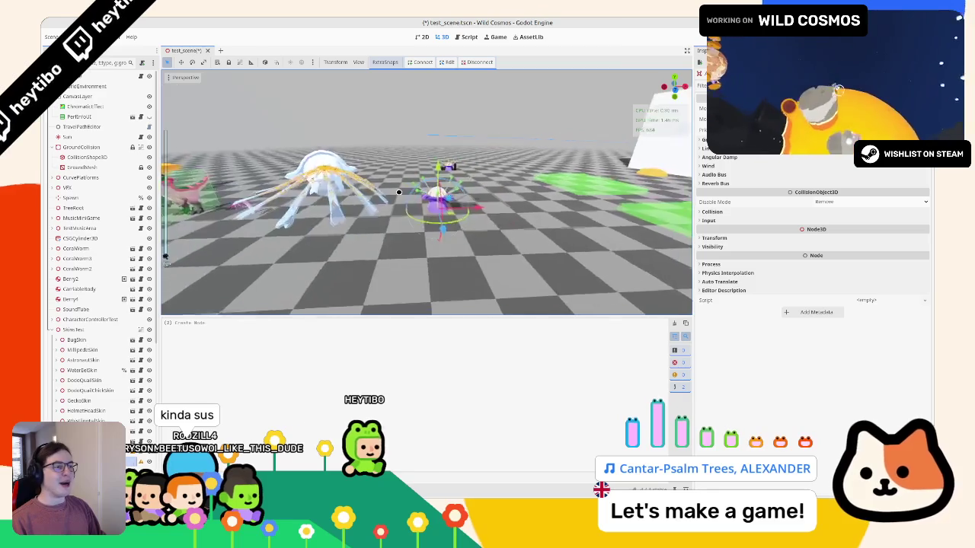
scroll(376, 195, "up", 5)
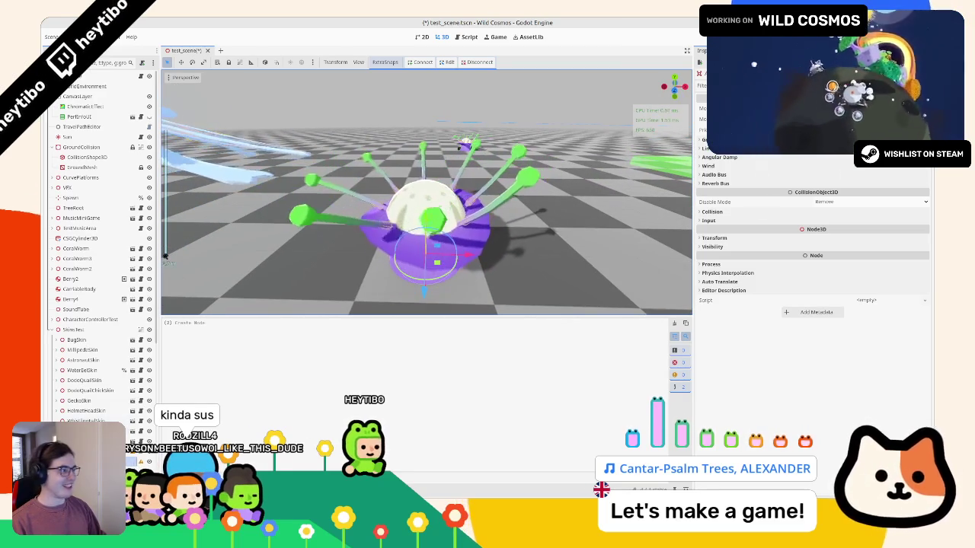
key("ctrl+z")
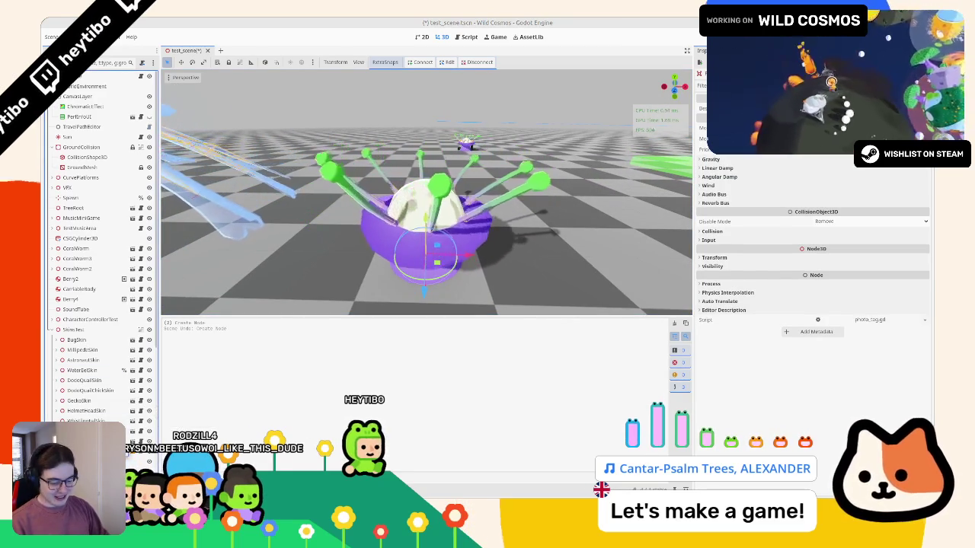
- Add a CollisionShape3D node and save the test scene
key("ctrl+a")
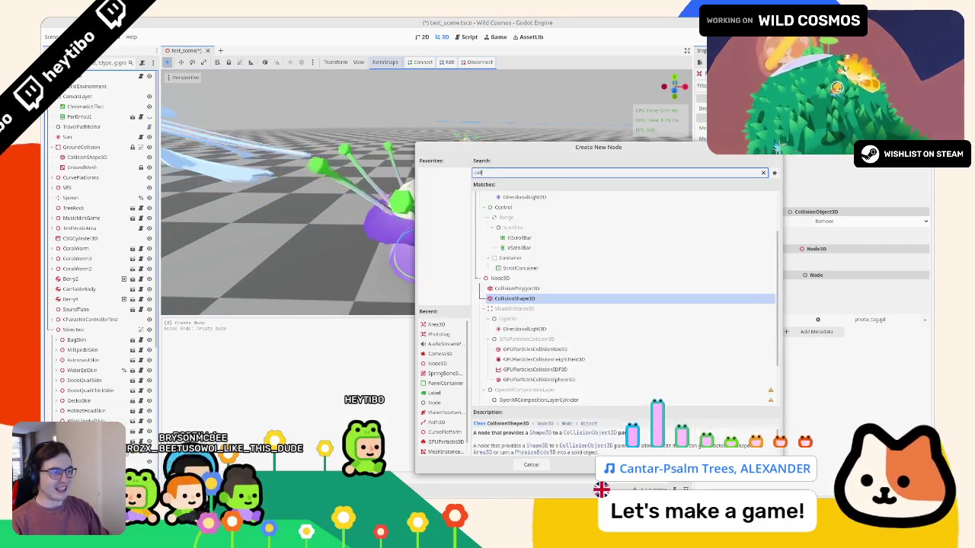
key("Return")
key("ctrl+s")
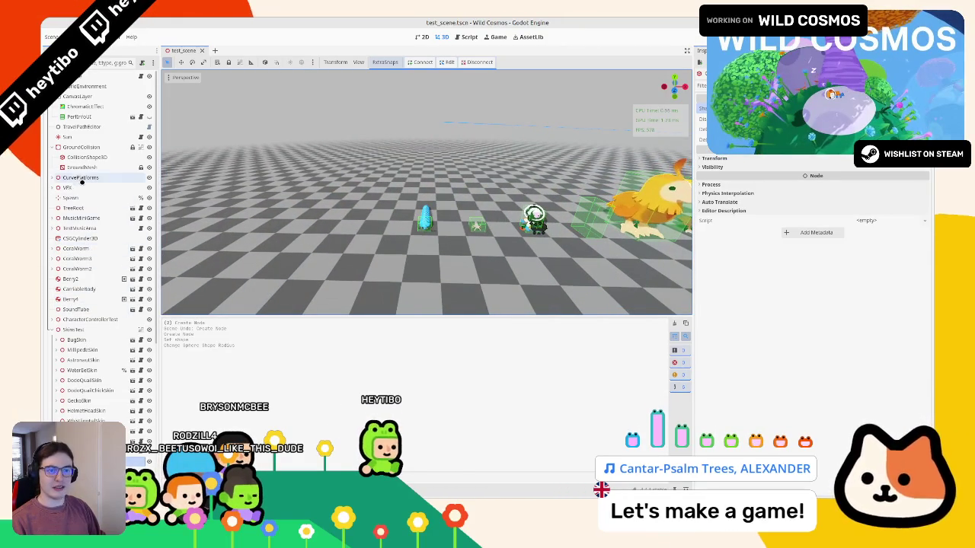
- Drag the Spawn point right toward the creatures and run the scene with F6
left_click(72, 198)
mouse_move(487, 284)
left_mouse_down()
mouse_move(510, 284)
mouse_move(441, 262)
left_mouse_up()
key("F6")
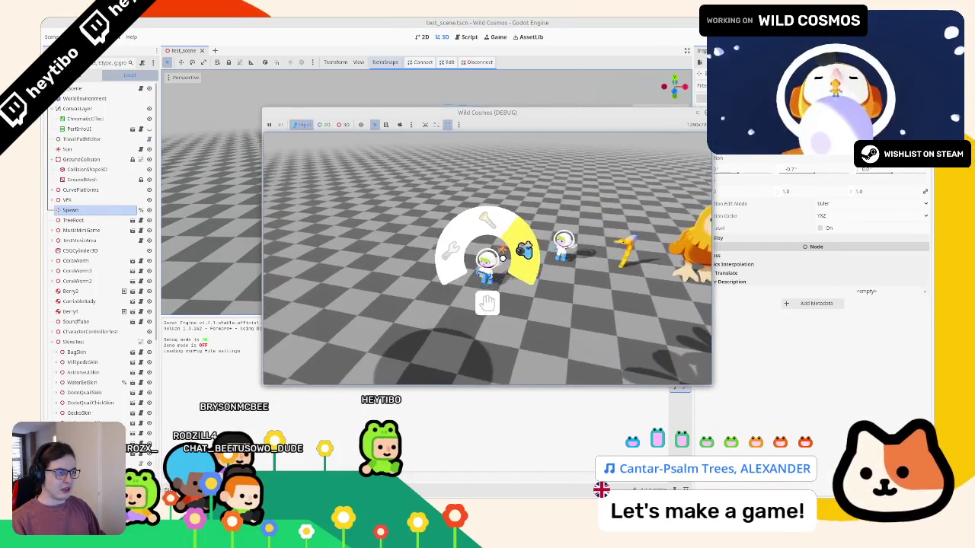
- Try camera mode in the game, stop it, select the bug's photo tag, and show the FileSystem dock
left_click(502, 259)
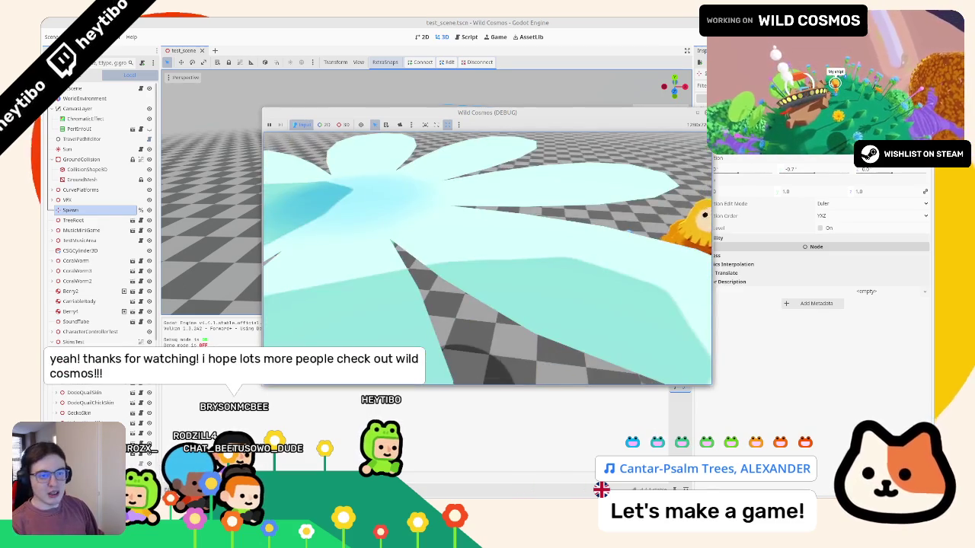
key("F8")
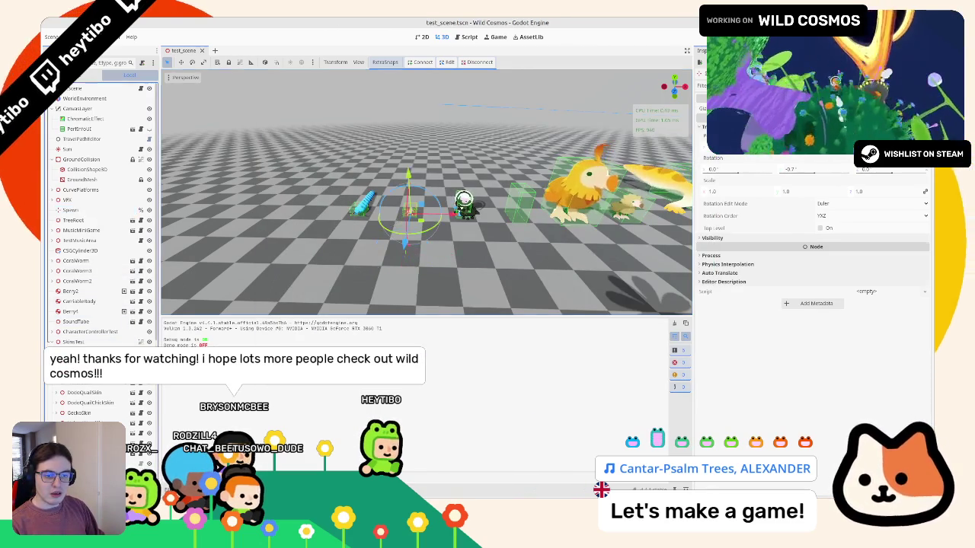
left_click(409, 208)
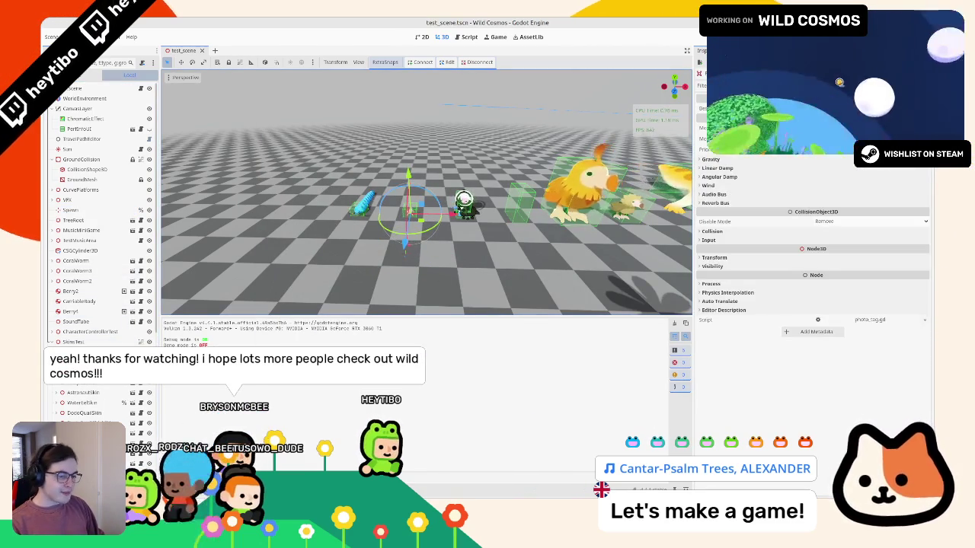
key("alt+f")
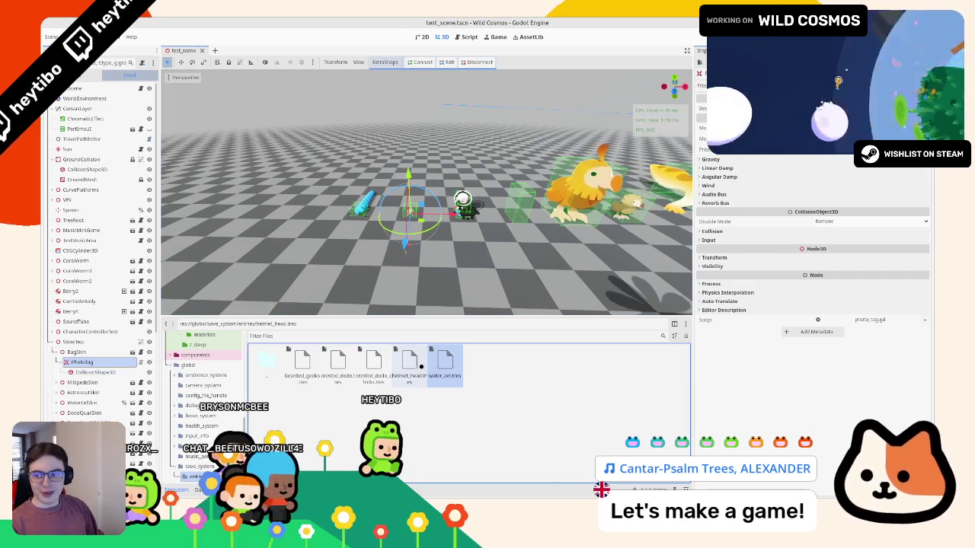
right_click(436, 356)
left_click(455, 428)
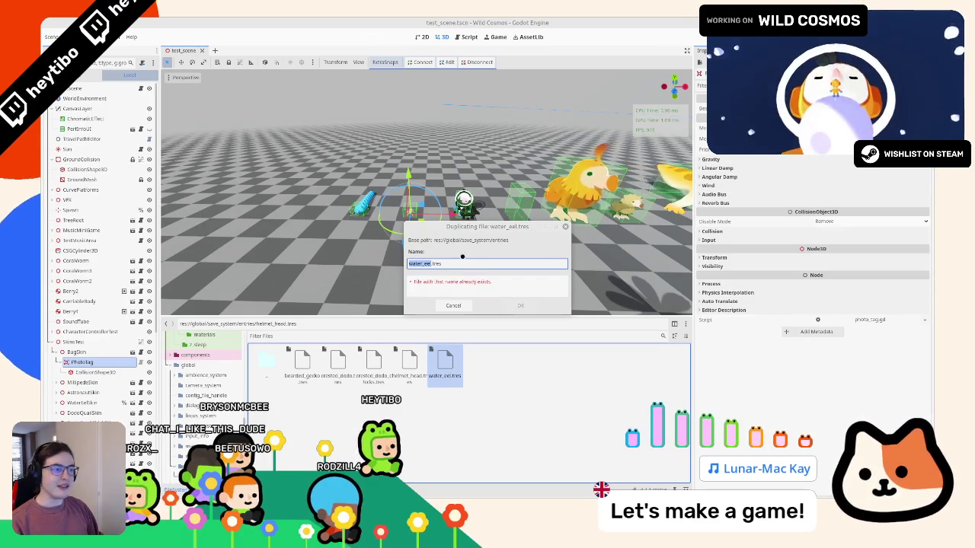
type("plasma_toad_eel")
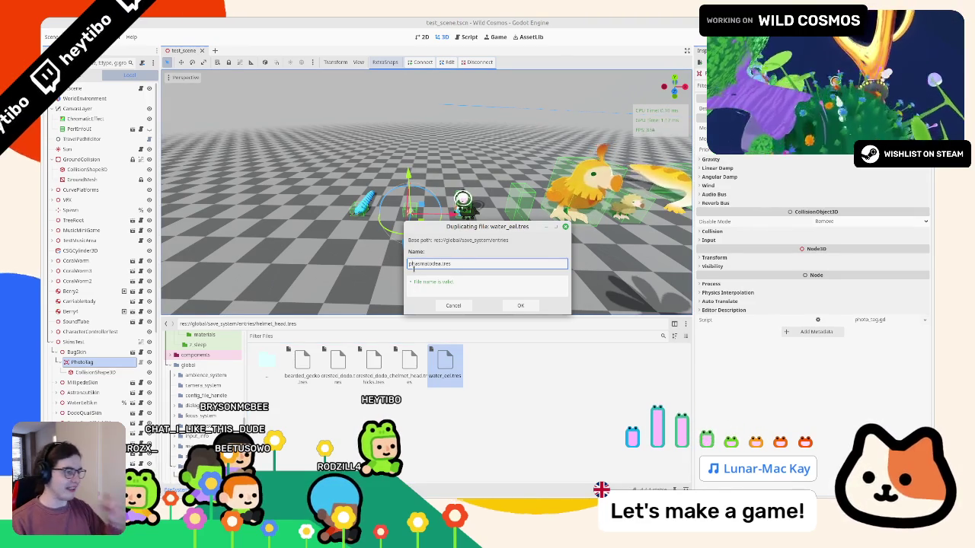
key("Return")
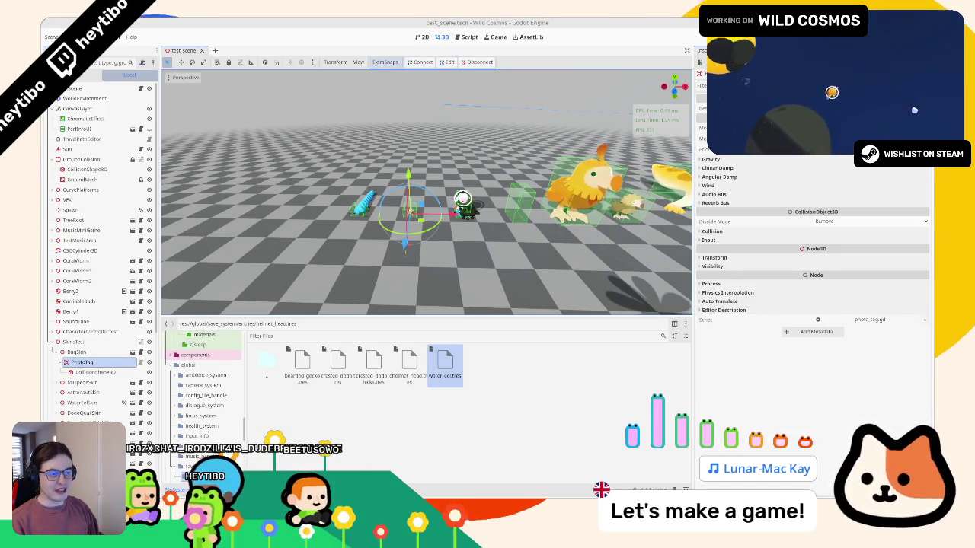
- Fly the viewport with WASD to frame the jellyfish, selecting StoneTest along the way
key("d")
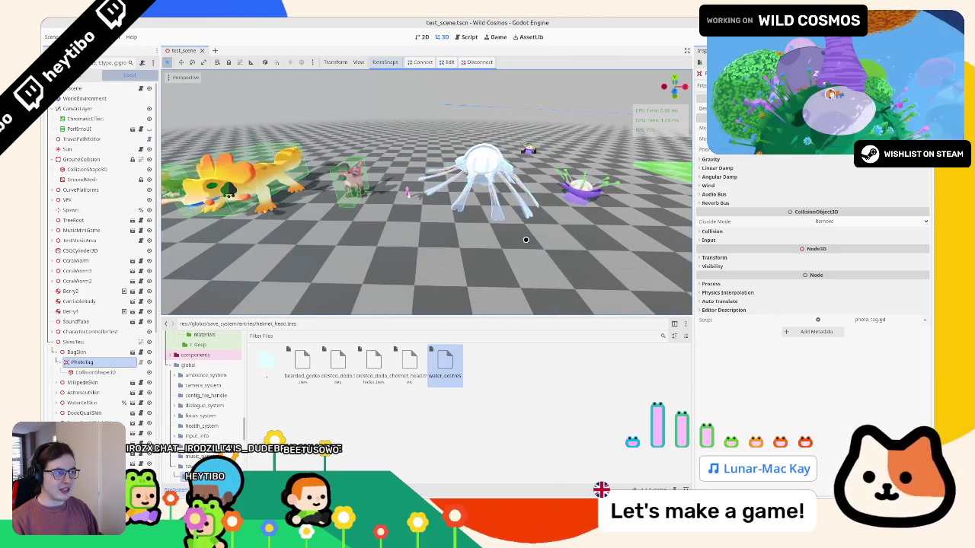
key("w")
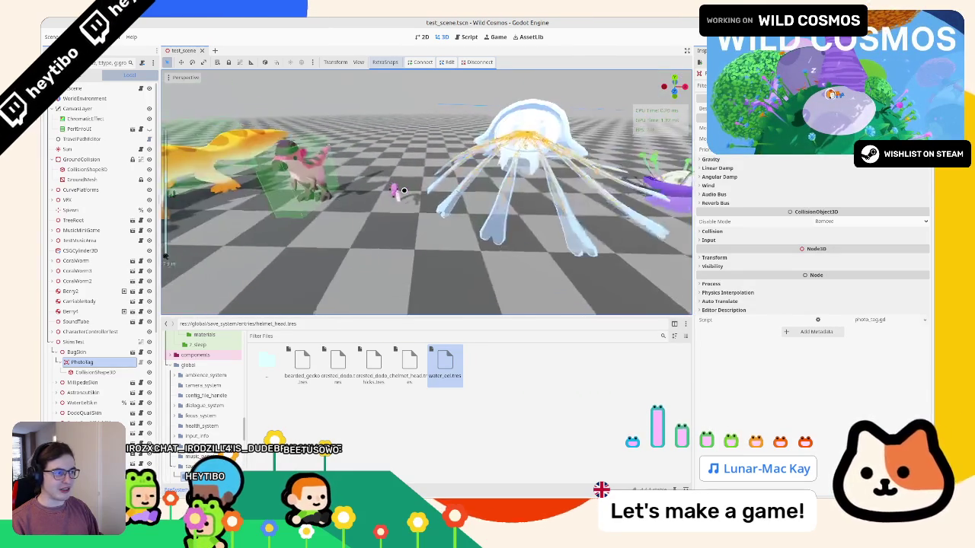
key("s")
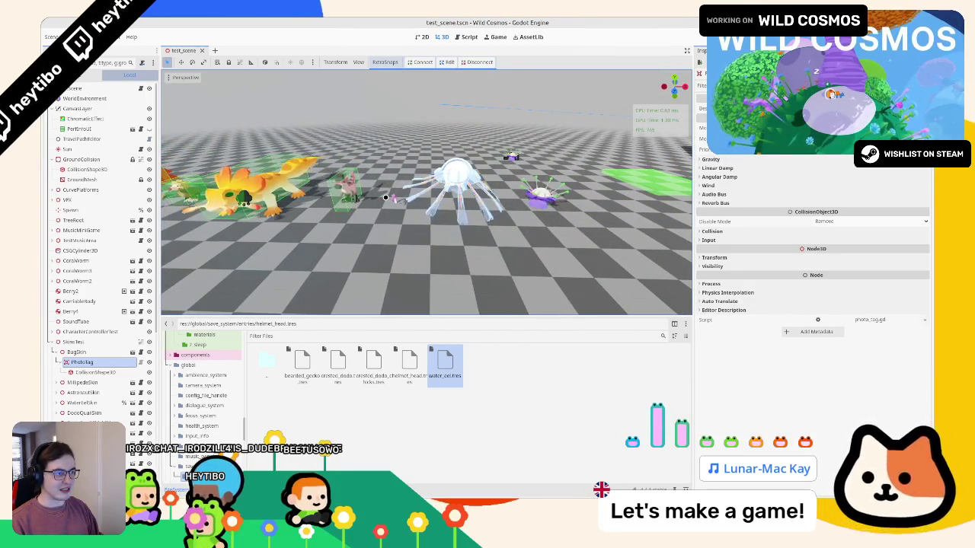
left_click(73, 342)
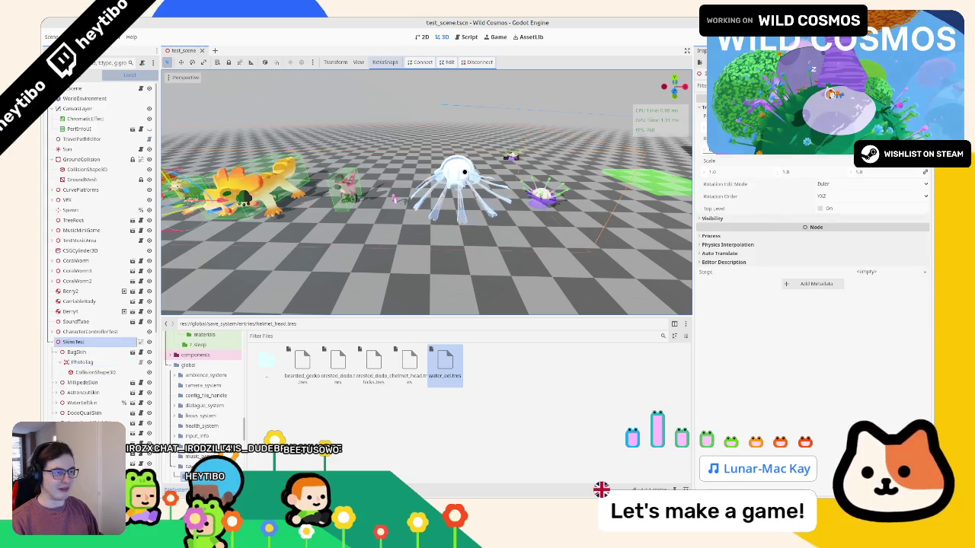
key("w")
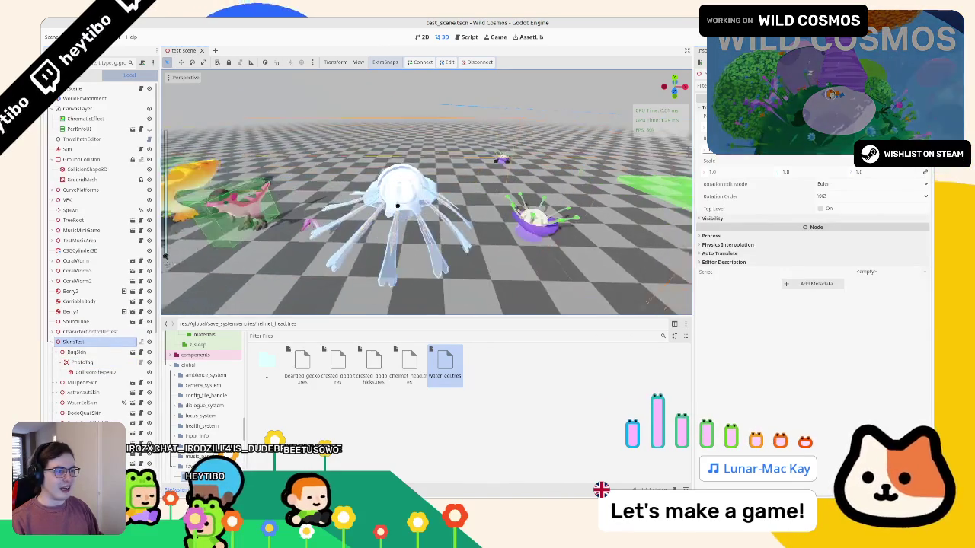
key("s")
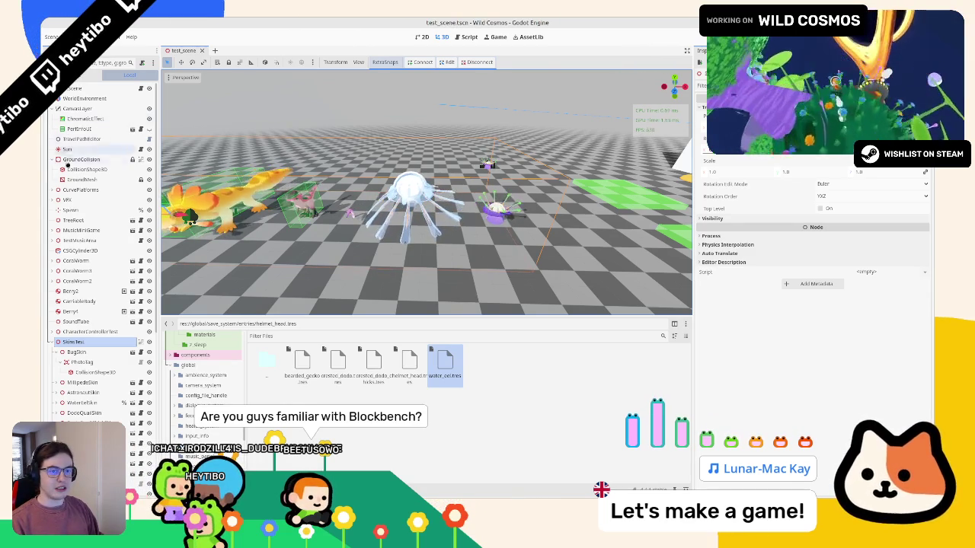
- Drag the Spawn point in front of the jellyfish, then save and run with F6
left_click(70, 209)
scroll(332, 245, "down", 5)
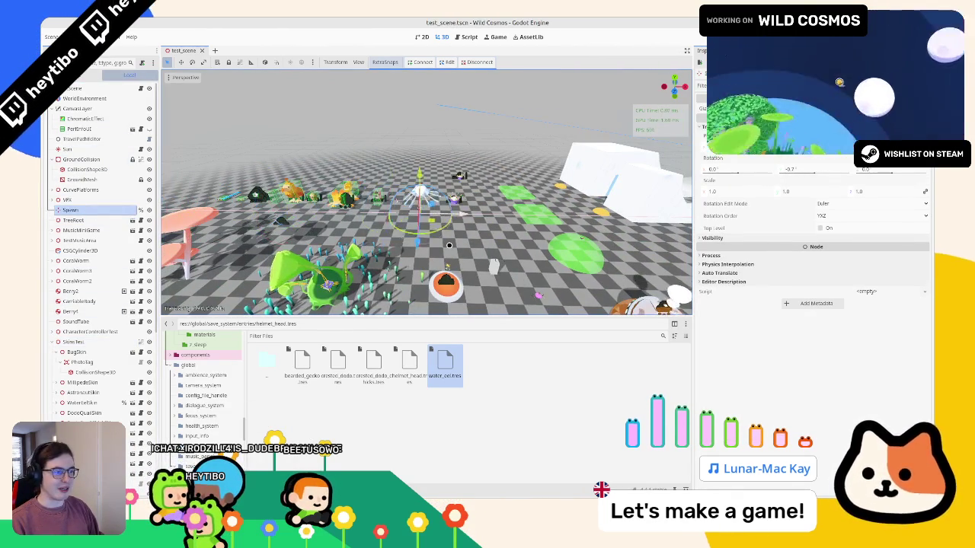
scroll(425, 247, "up", 5)
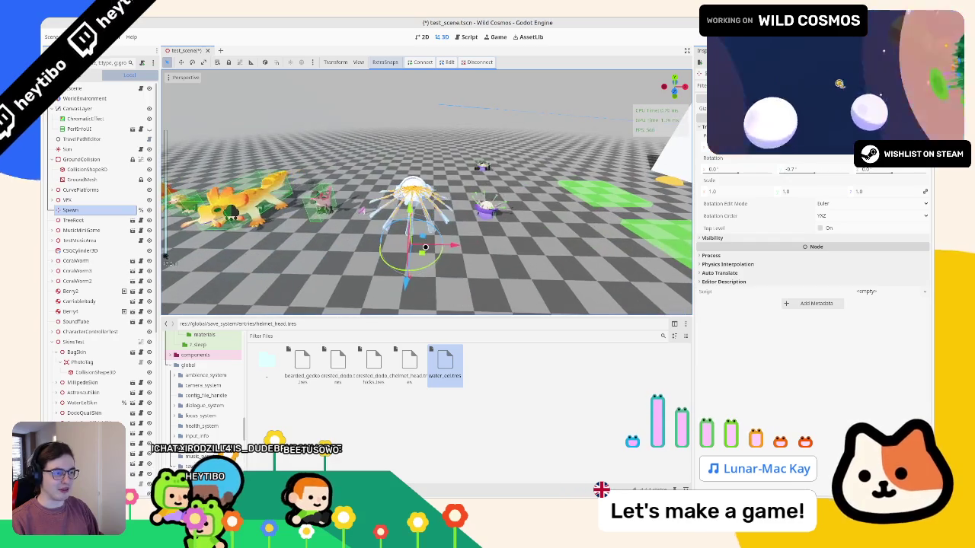
mouse_move(425, 246)
left_mouse_down()
mouse_move(416, 285)
mouse_move(430, 290)
mouse_move(413, 290)
left_mouse_up()
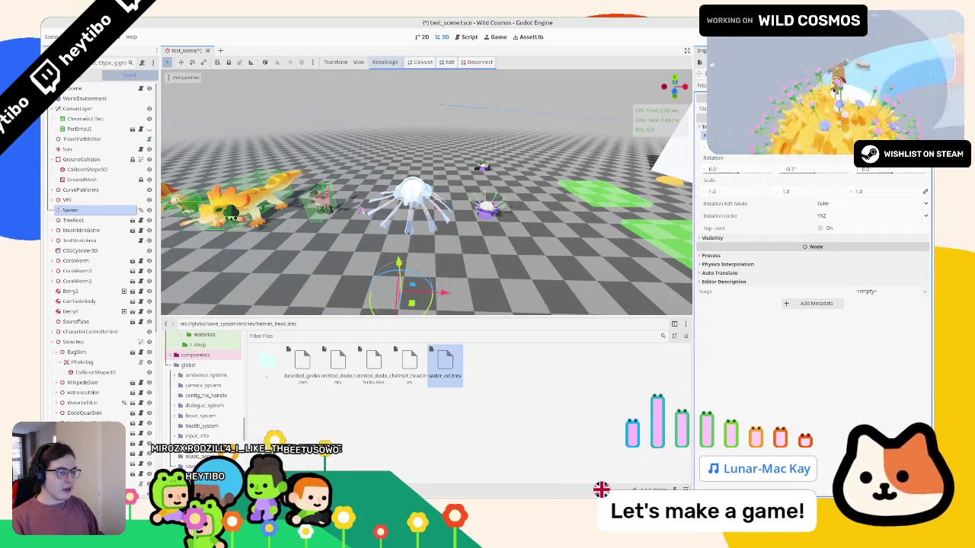
key("F6")
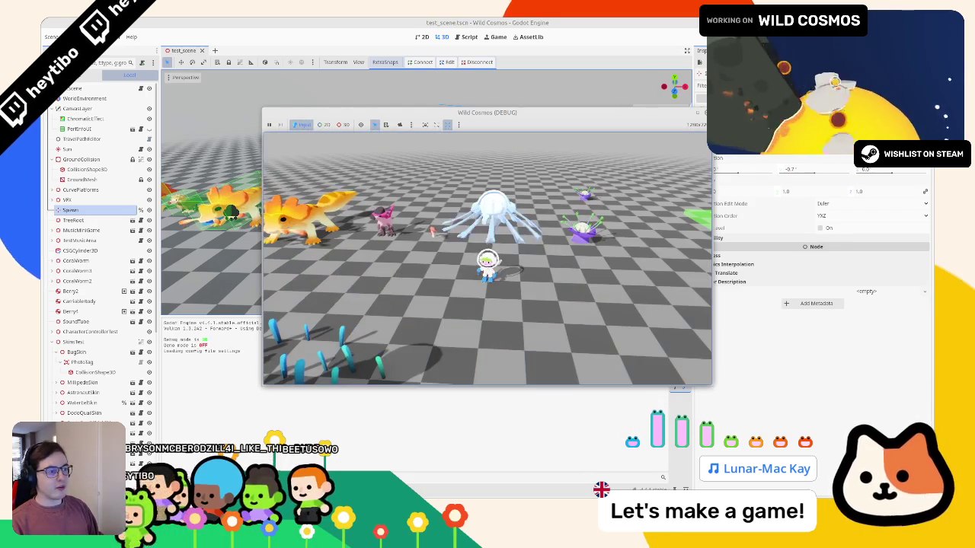
- Stop the running game and select AcidPlantSkin to show its acid_plant_skin.gd script and transform
key("w")
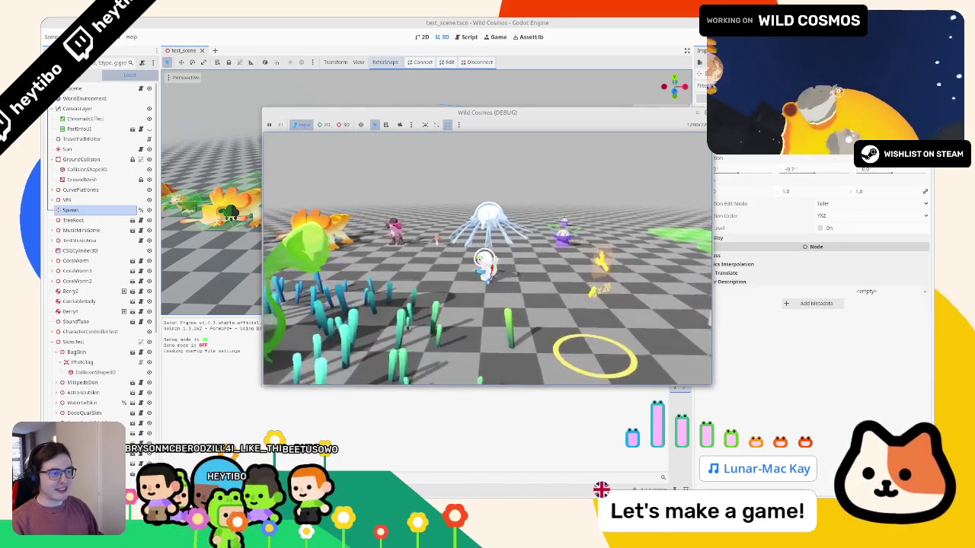
key("F8")
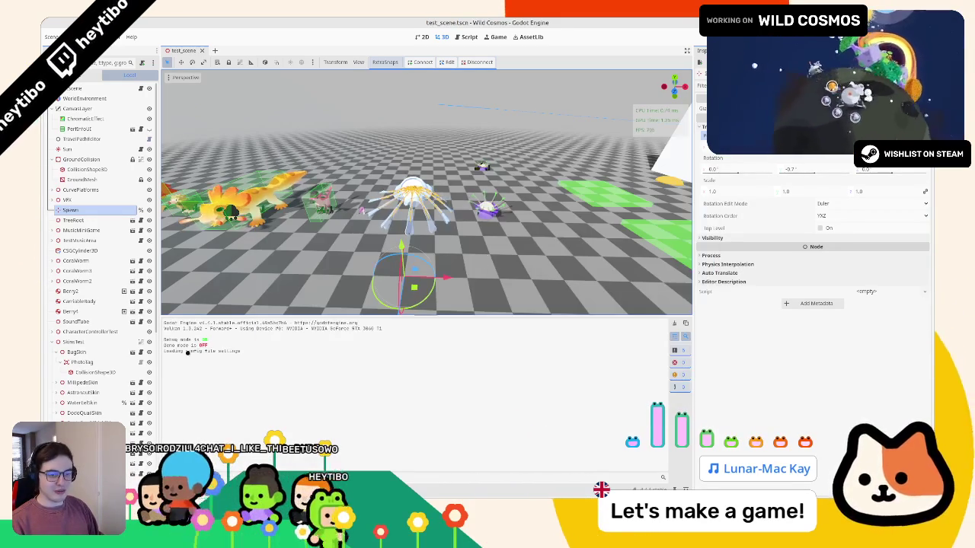
scroll(106, 415, "down", 5)
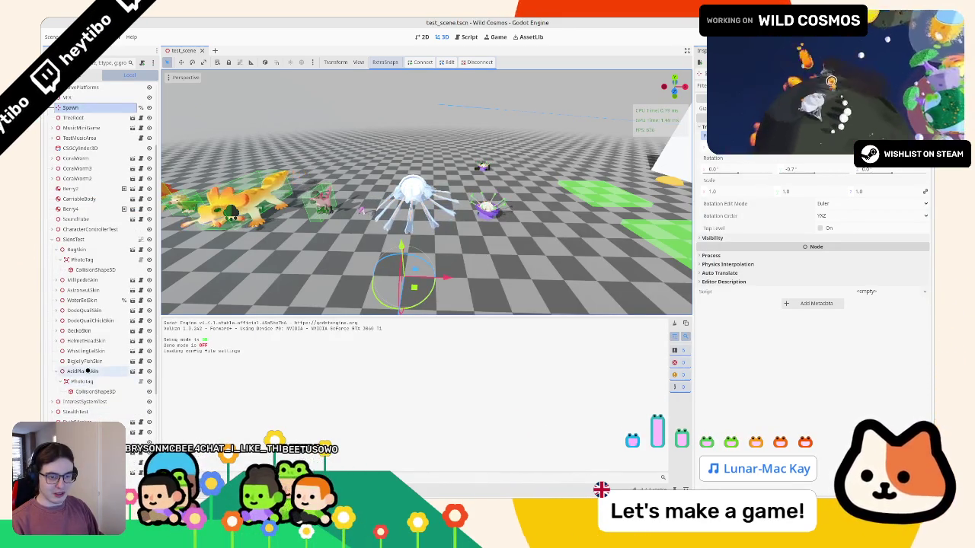
left_click(84, 380)
left_click(87, 372)
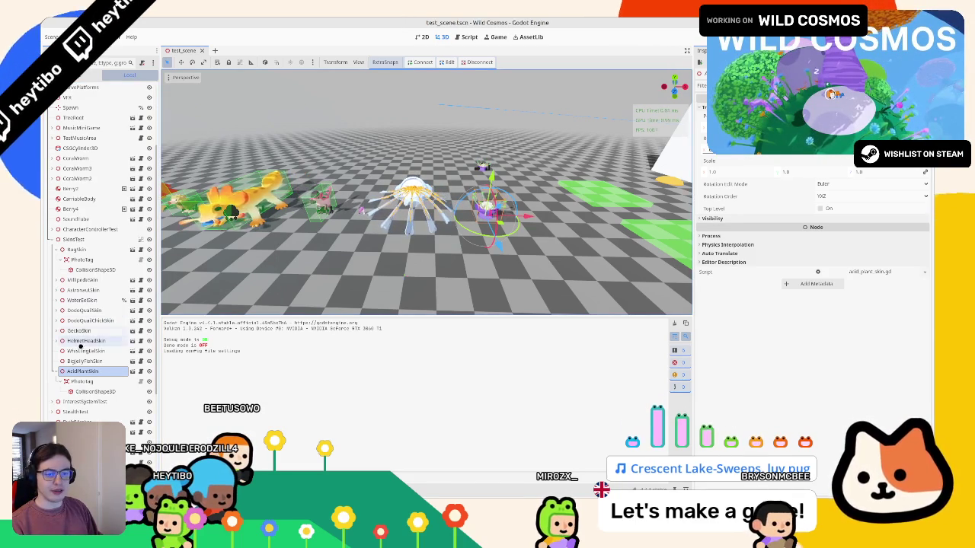
- Expand HelmetHeadSkin, inspect helmet_head.tres, return to the save_system folder, and bring up Quick Open Scene
left_click(58, 371)
left_click(57, 340)
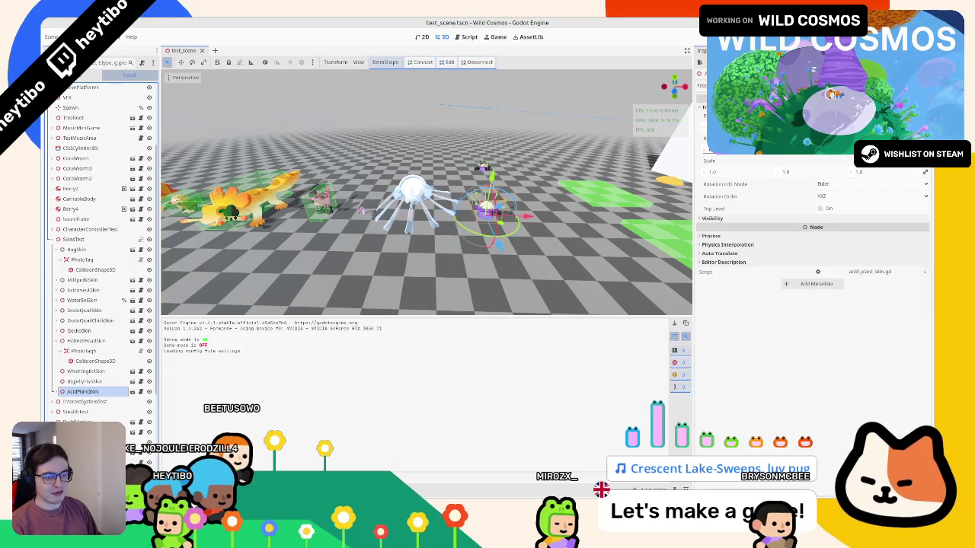
key("alt+f")
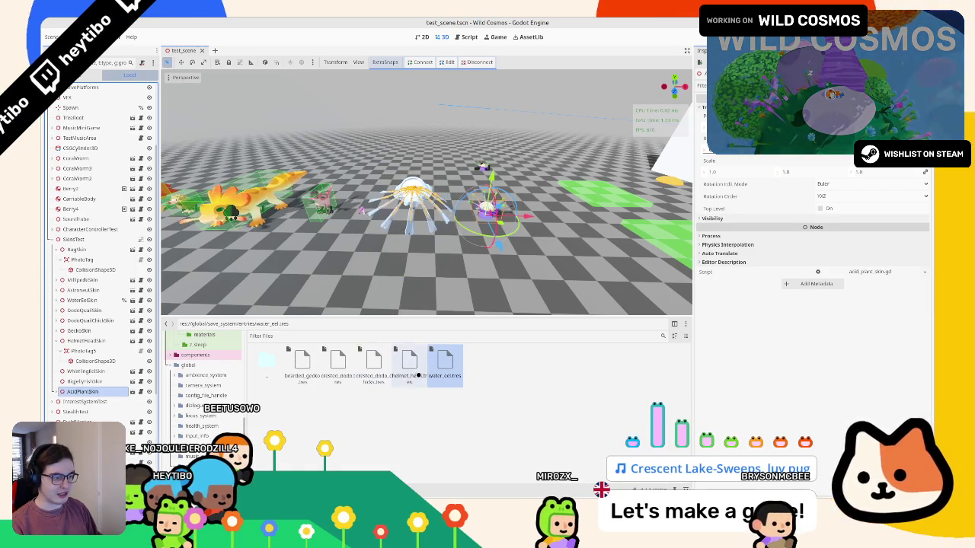
left_click(409, 365)
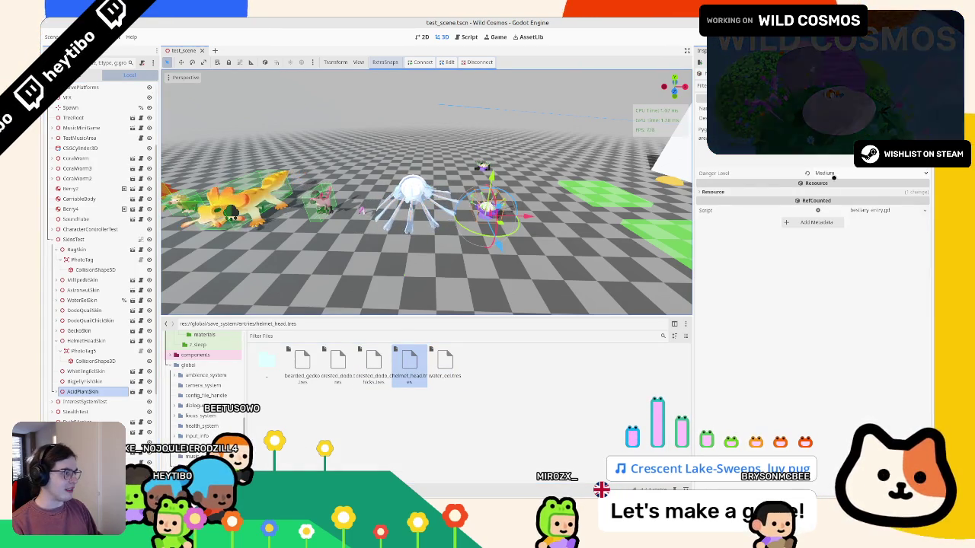
double_click(266, 364)
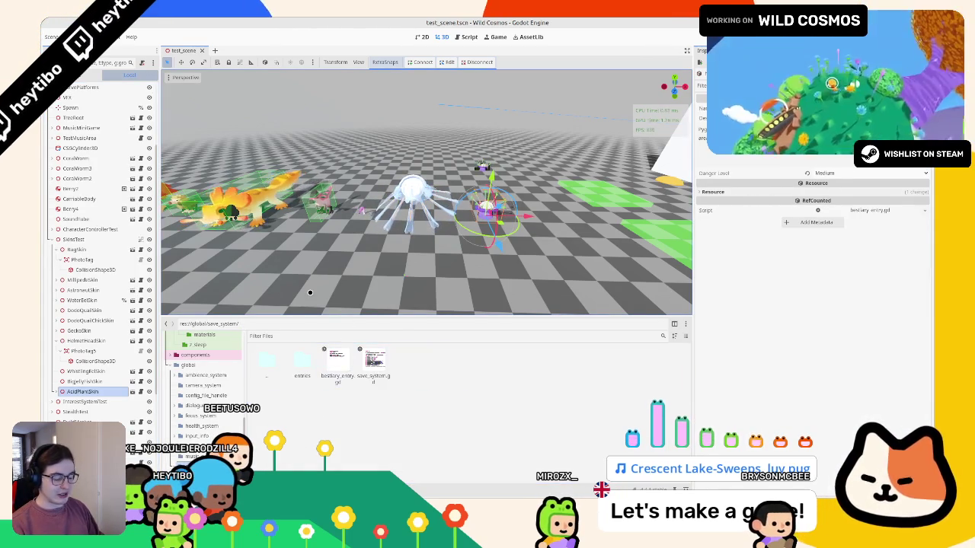
key("ctrl+shift+o")
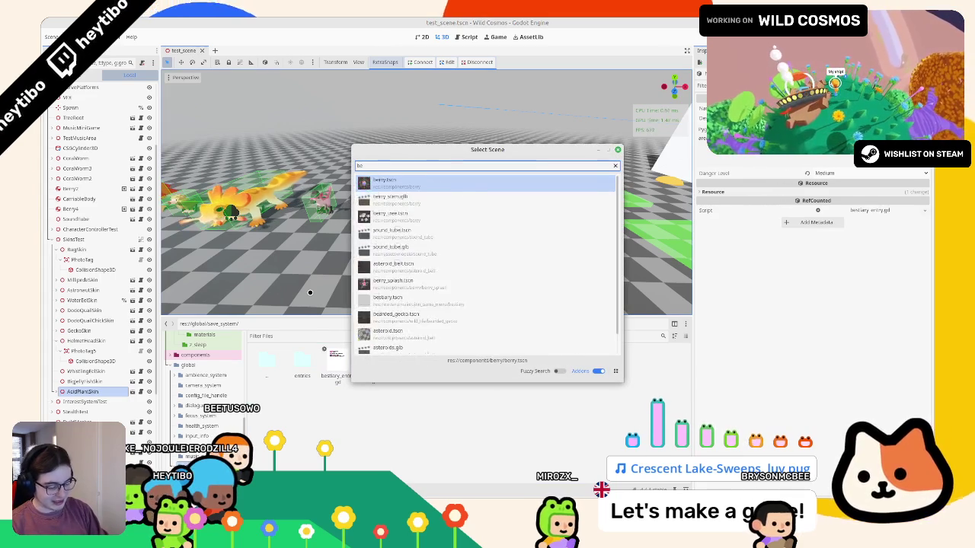
- Open bestiary.tscn and select EntryDescriptionLabel to view its label settings
type("bestiary")
key("Return")
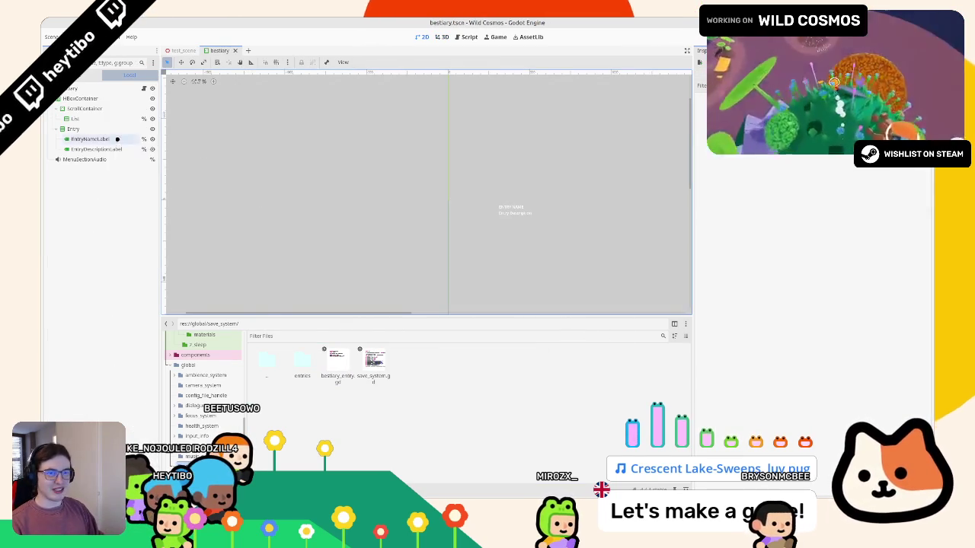
scroll(267, 104, "right", 3)
scroll(267, 105, "down", 2)
left_click(73, 129)
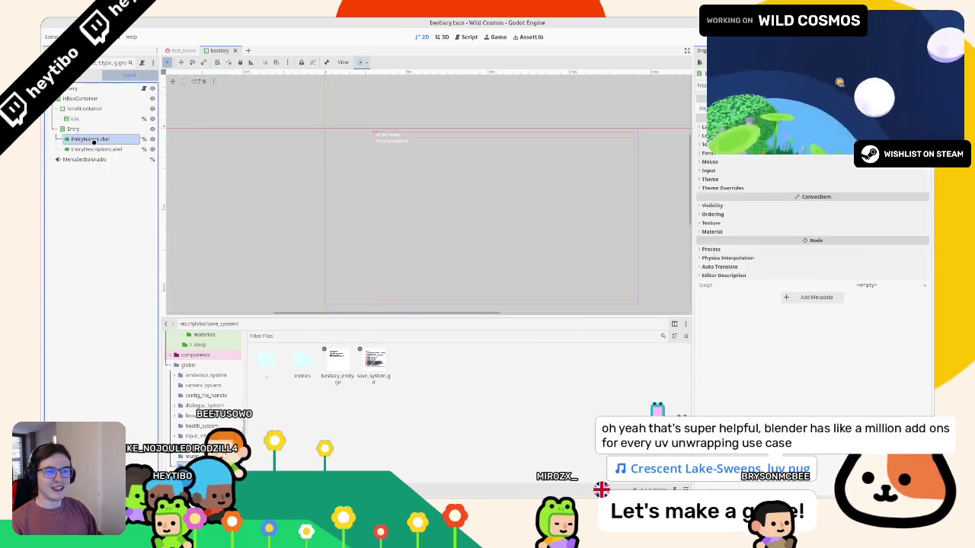
left_click(96, 148)
scroll(228, 179, "down", 2)
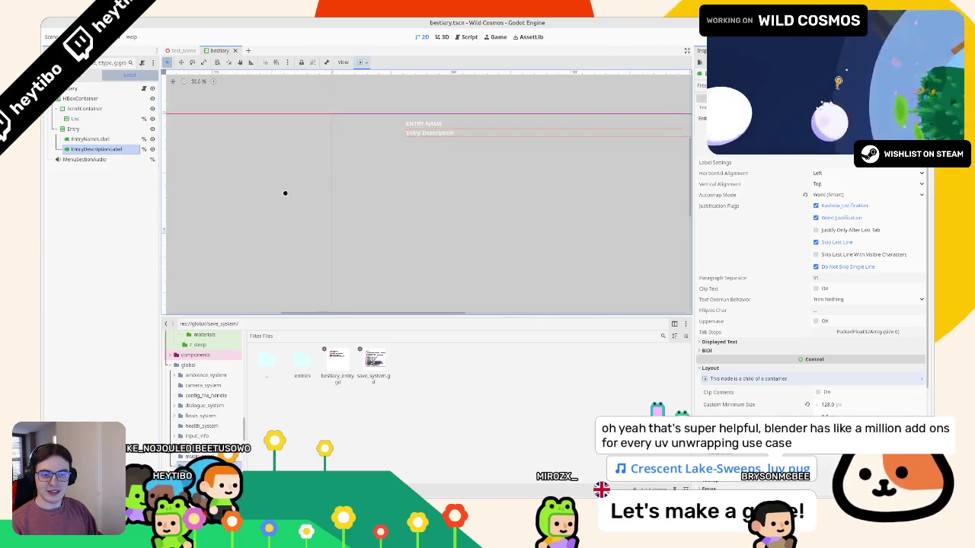
scroll(243, 182, "right", 3)
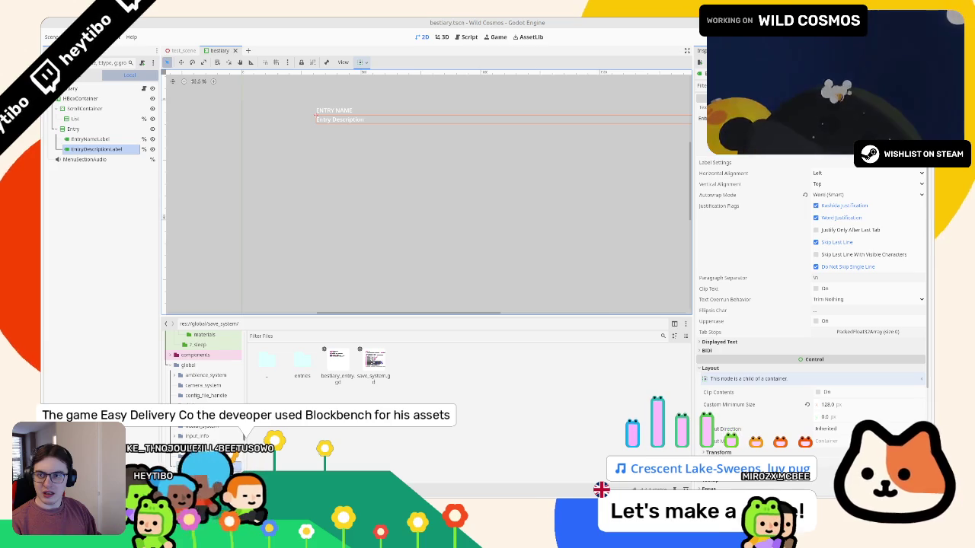
- Switch to the browser and scroll through the UniV Blender add-on page
key("alt+Tab")
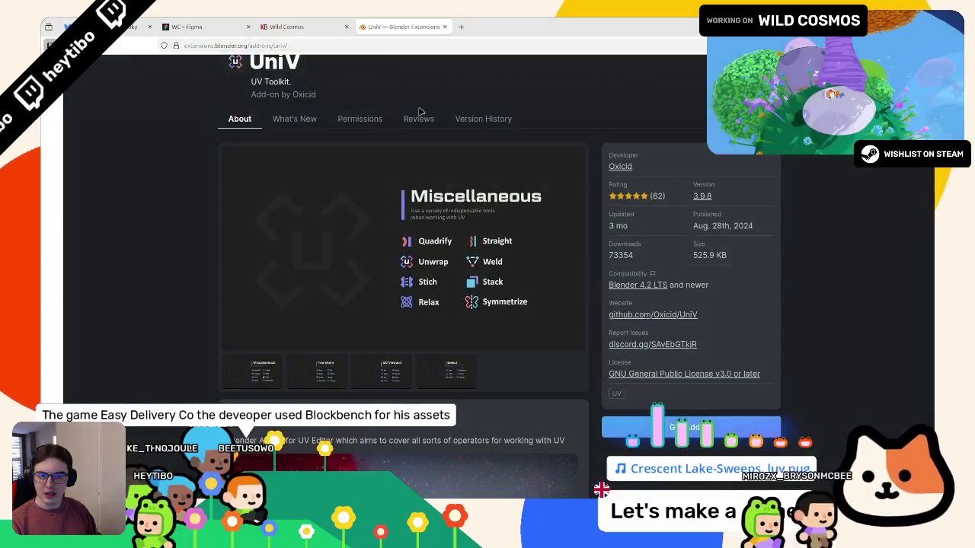
scroll(336, 233, "down", 5)
scroll(432, 248, "up", 4)
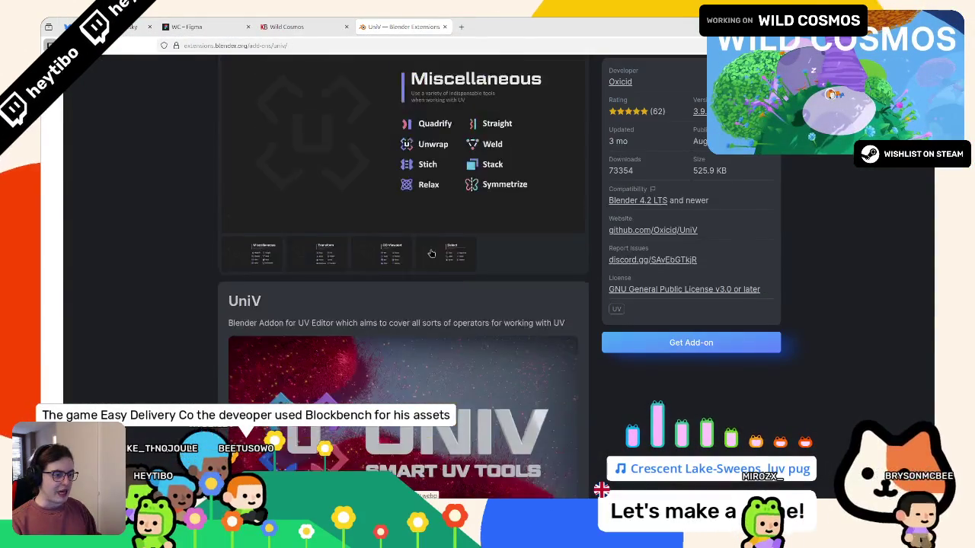
scroll(450, 250, "down", 5)
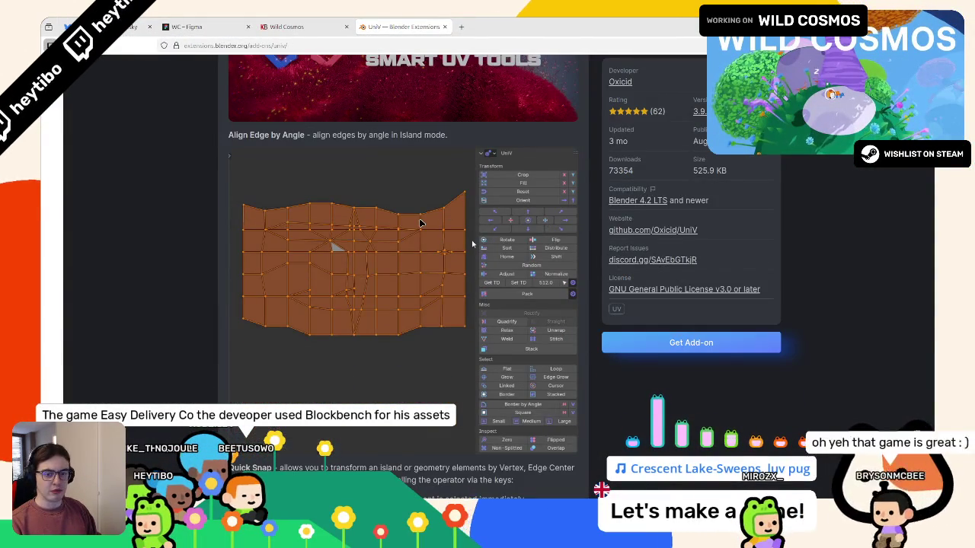
scroll(420, 222, "down", 5)
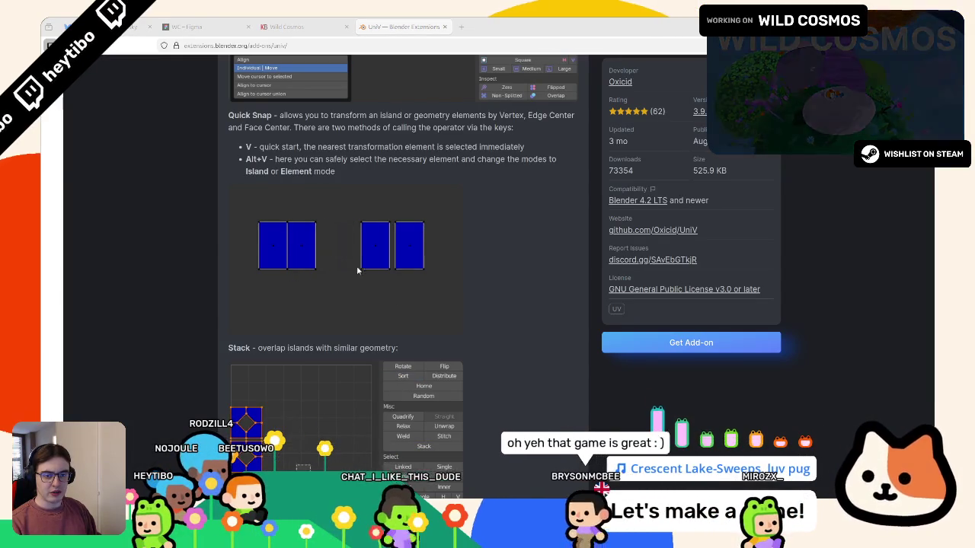
- Search Google Images for Easy Delivery Co and preview the Sweaters itch.io demo image
mouse_move(341, 277)
left_mouse_down()
mouse_move(348, 285)
mouse_move(392, 79)
left_mouse_up()
left_click(232, 106)
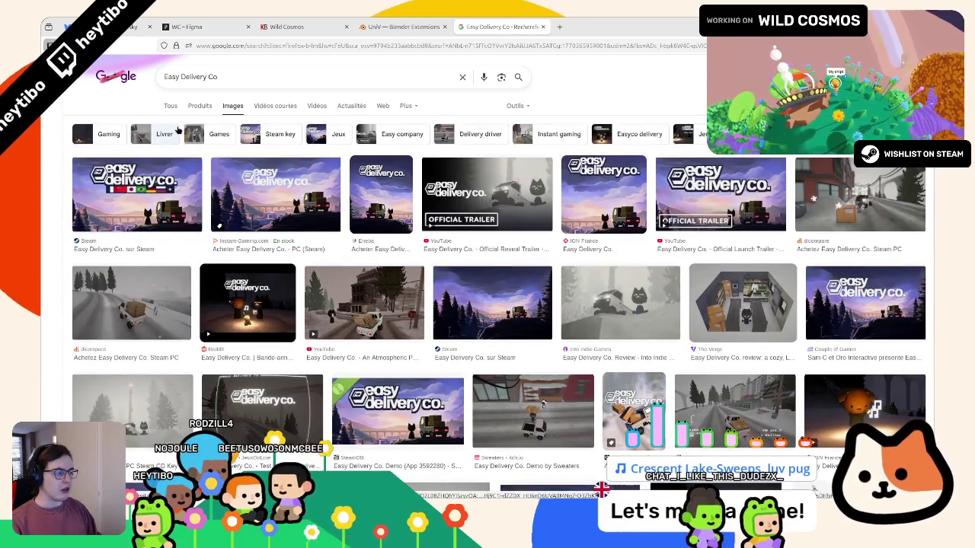
left_click(525, 407)
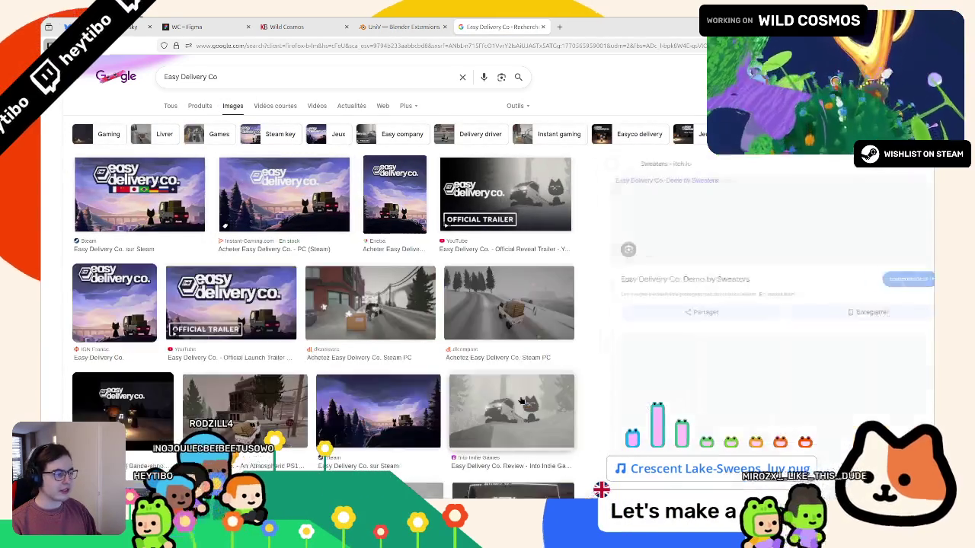
- Preview the Demo Gameplay 4K video thumbnail and the autoevolution review image
scroll(518, 396, "down", 1)
scroll(518, 396, "down", 3)
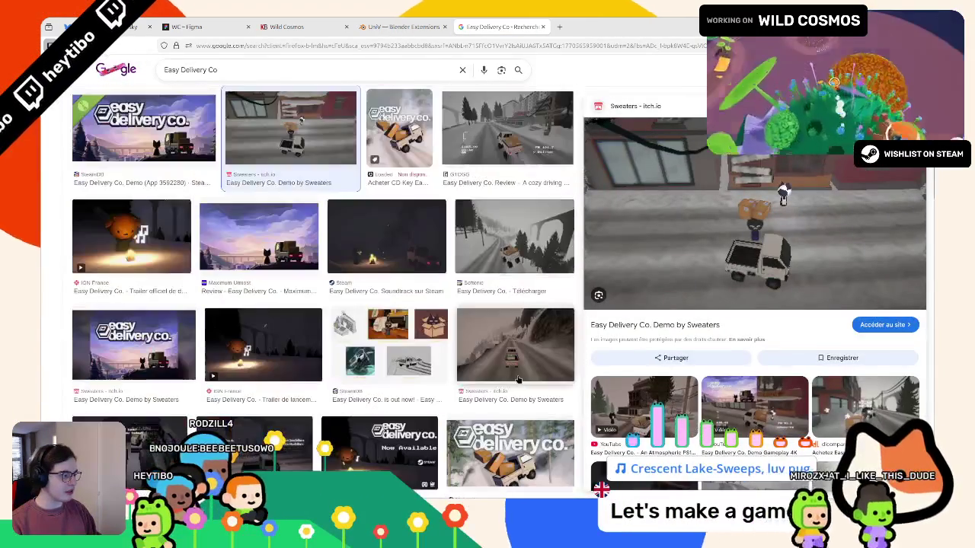
left_click(754, 404)
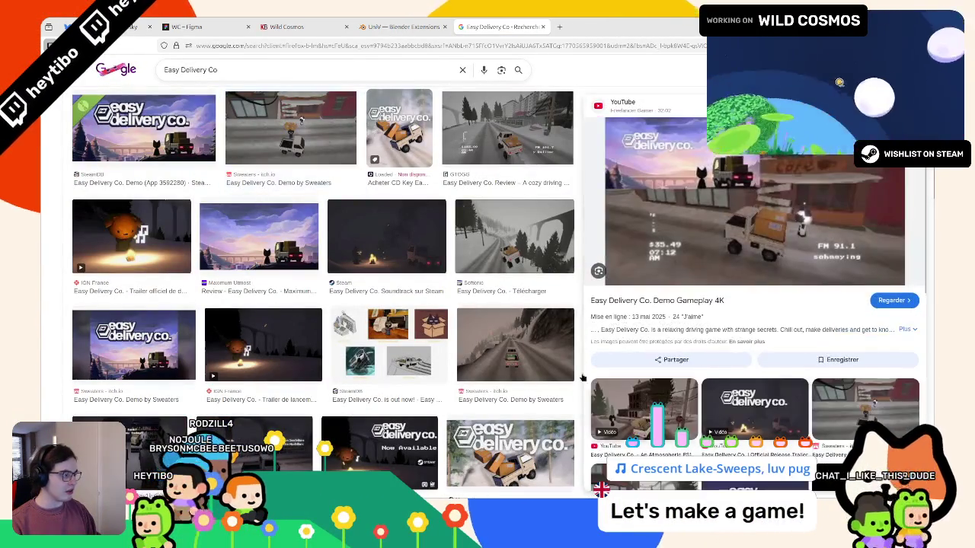
scroll(427, 303, "down", 2)
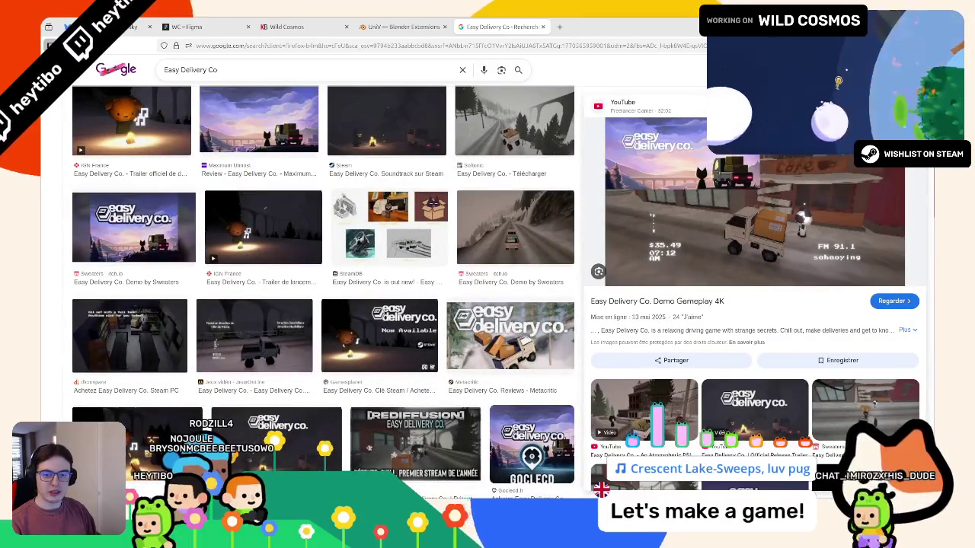
scroll(458, 347, "down", 5)
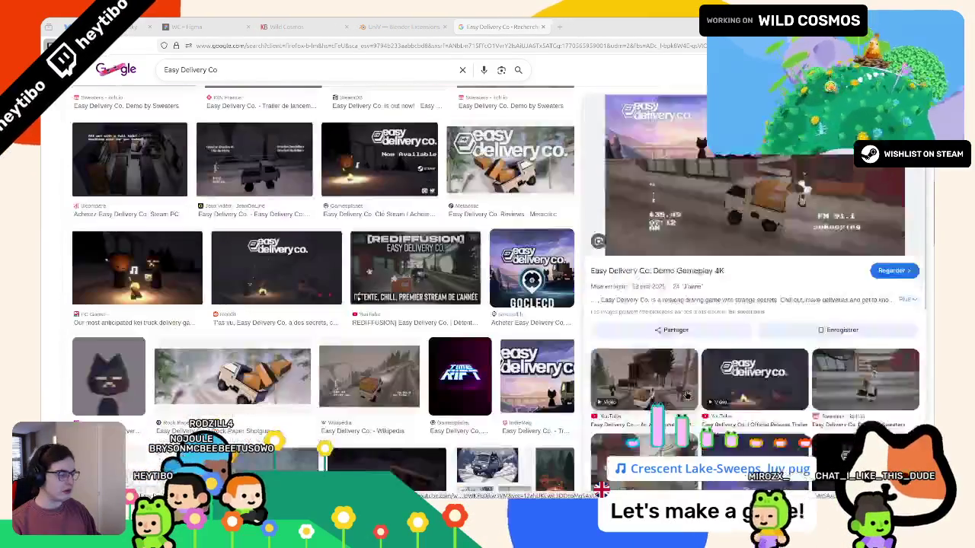
scroll(273, 297, "down", 5)
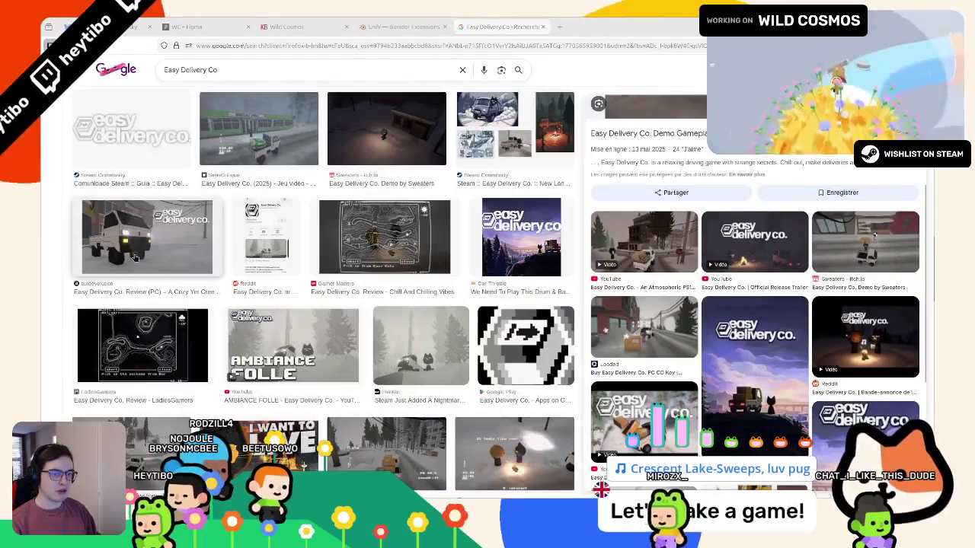
left_click(135, 258)
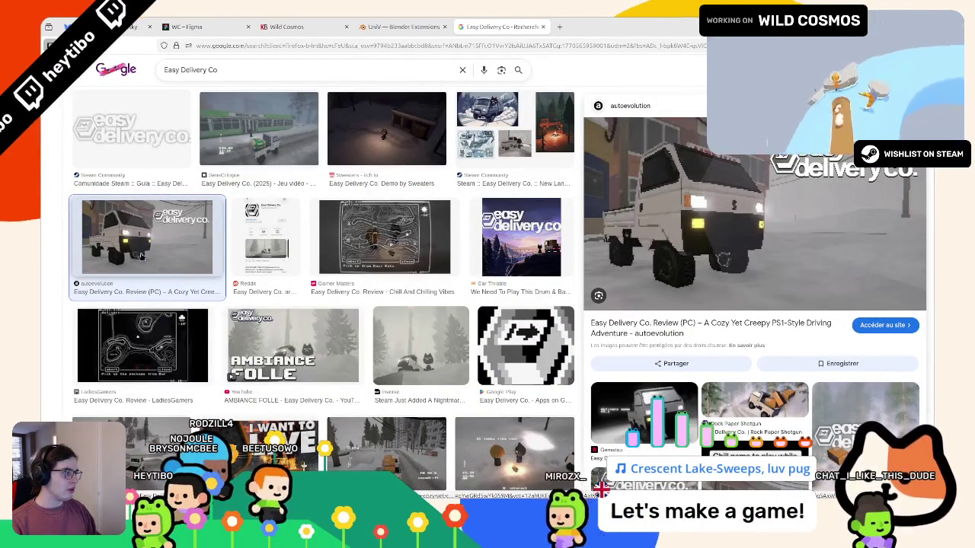
- Preview the reveal trailer, dlcompare, Into Indie Games, snowy truck, PS1-styled video and launch trailer results
scroll(332, 212, "up", 3)
scroll(333, 213, "up", 5)
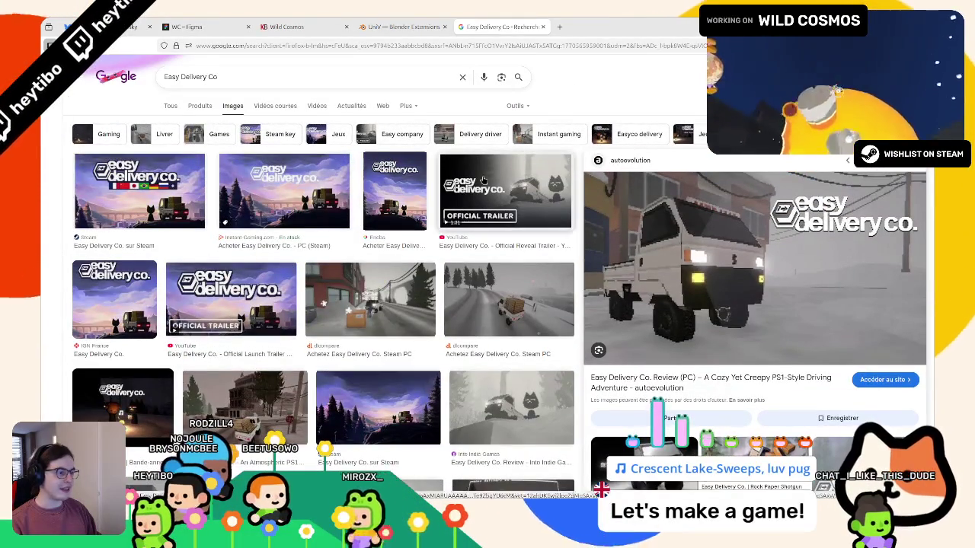
left_click(505, 190)
left_click(370, 299)
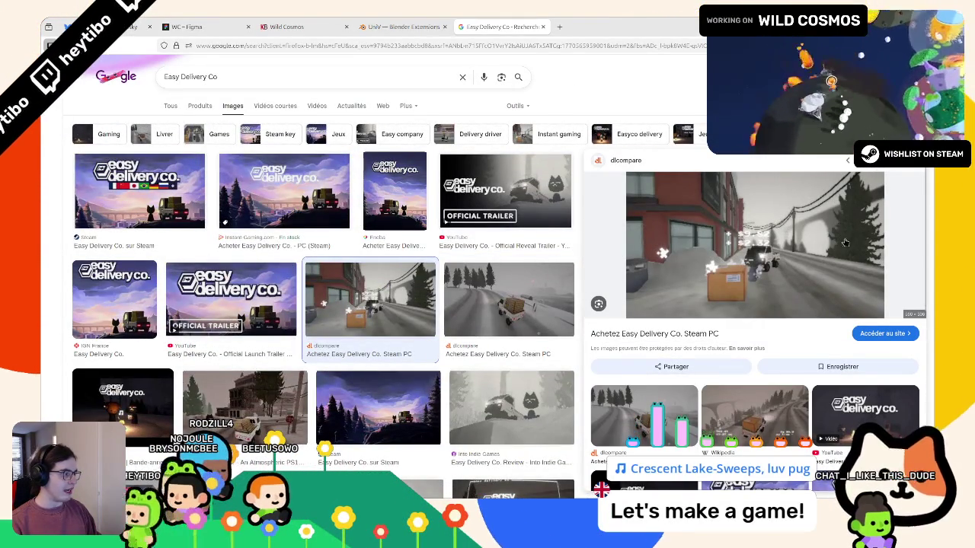
left_click(512, 411)
left_click(512, 320)
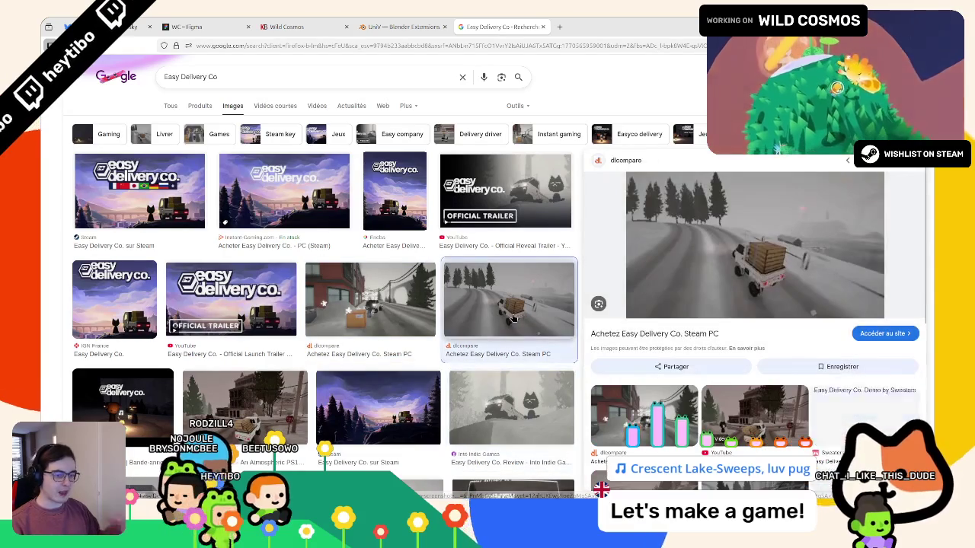
left_click(754, 415)
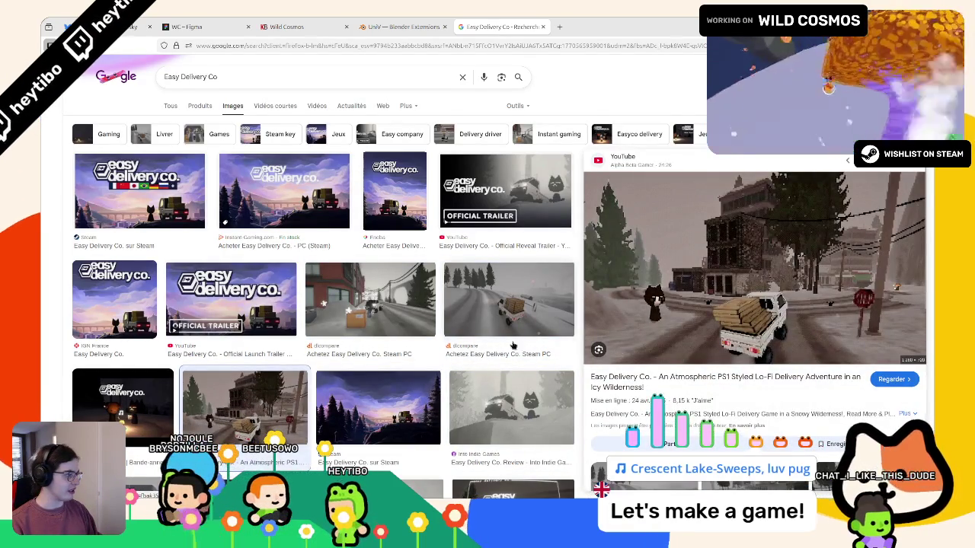
scroll(457, 358, "down", 5)
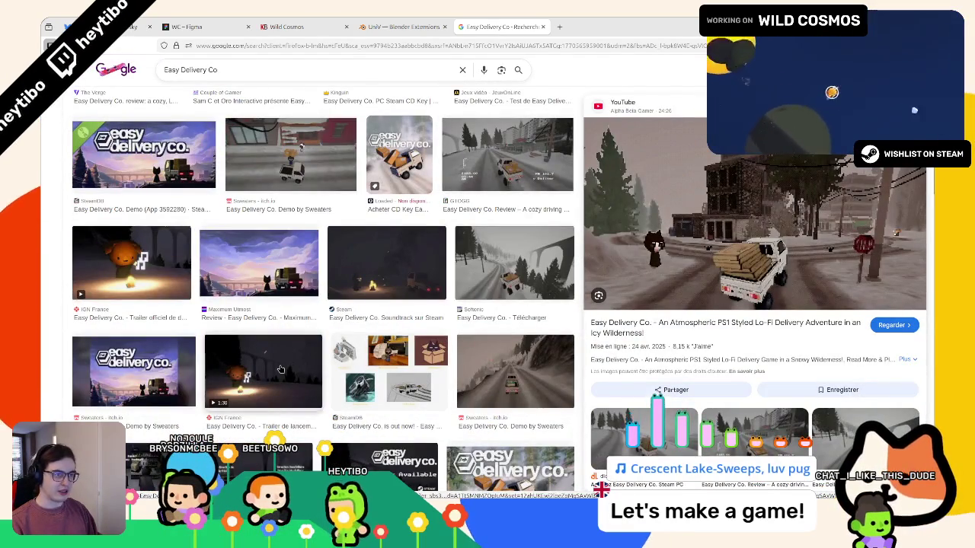
left_click(280, 370)
- Close the Google Images tab, scroll through the UniV add-on page, then return to Godot
key("ctrl+w")
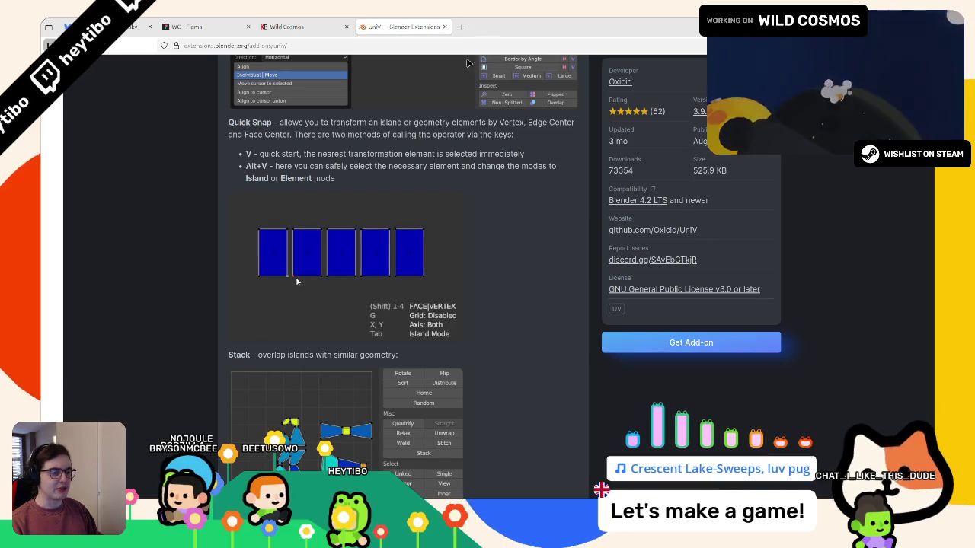
scroll(297, 282, "up", 10)
scroll(434, 237, "down", 3)
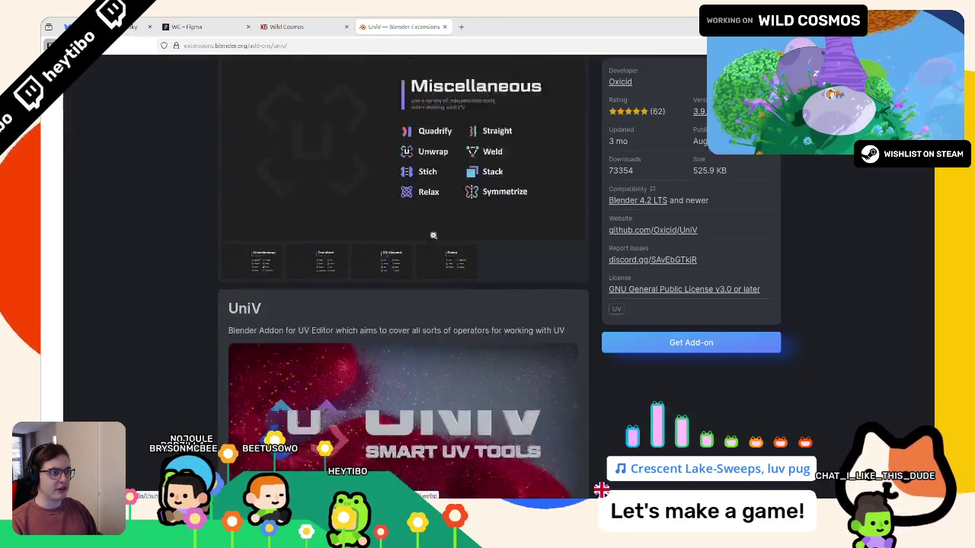
scroll(434, 237, "up", 3)
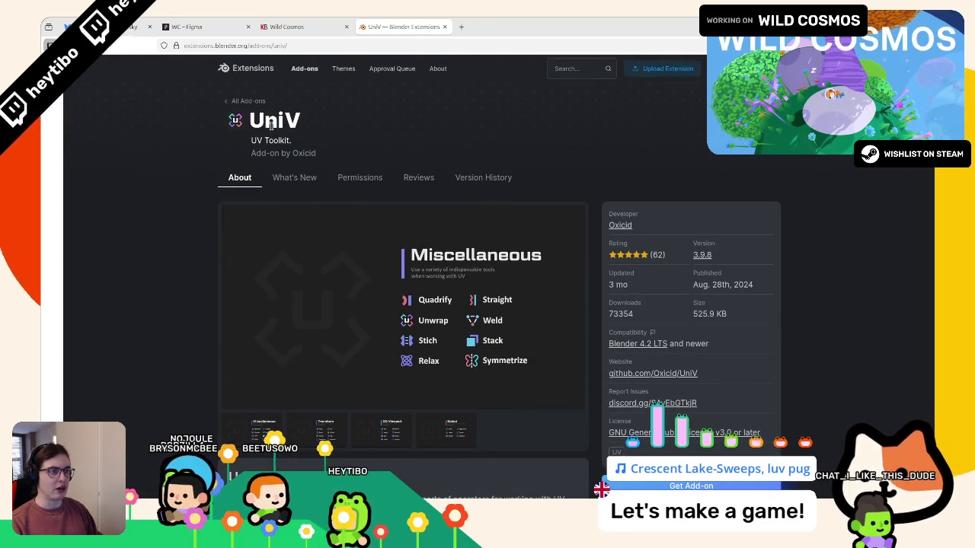
scroll(393, 208, "down", 10)
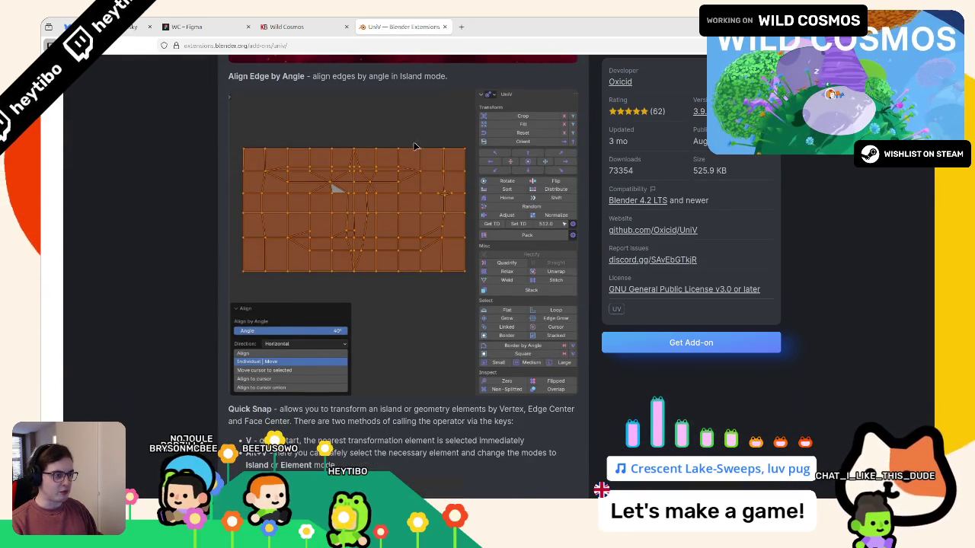
key("alt+Tab")
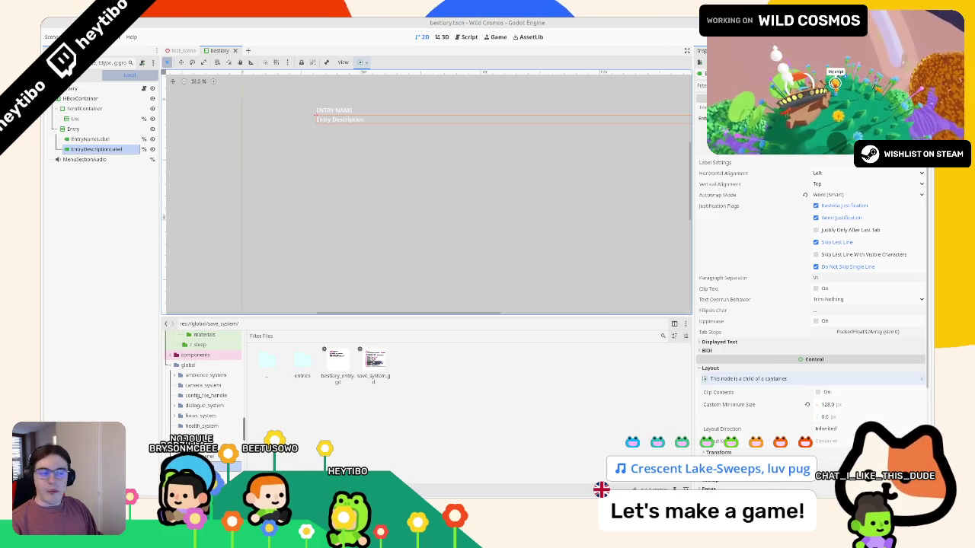
- Frame the description label, then inspect EntryNameLabel and the Entry container
key("f")
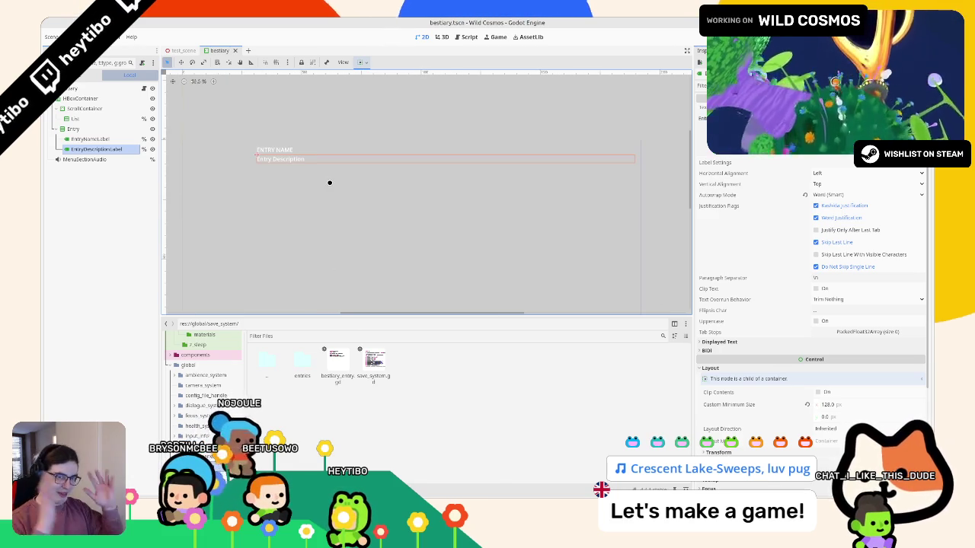
left_click(90, 138)
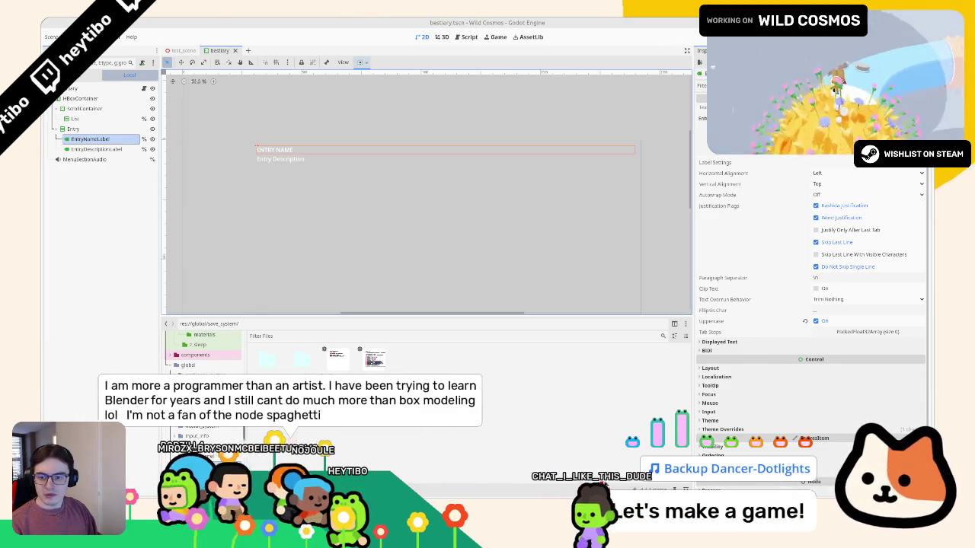
left_click(109, 129)
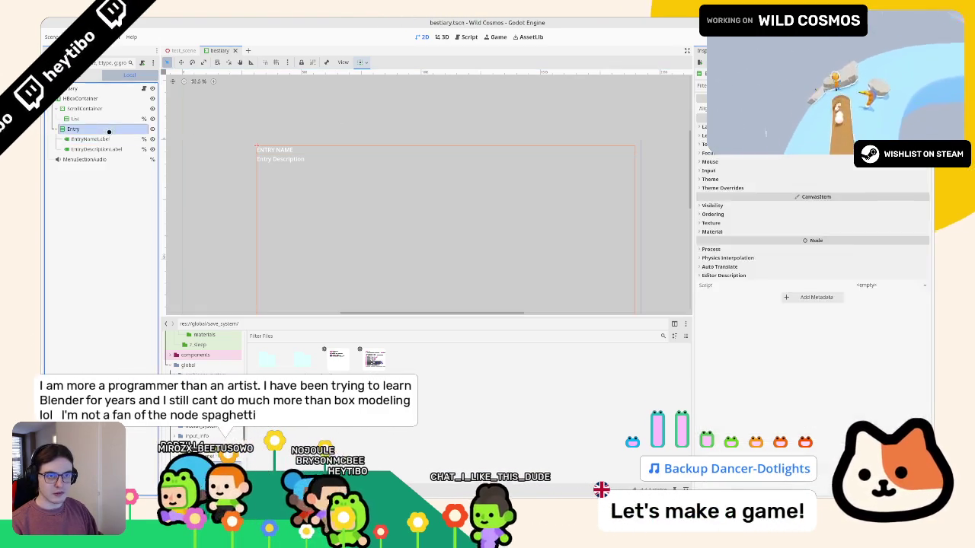
- Duplicate EntryNameLabel into a copy reading 'Threat: Low', then select both labels and Entry
left_click(90, 139)
key("ctrl+d")
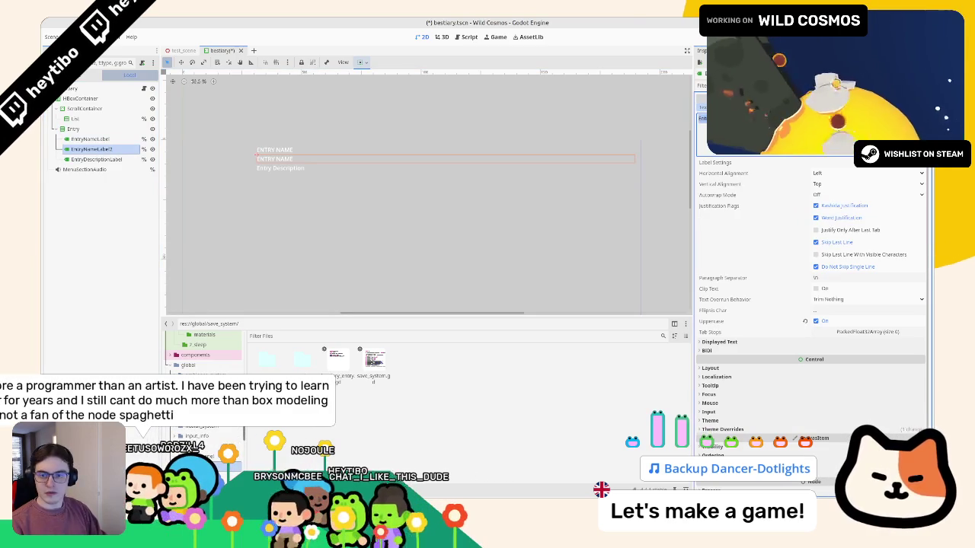
type("Th")
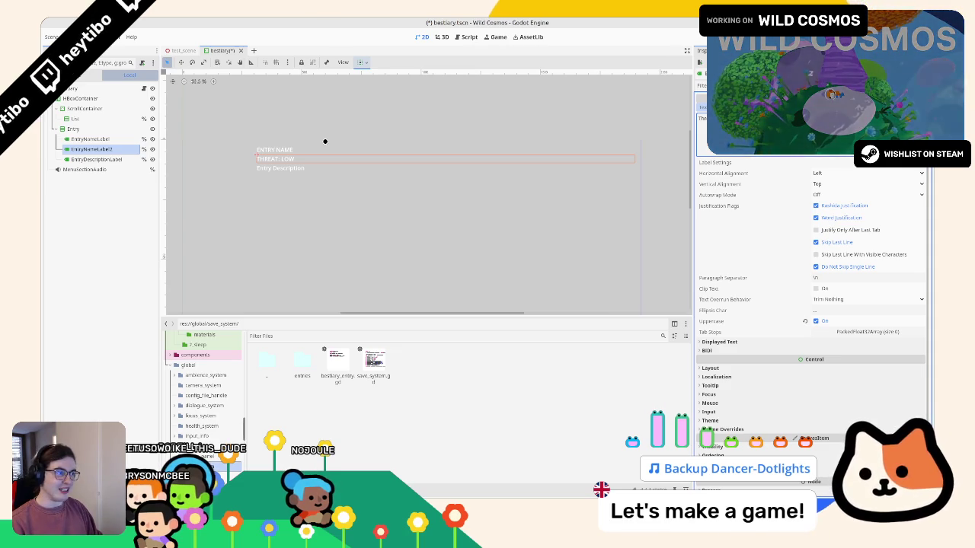
double_click(118, 146)
left_click(118, 142)
left_click(118, 149, "shift")
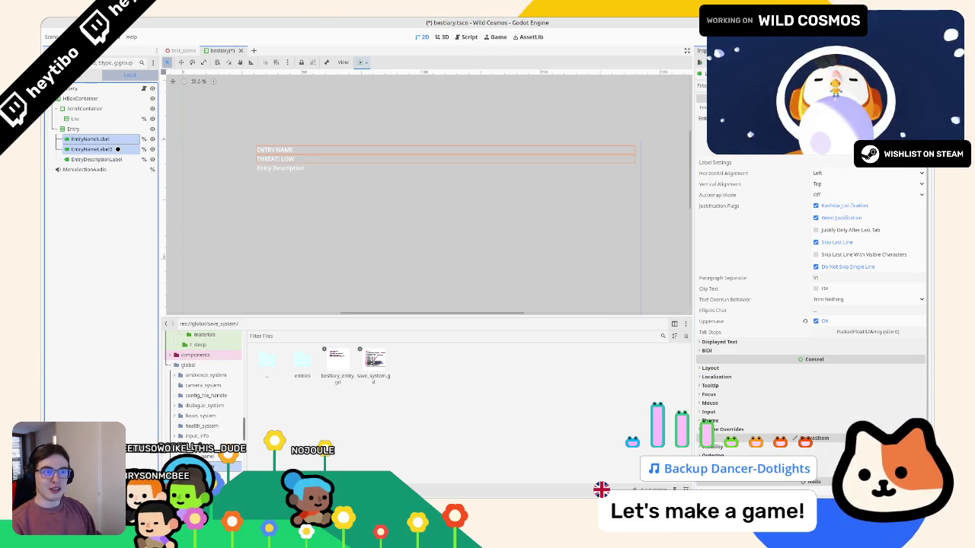
left_click(119, 129)
- Add an HBoxContainer under Entry and move both name labels into it
key("ctrl+a")
type("hbox")
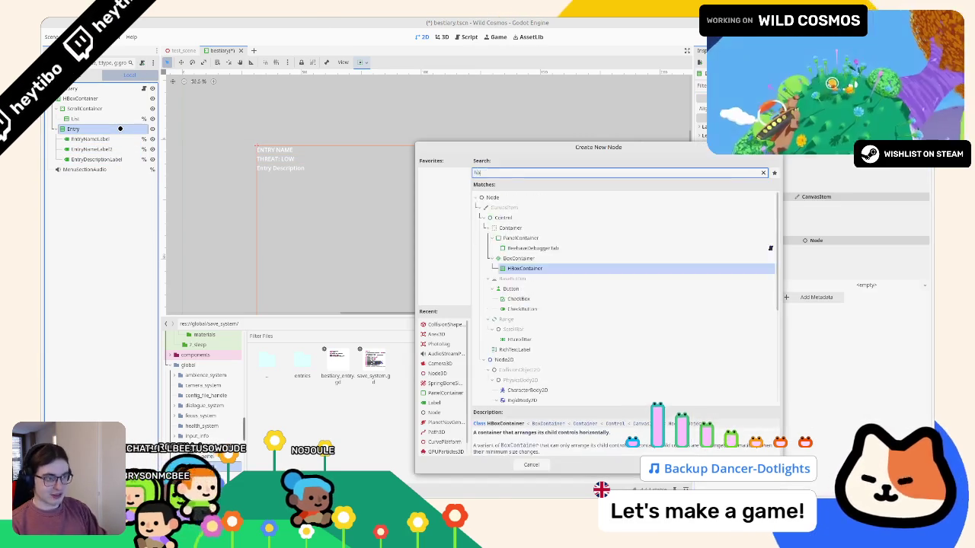
key("Return")
left_click_drag(90, 169, 88, 138)
left_click(87, 149)
left_click(87, 160, "shift")
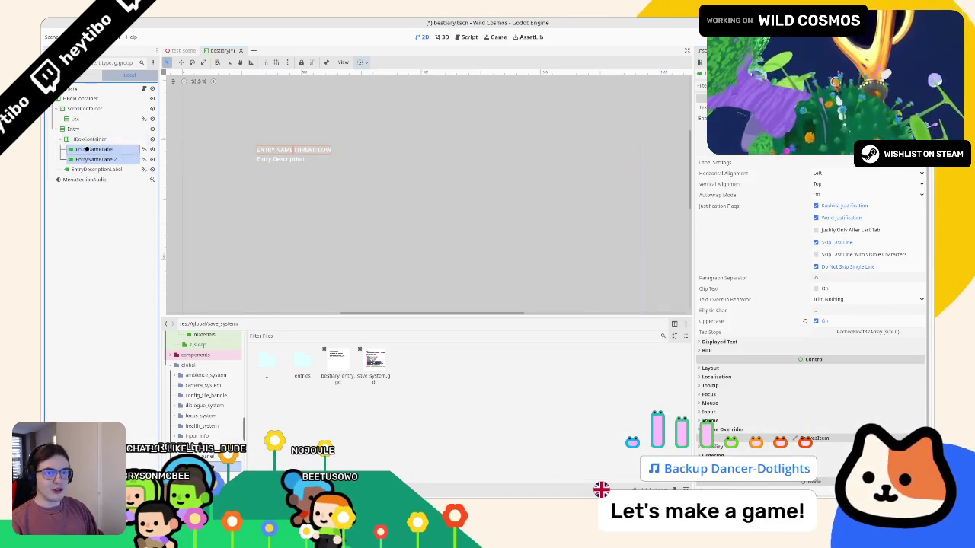
left_click(90, 149)
key("Escape")
- Select all three entry labels and expand their Font theme overrides
scroll(800, 326, "down", 2)
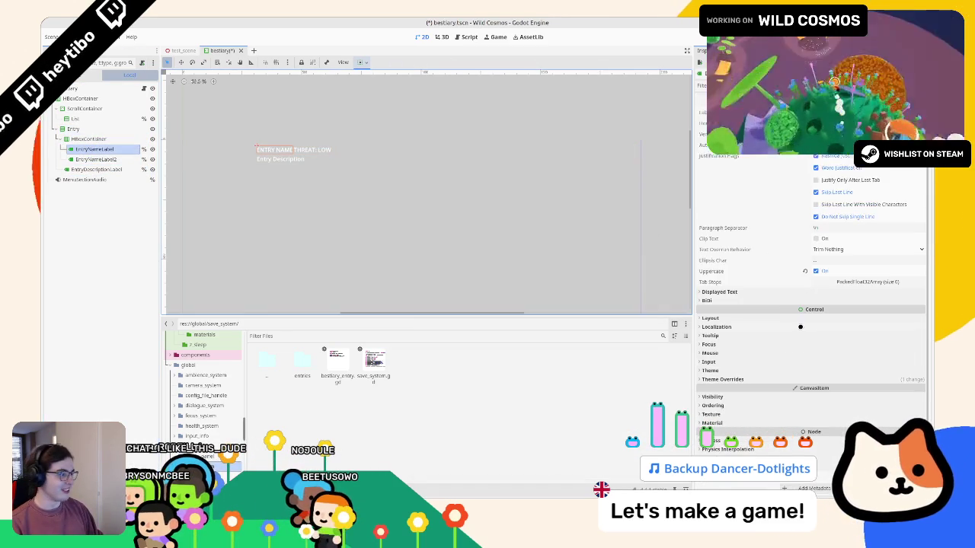
left_click(732, 379)
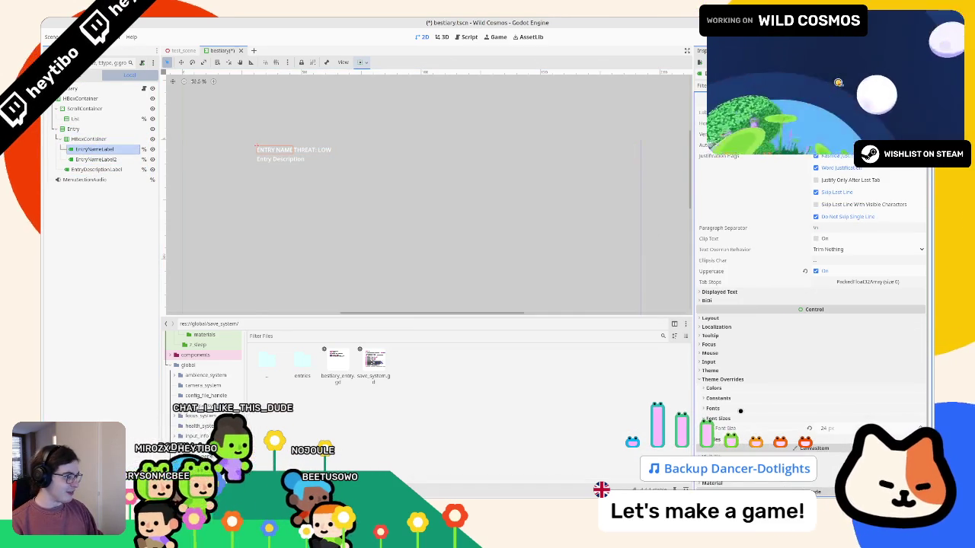
left_click(737, 409)
left_click_drag(247, 141, 654, 310)
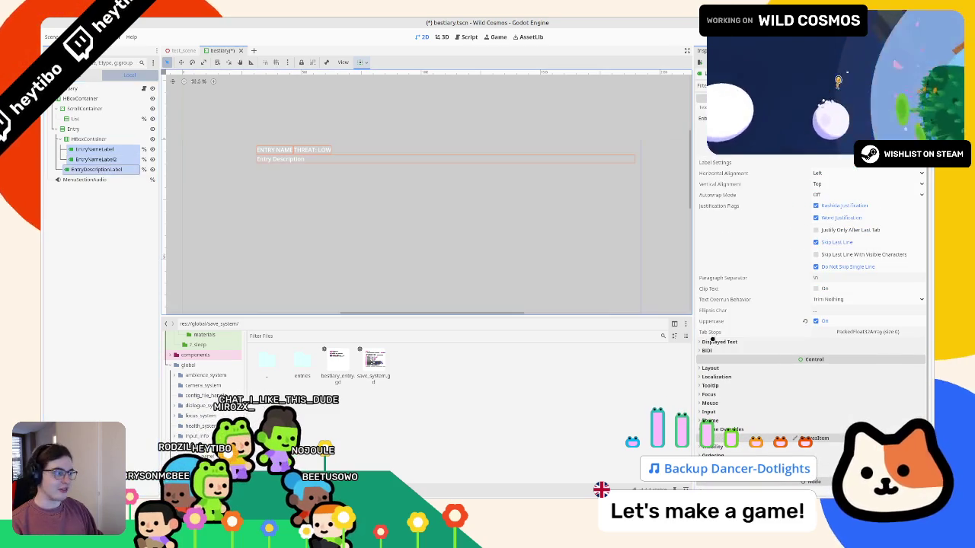
left_click(727, 430)
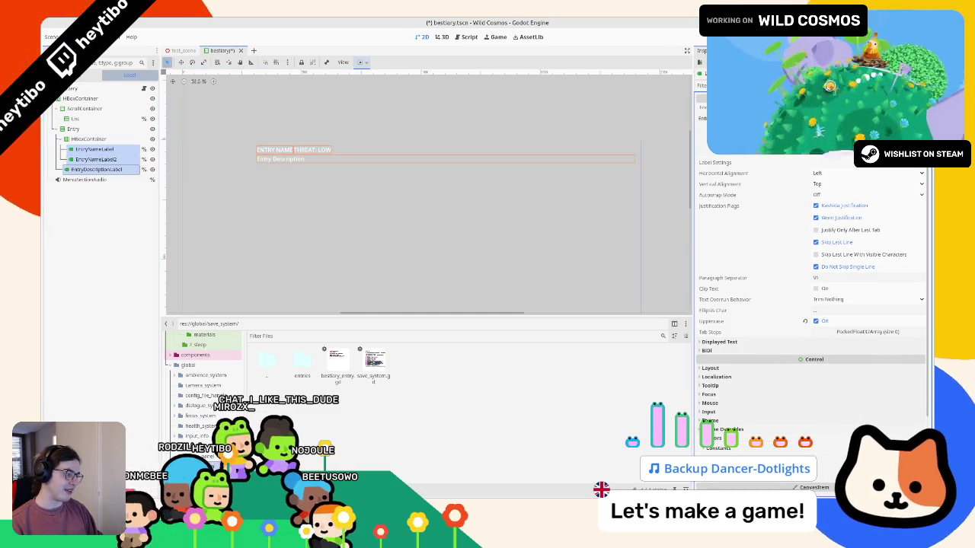
left_click(284, 335)
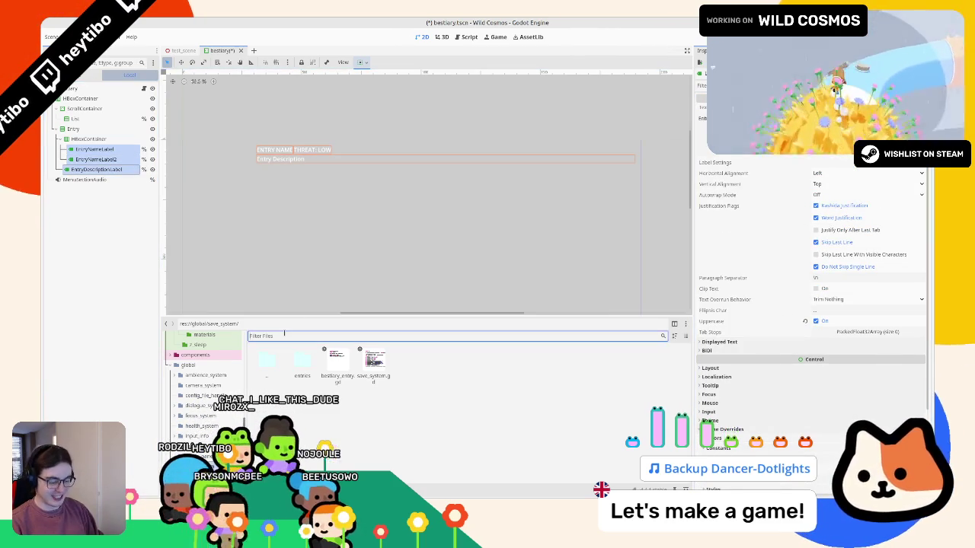
- Apply Inter Medium to the labels, give ENTRY NAME Inter Bold, and save the scene
type("font")
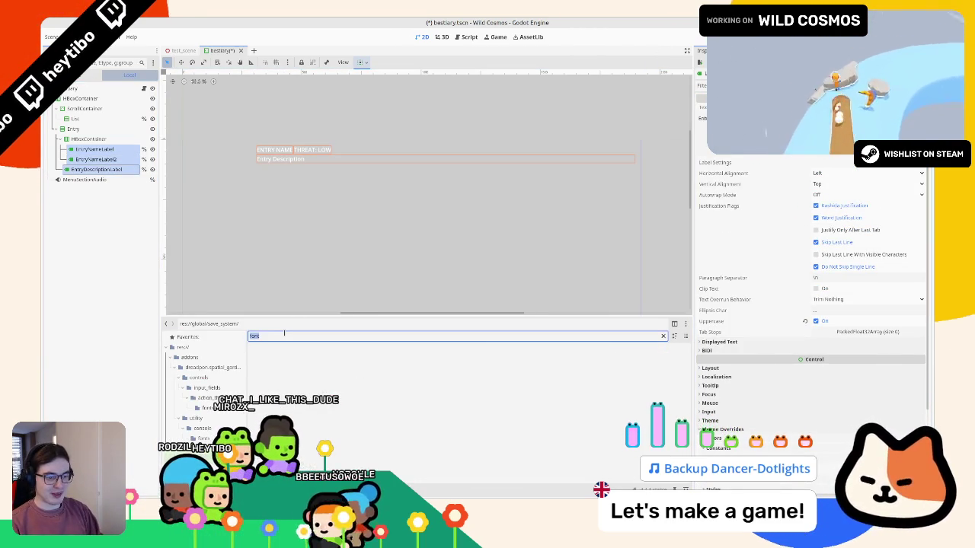
left_click(203, 373)
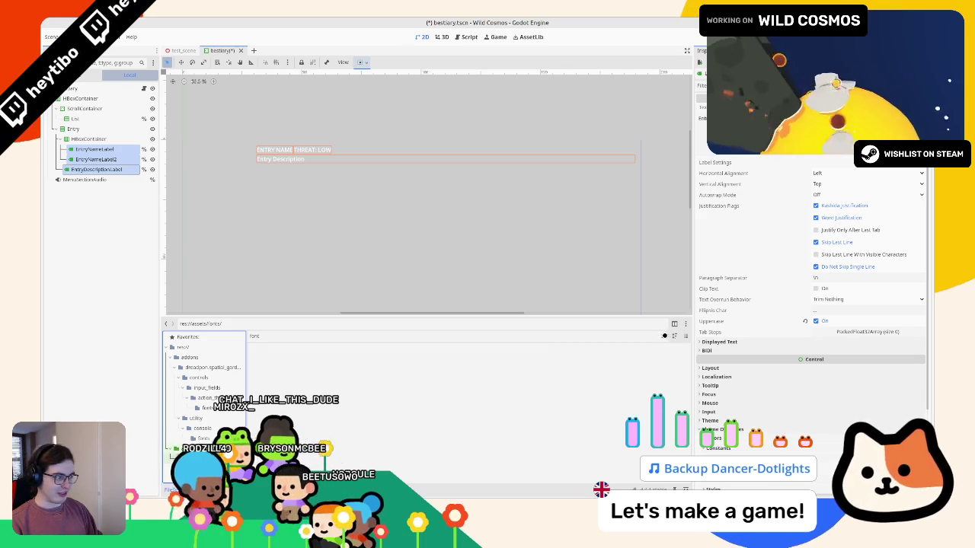
left_click(664, 336)
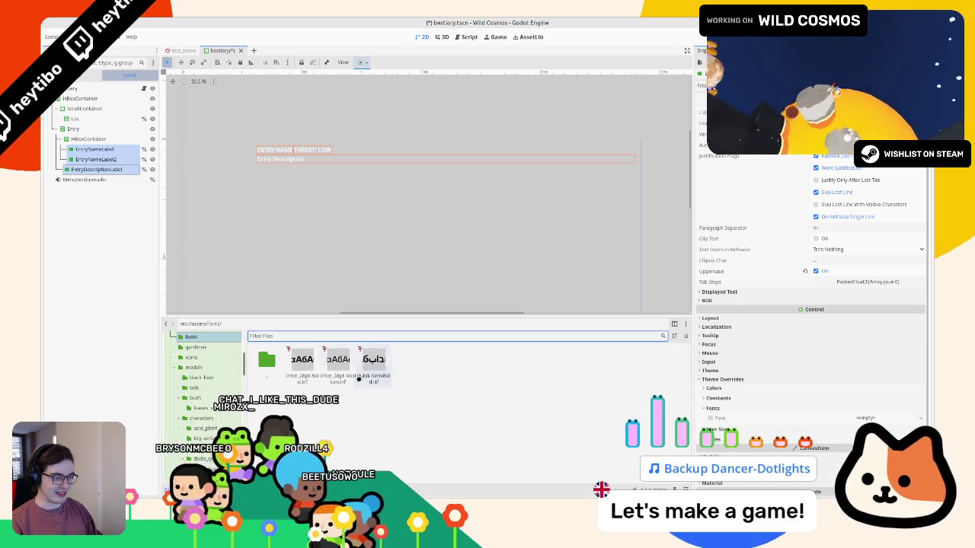
left_click_drag(338, 362, 868, 423)
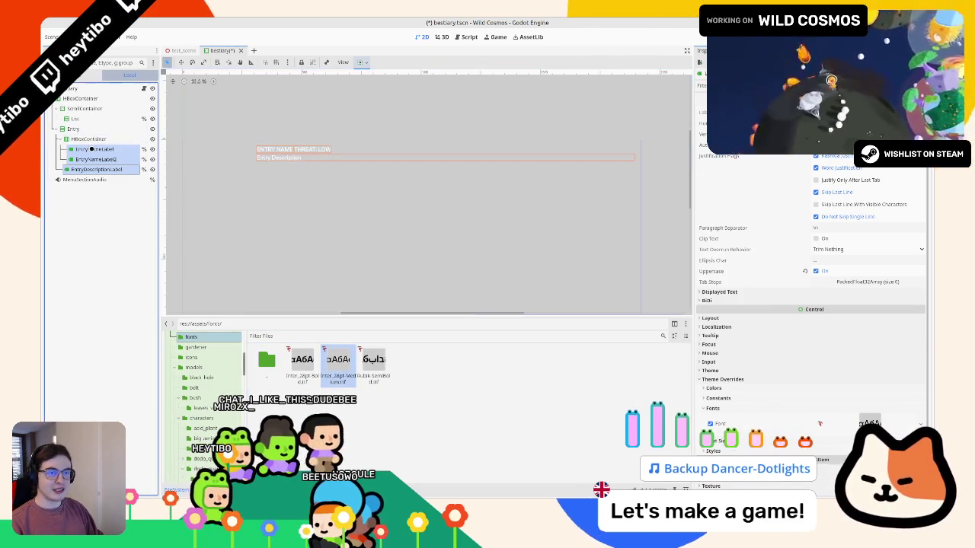
left_click(293, 149)
left_click_drag(302, 362, 868, 424)
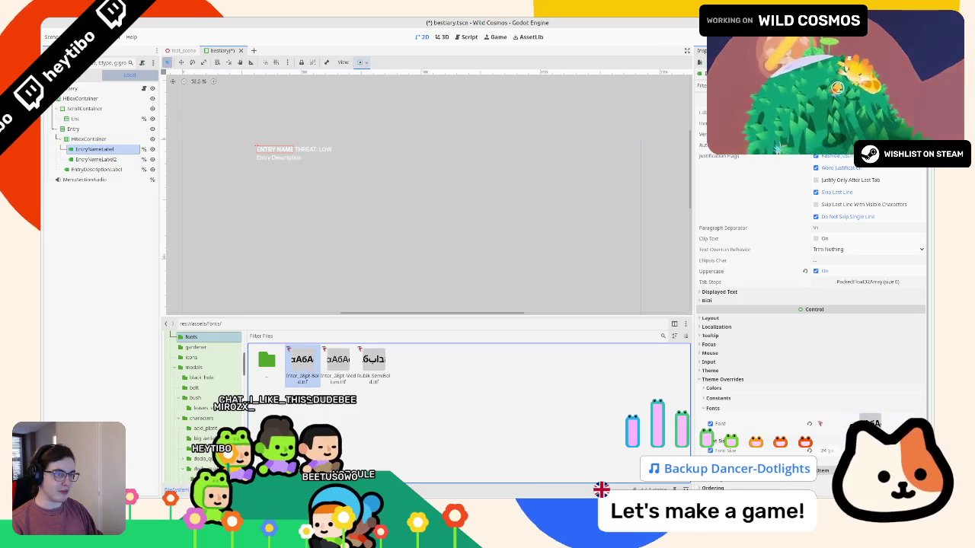
key("ctrl+s")
- Confirm the description label's font size and set the entry name label's font size to 32 px
left_click(107, 159, "ctrl")
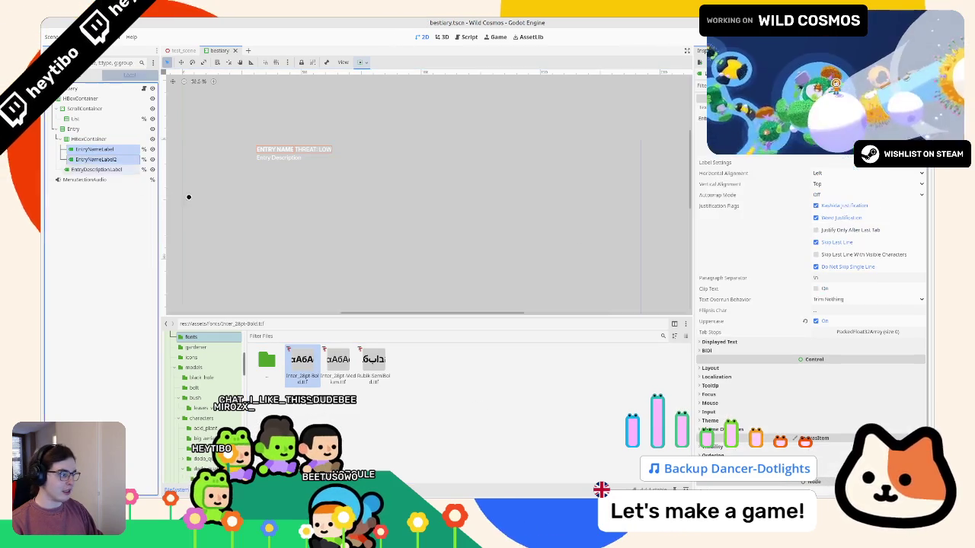
left_click(112, 169)
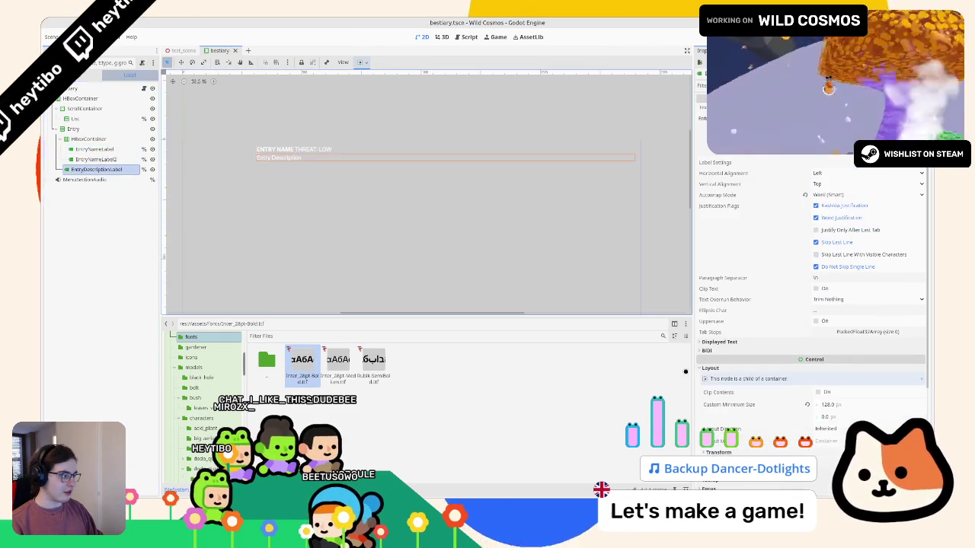
scroll(724, 424, "down", 5)
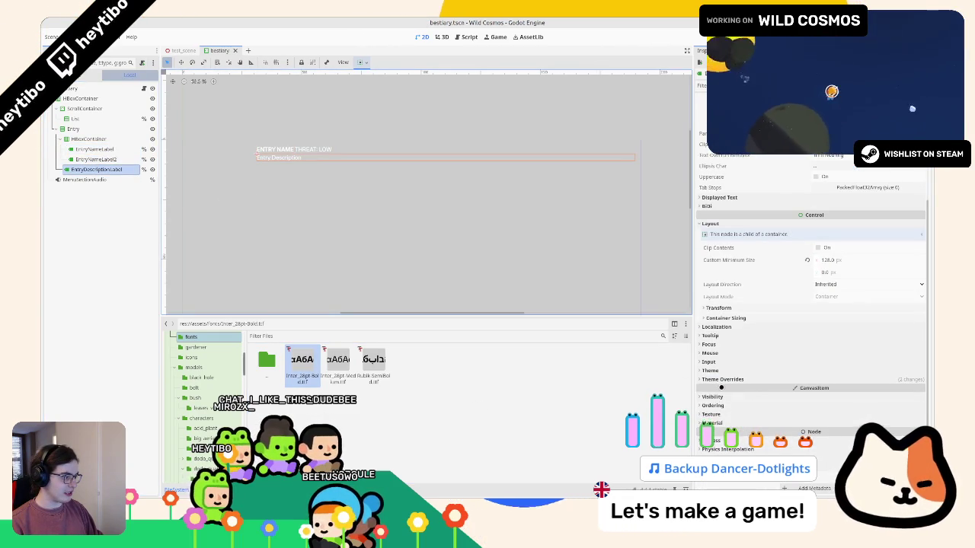
left_click(723, 380)
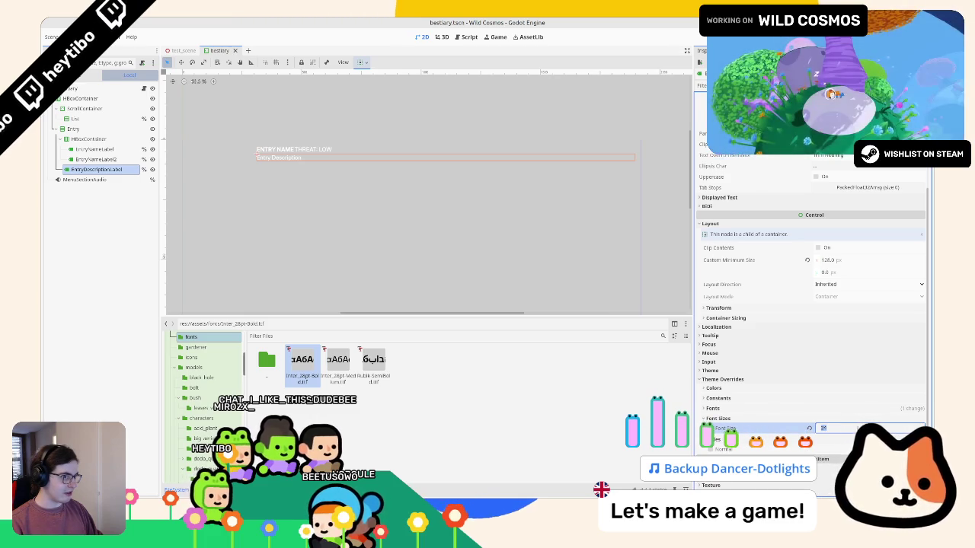
key("Return")
left_click(95, 149)
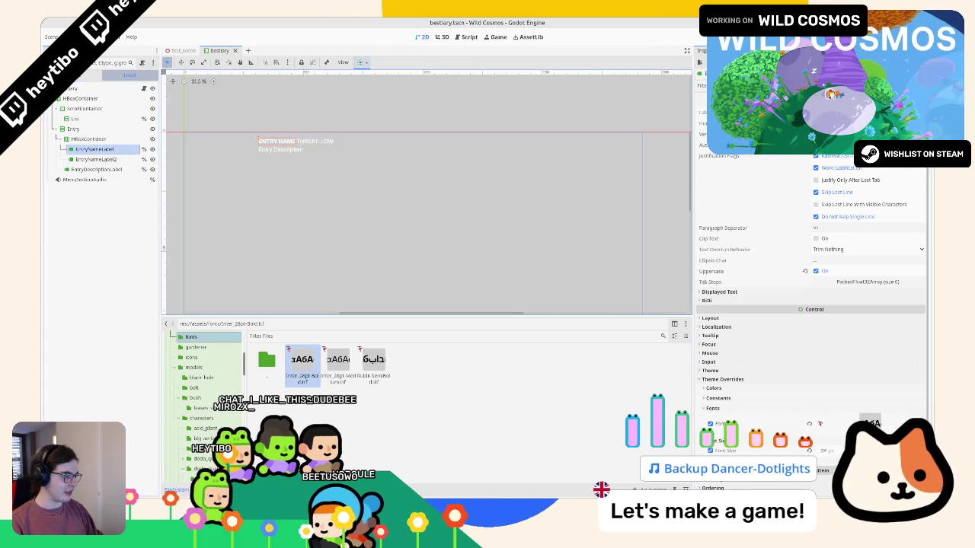
type("32")
key("Return")
scroll(304, 193, "down", 1)
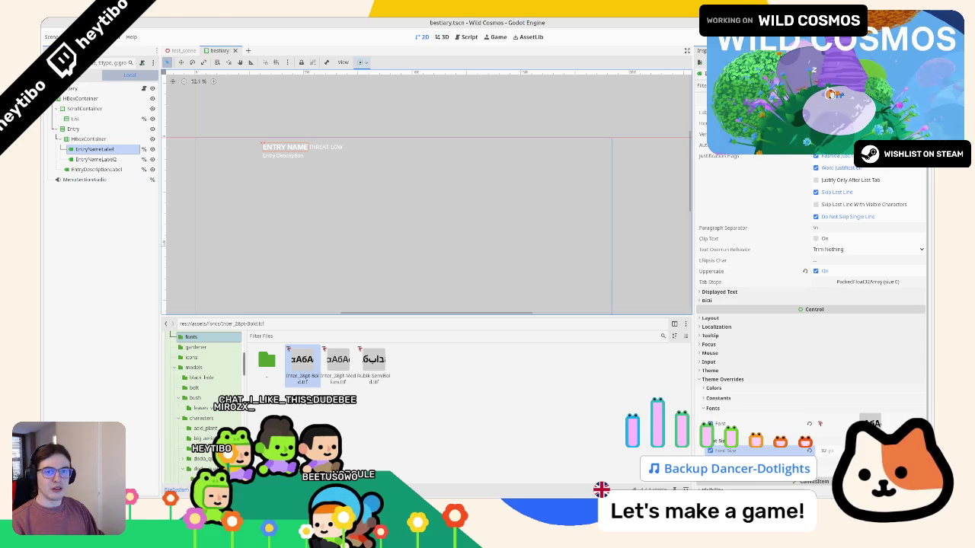
left_click(95, 159)
- Change the vertical alignment of both header labels in the row and save the scene
left_click(95, 148, "shift")
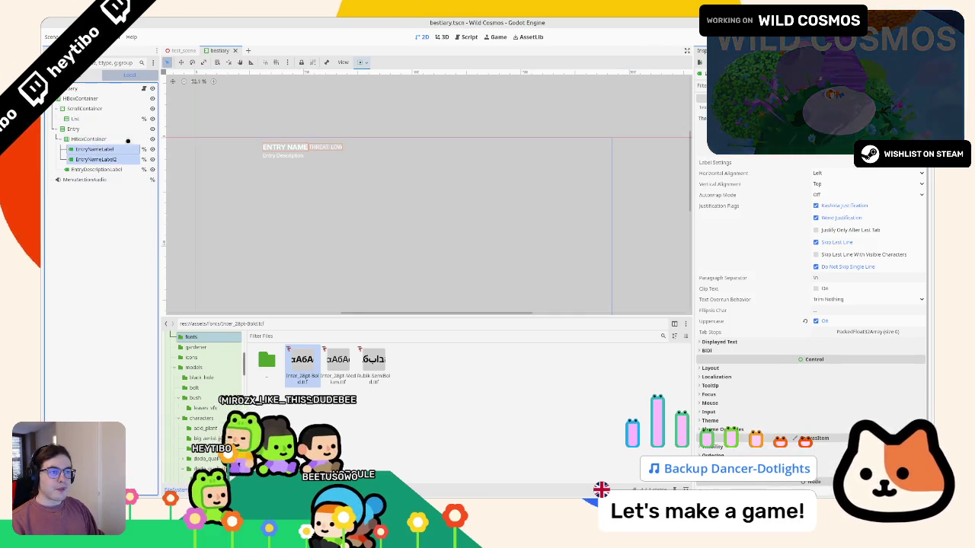
left_click(362, 61)
left_click(389, 129)
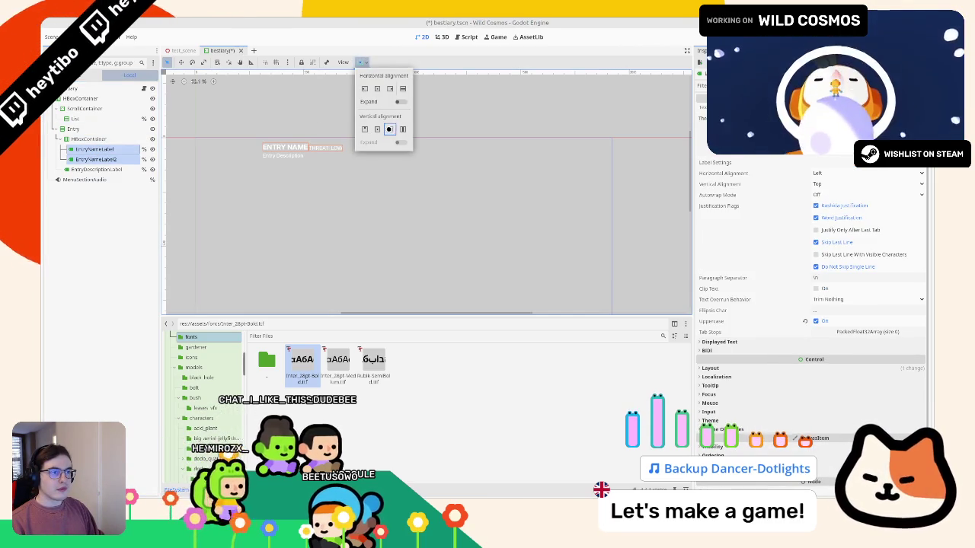
key("ctrl+s")
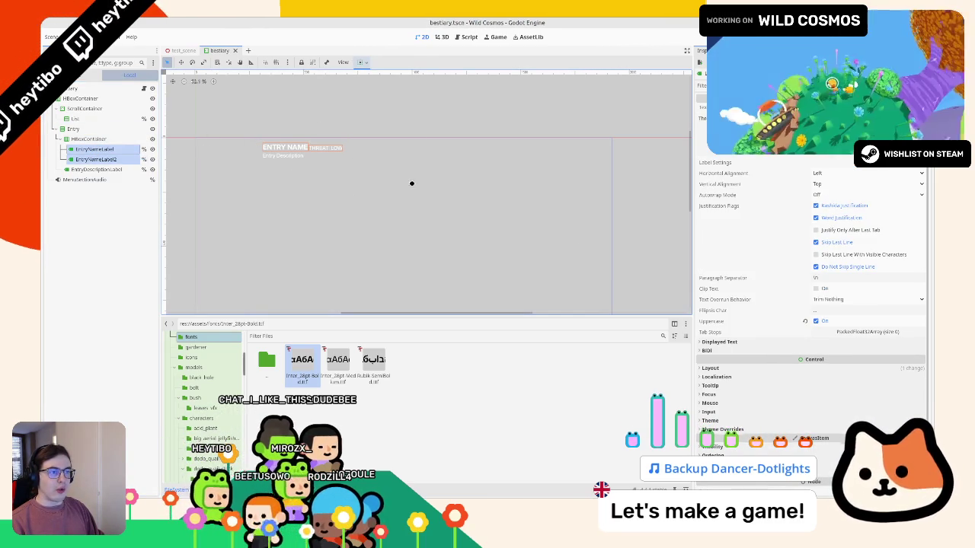
- Right-align the threat label EntryNameLabel2 with horizontal Expand enabled, then save and run
left_click(90, 159, "ctrl")
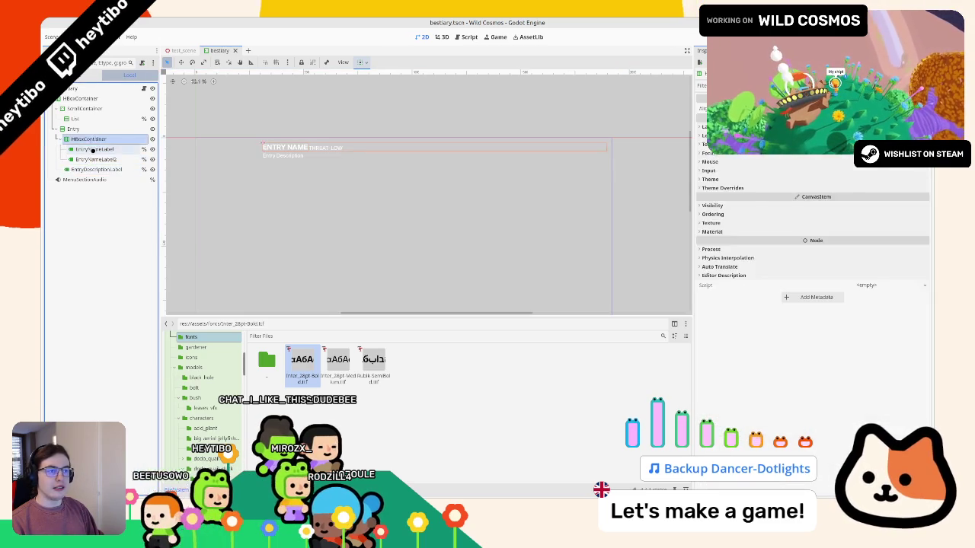
left_click(94, 160)
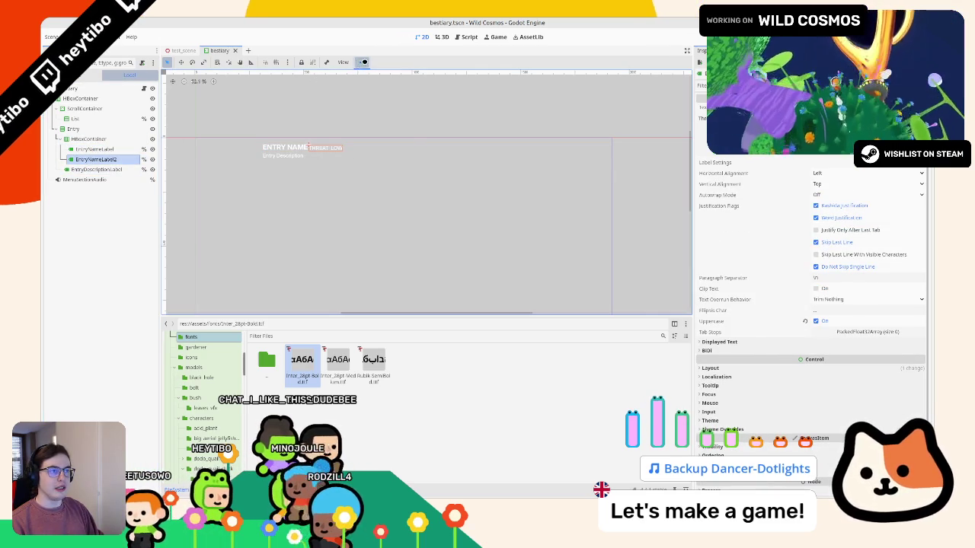
left_click(362, 64)
left_click(391, 88)
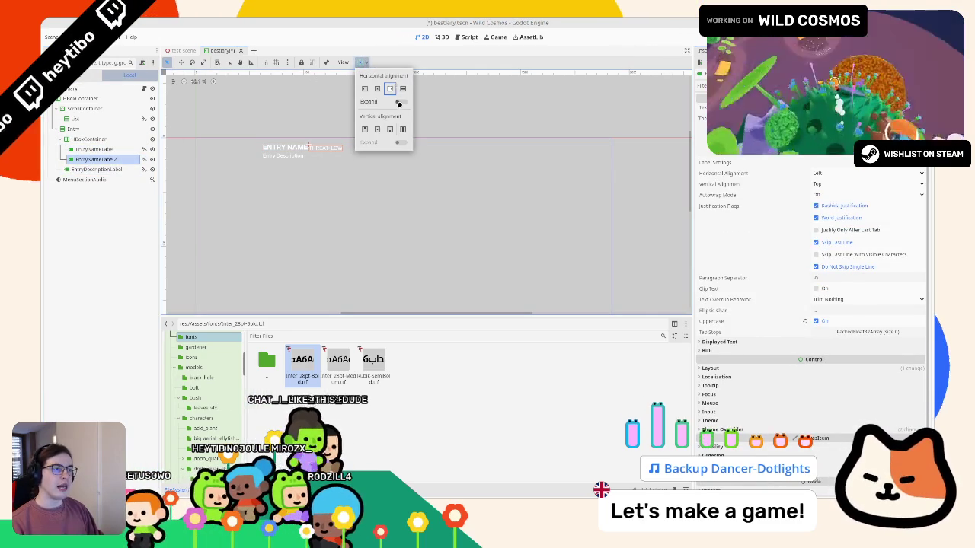
left_click(398, 102)
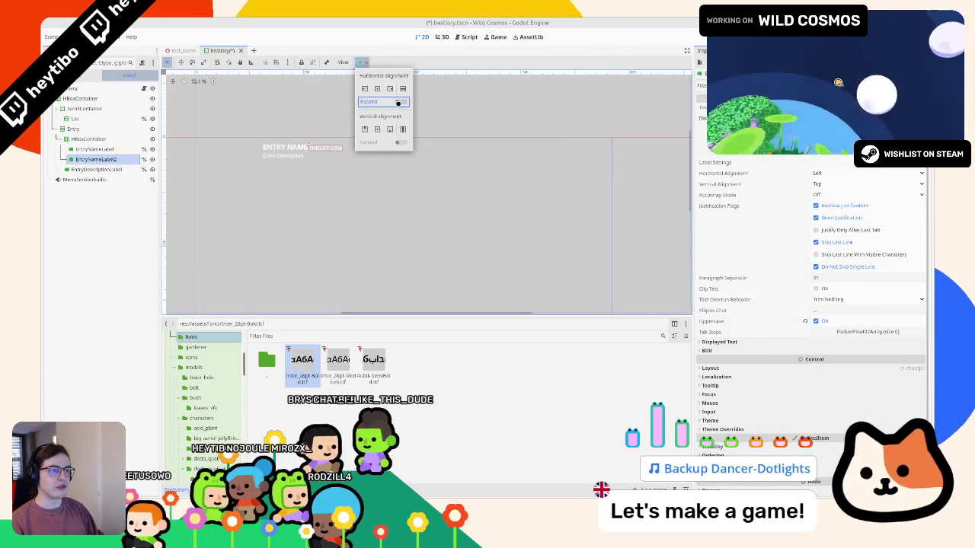
left_click(398, 103)
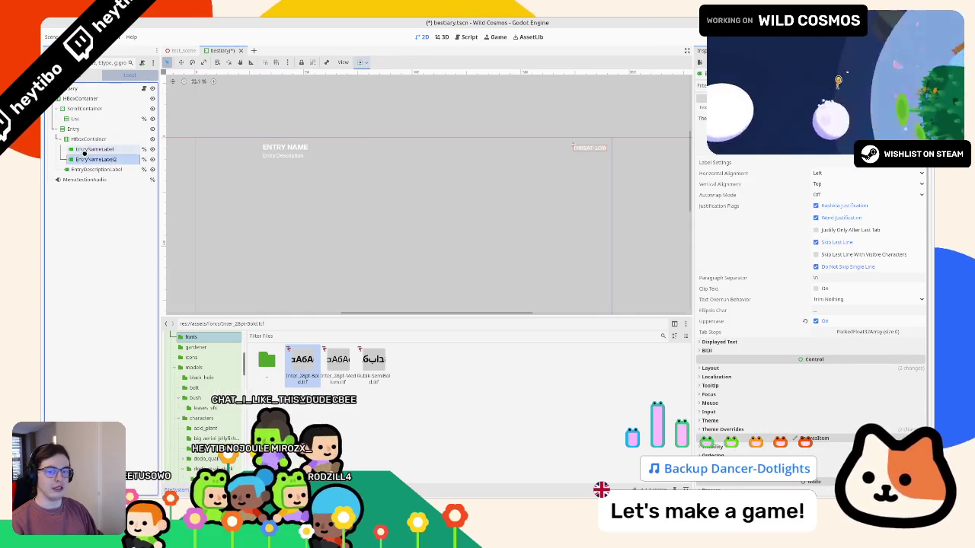
key("F6")
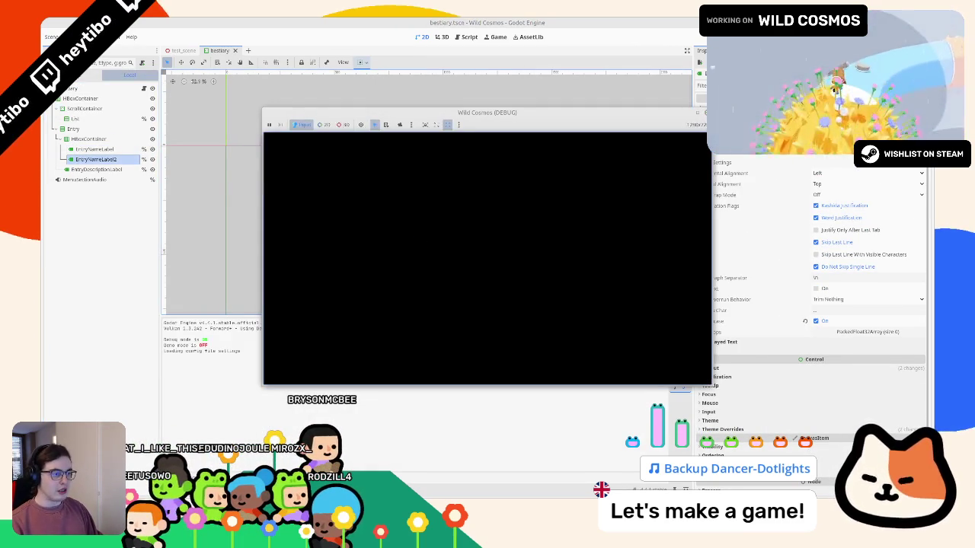
- In the game, open the map's Bestiary and view the Pygmy Helmethead entry
key("Tab")
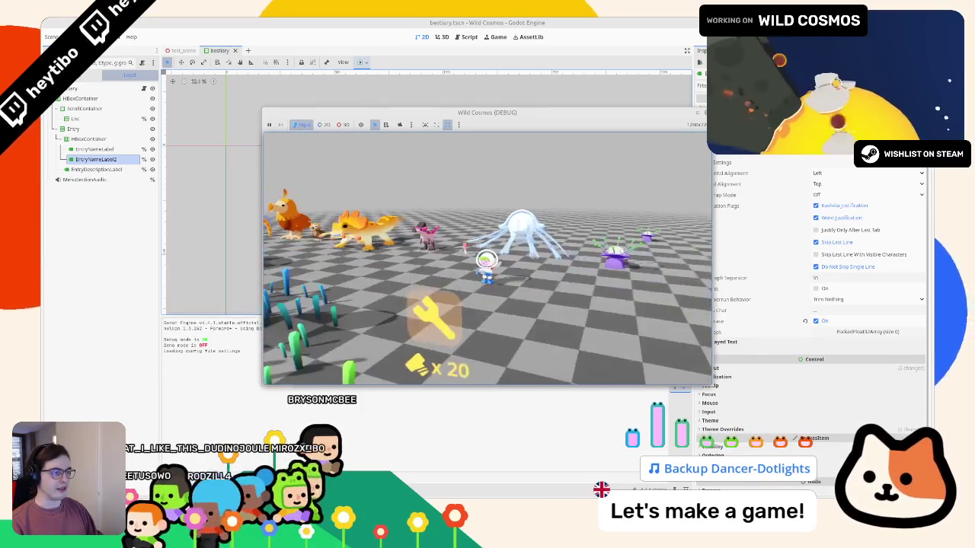
key("m")
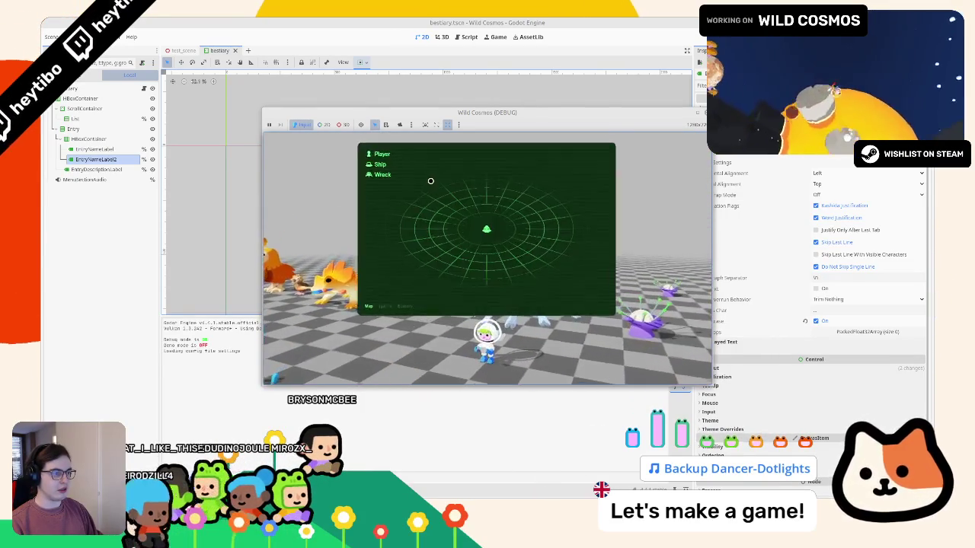
left_click(404, 306)
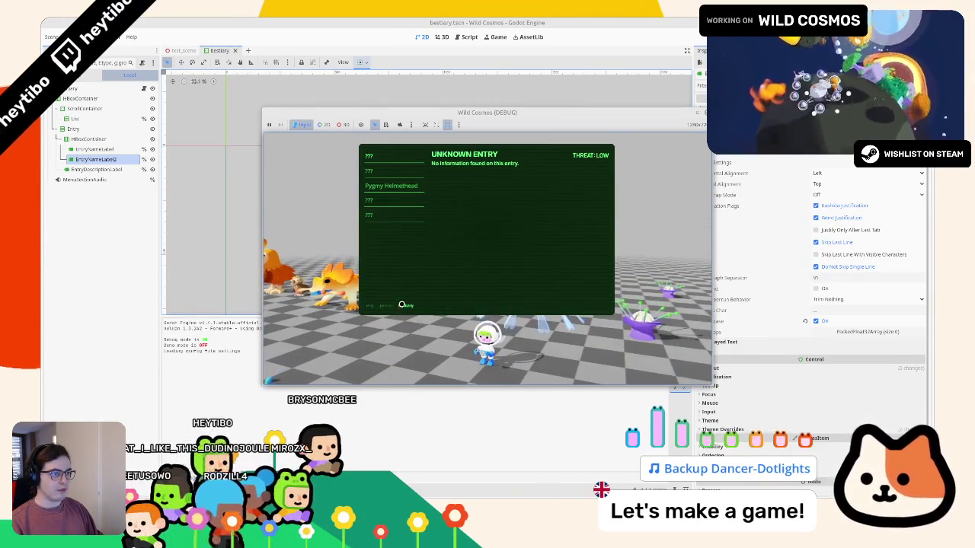
left_click(392, 186)
- Maximize and restore the game window, then select EntryDescriptionLabel in the Scene dock
left_click(696, 117)
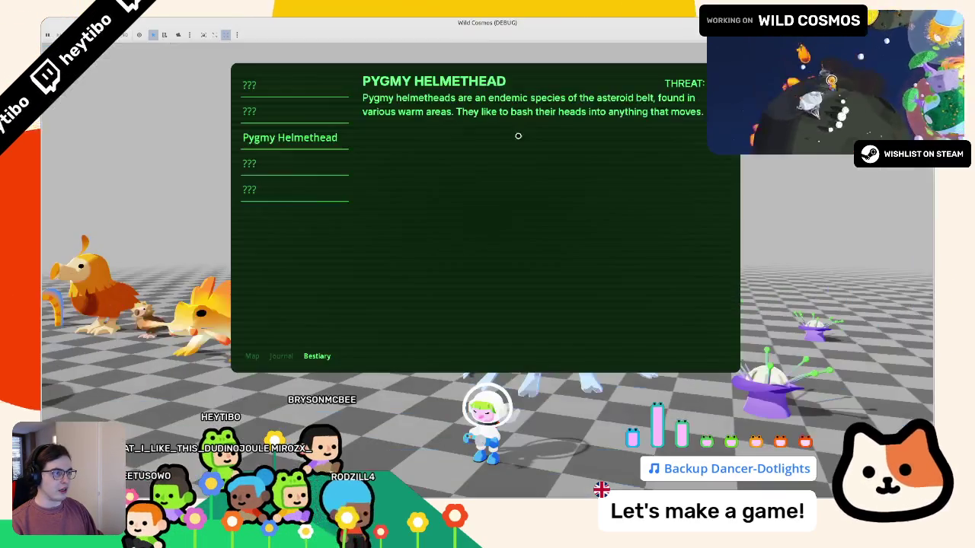
double_click(487, 22)
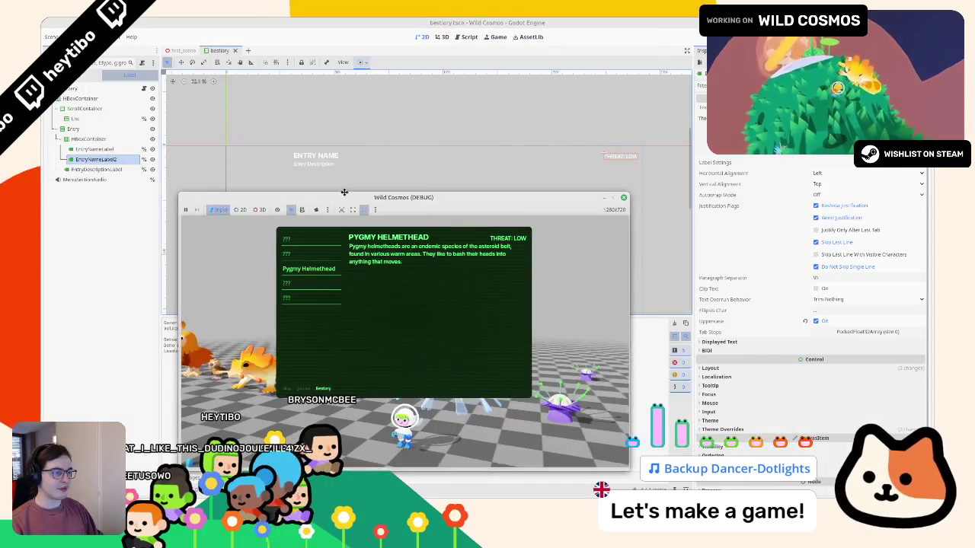
right_click(344, 198)
left_click(373, 256)
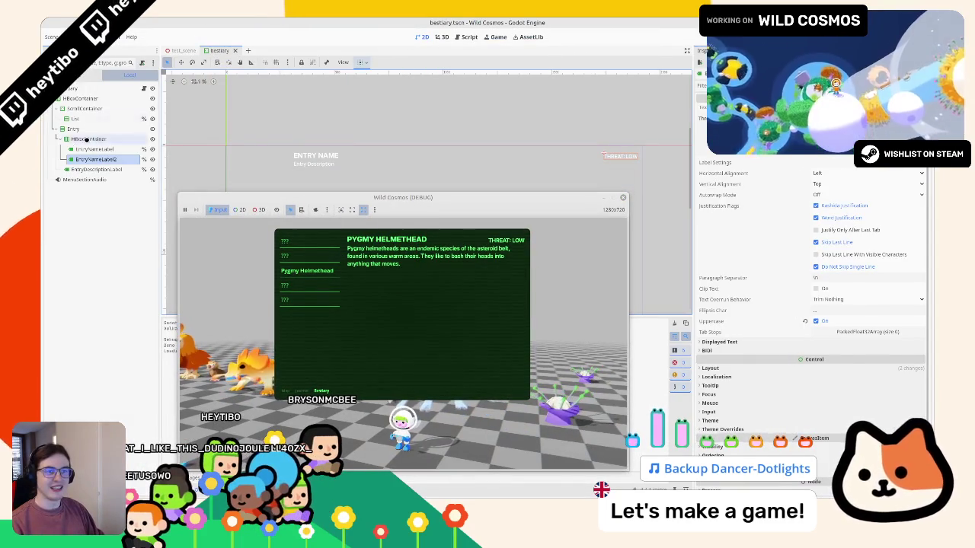
left_click(84, 149)
key("Down")
key("Down")
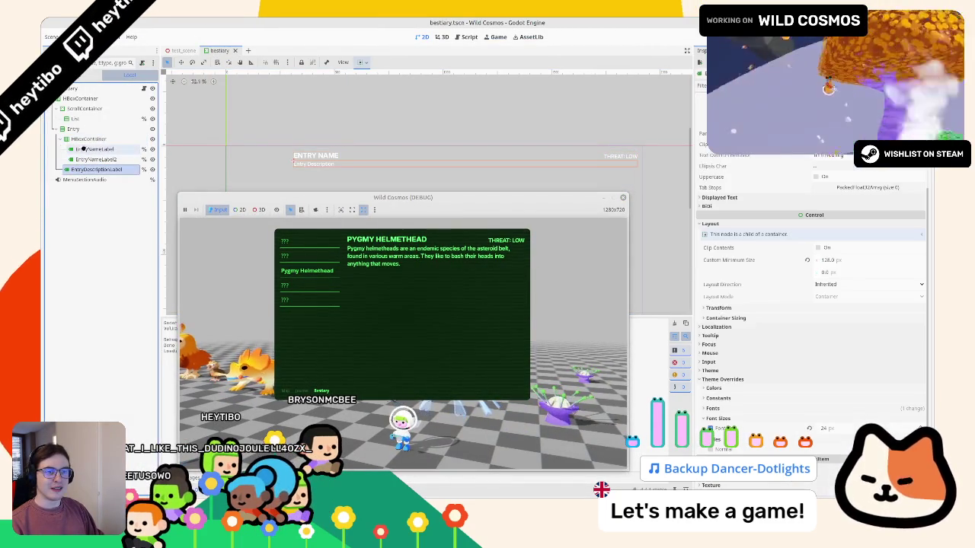
- Give the Entry container a Separation constant override of 10
left_click(73, 129)
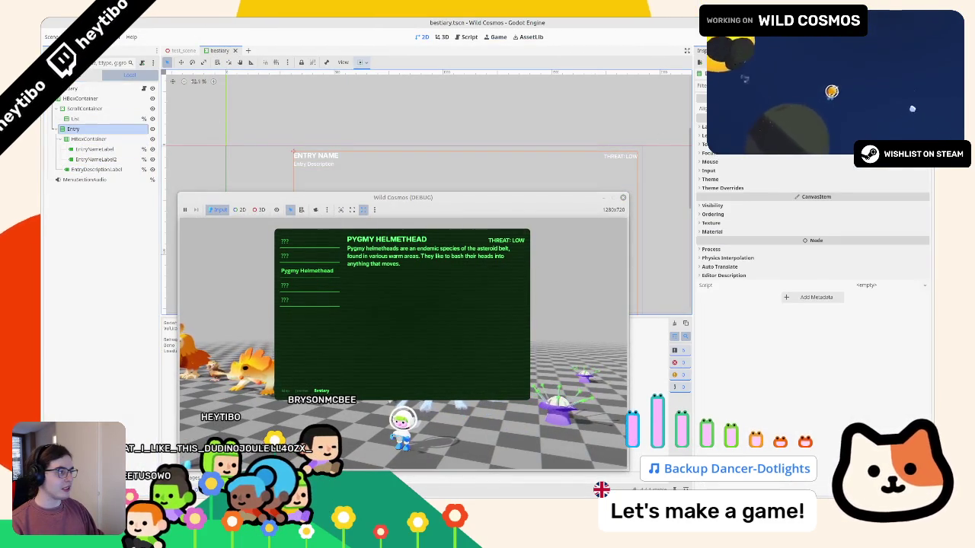
left_click(720, 188)
left_click(718, 197)
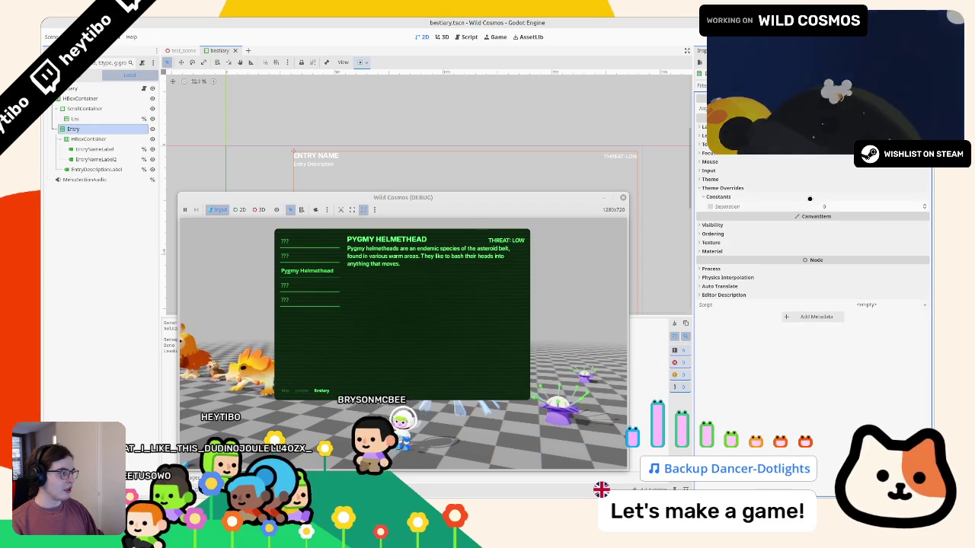
type("24")
key("Return")
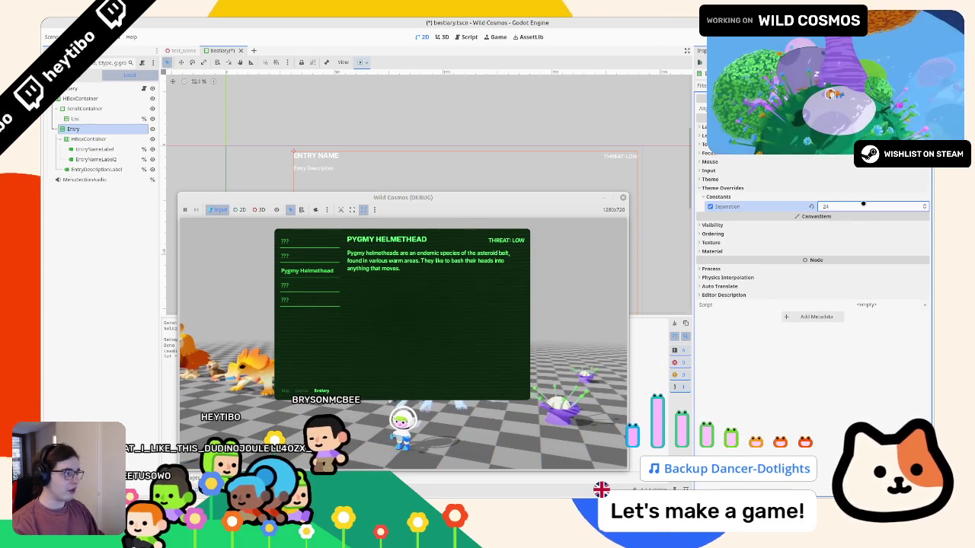
type("10")
key("Return")
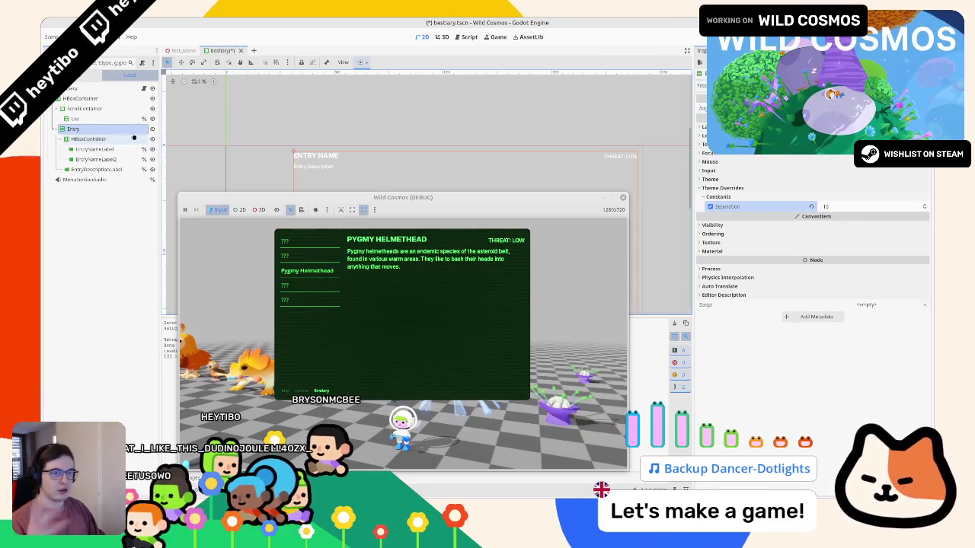
- Set EntryDescriptionLabel's line spacing to 8 and paragraph spacing to 12, then save
left_click(95, 169)
scroll(793, 333, "down", 3)
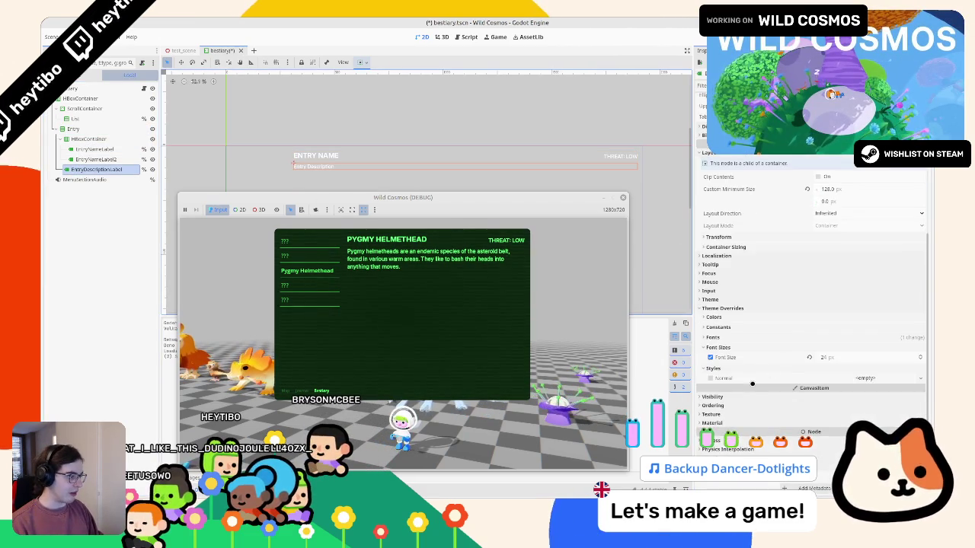
left_click(718, 327)
left_click(840, 349)
type("8")
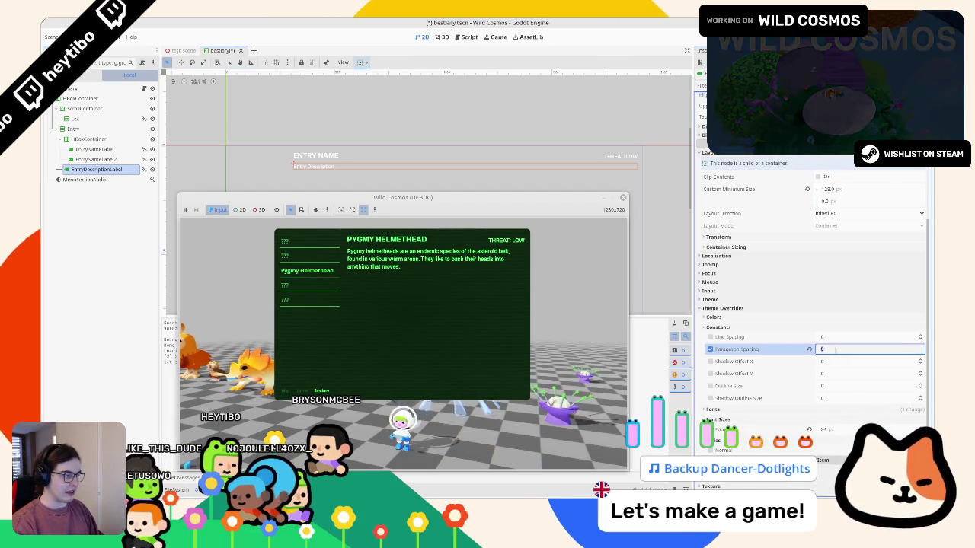
left_click(853, 337)
type("8")
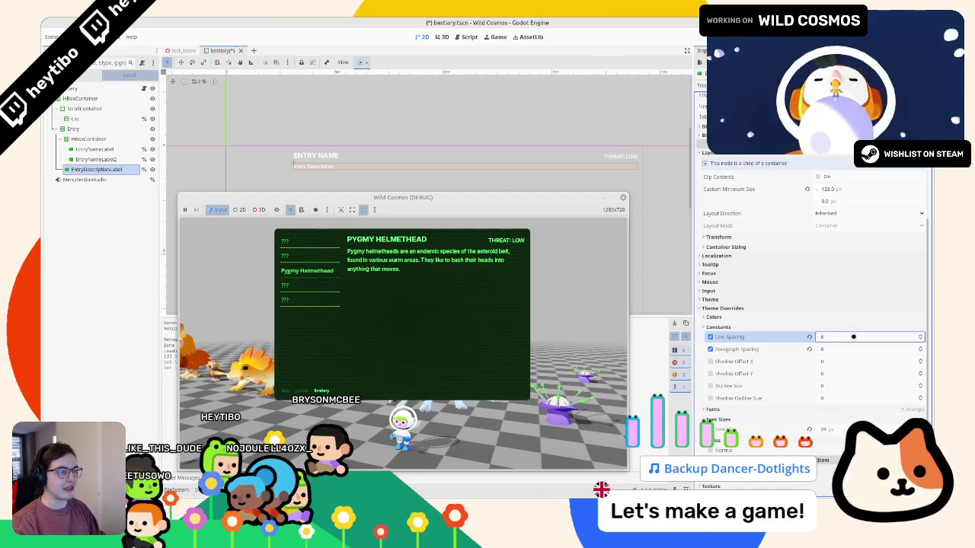
left_click(849, 349)
type("12")
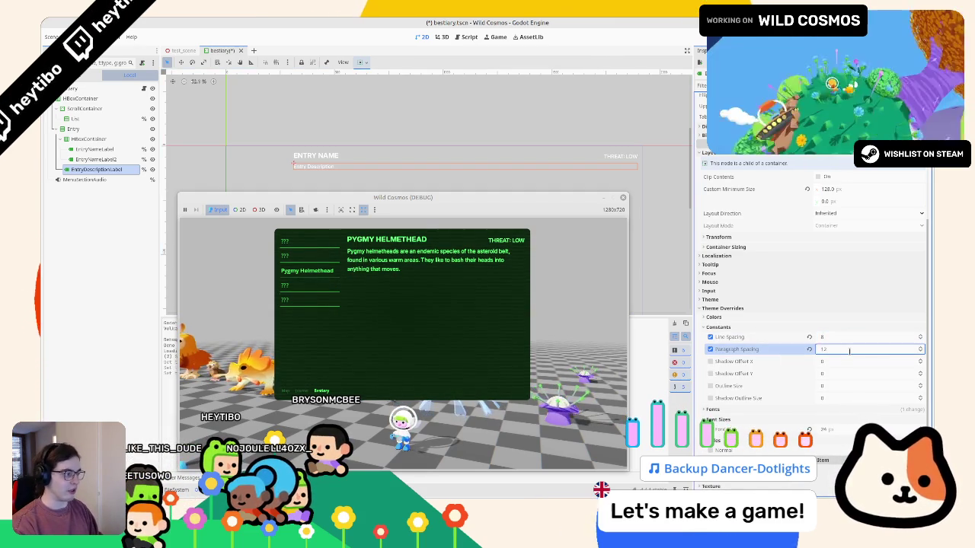
key("ctrl+s")
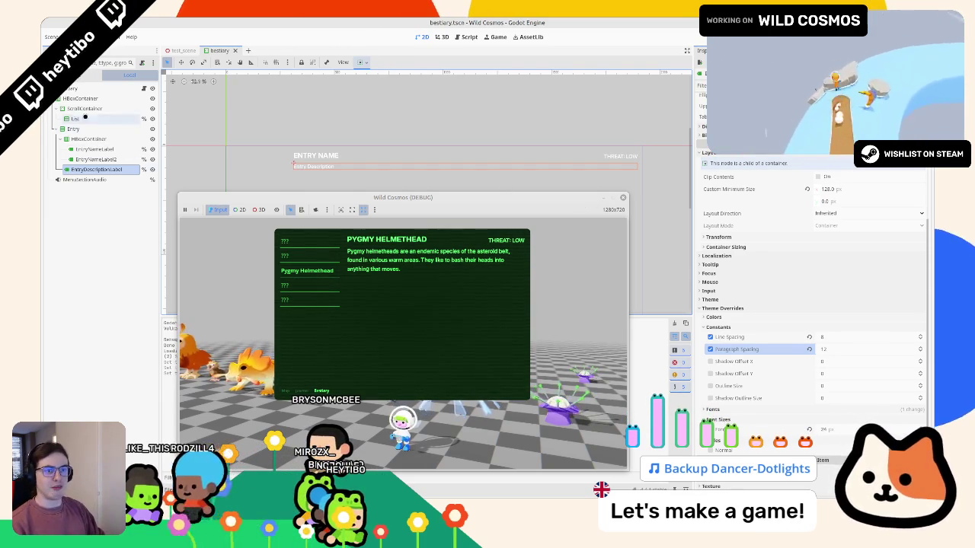
- Stop the running game and check the Entry, EntryDescriptionLabel and HBoxContainer nodes
left_click(88, 139)
key("F8")
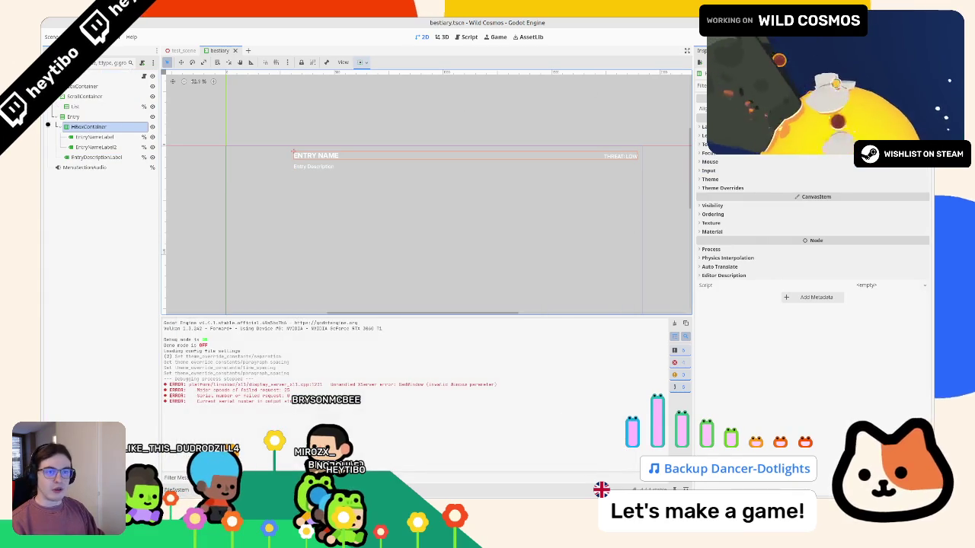
left_click(62, 127)
left_click(66, 117)
left_click(91, 135)
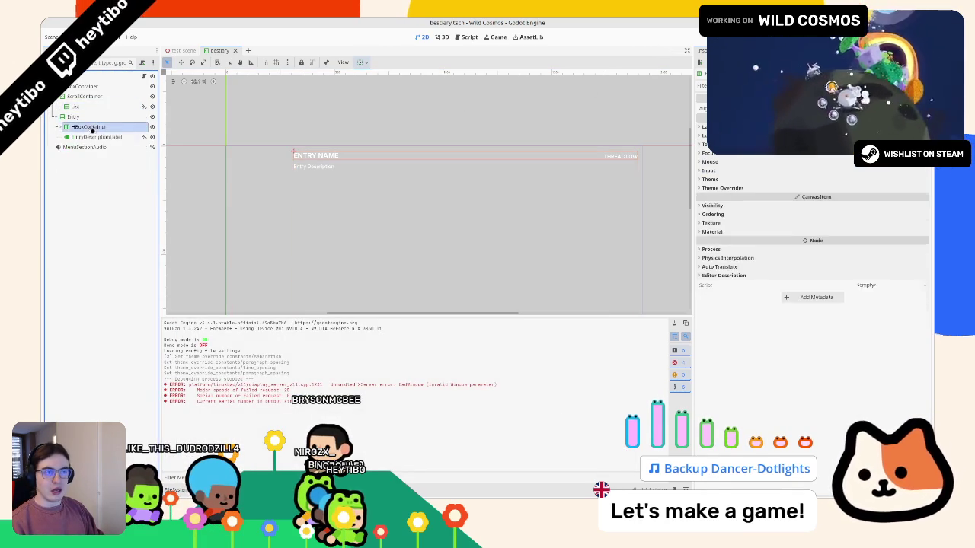
left_click(90, 127)
left_click(91, 116)
left_click(90, 126)
- Rename the HBoxContainer node to EntryHeader
key("F2")
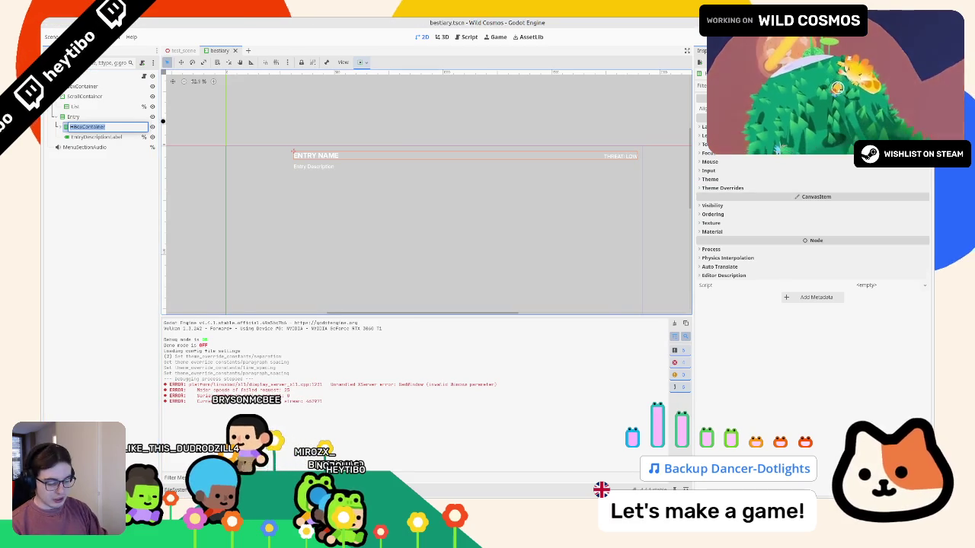
type("Header")
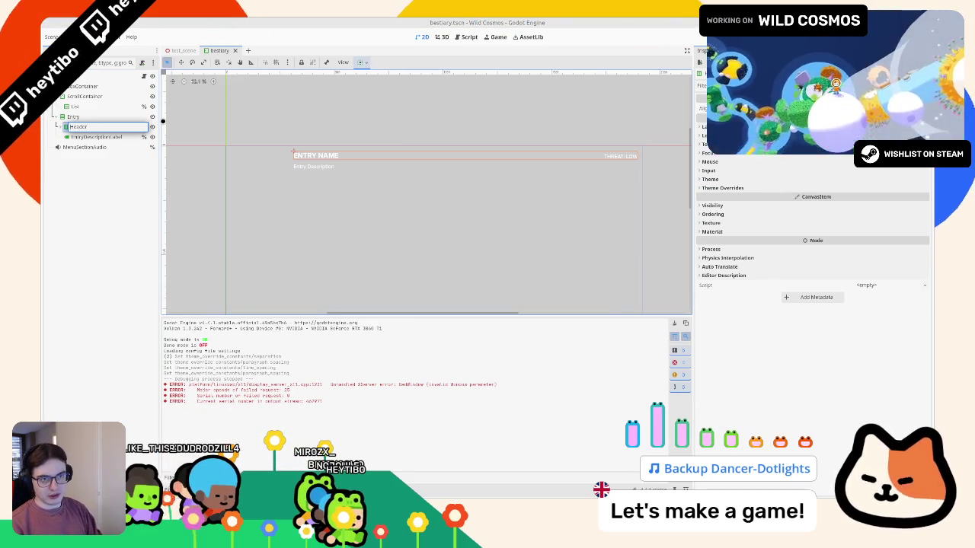
key("Home")
type("Entry")
key("Return")
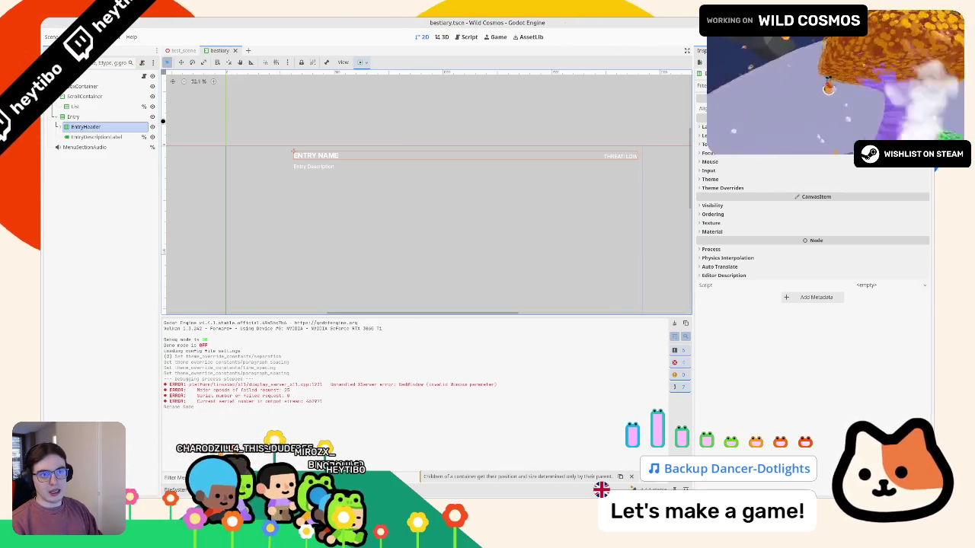
left_click(146, 116)
- Add a SubViewportContainer as a child of Entry
key("ctrl+a")
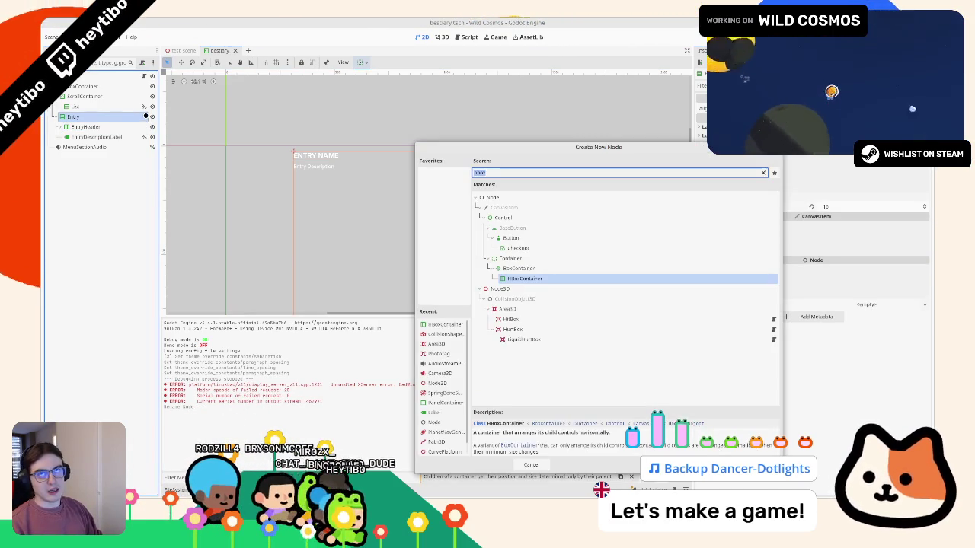
type("viewport")
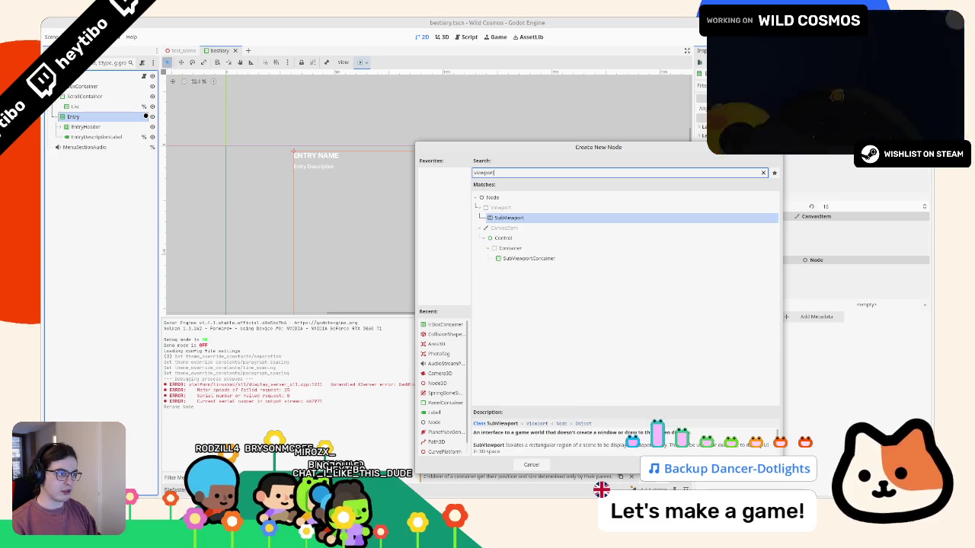
key("Down")
key("Down")
key("Return")
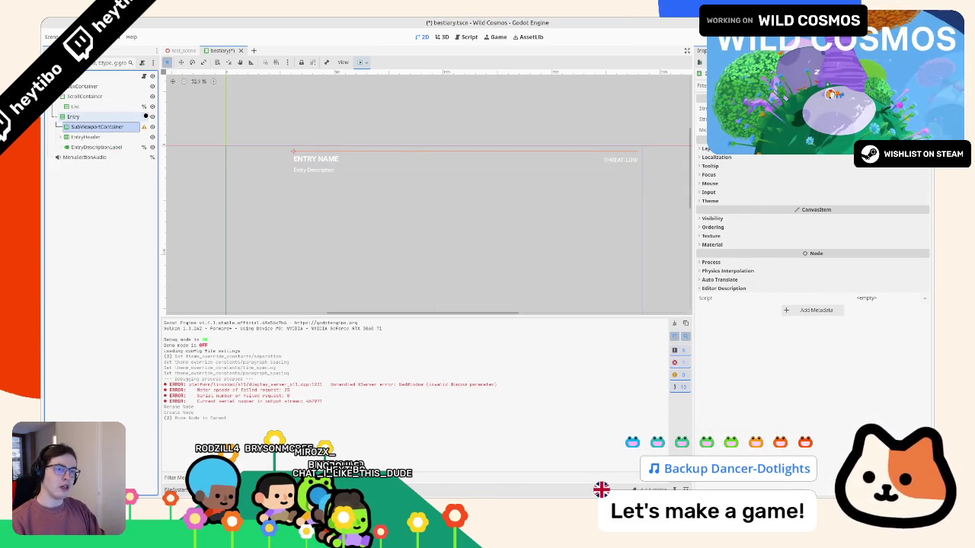
- Add a SubViewport inside it and enable Stretch on the SubViewportContainer
key("ctrl+a")
key("Return")
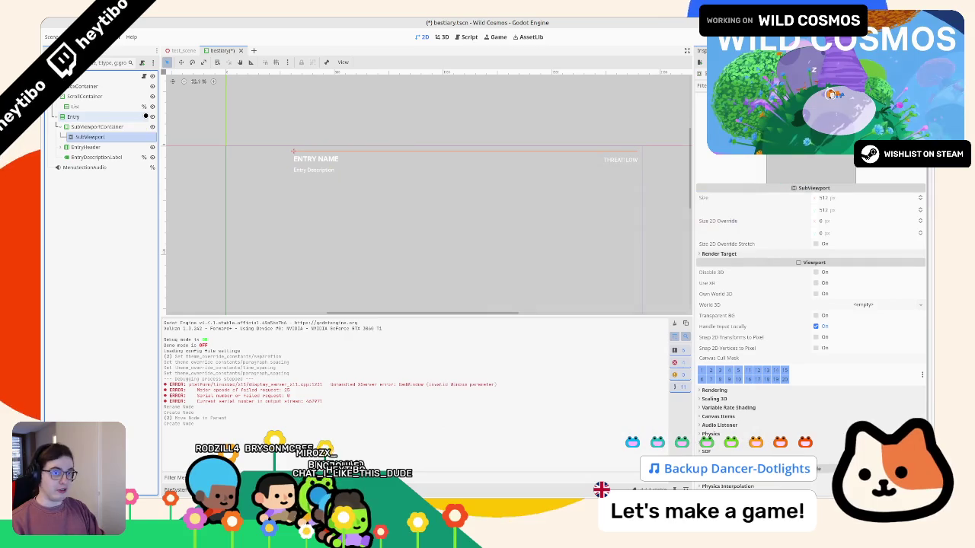
key("Up")
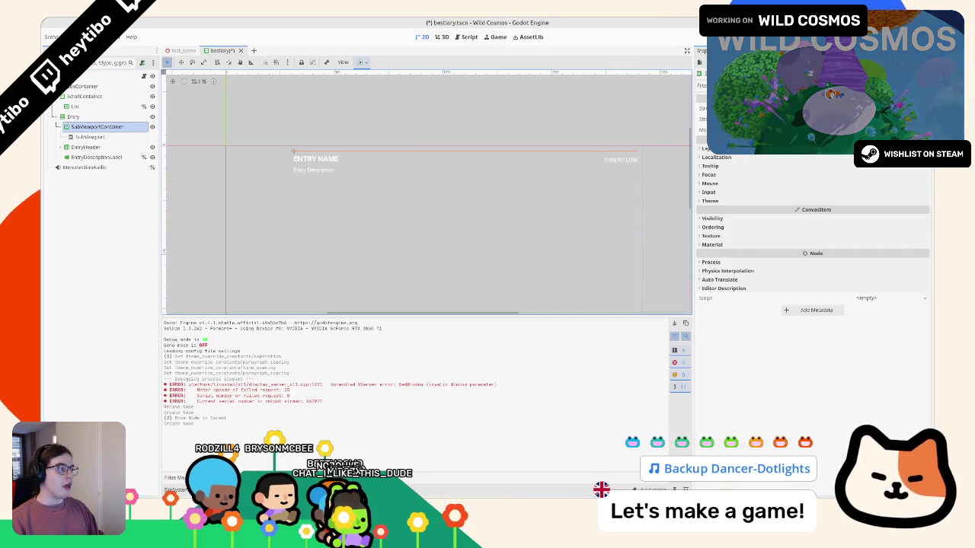
left_click(816, 108)
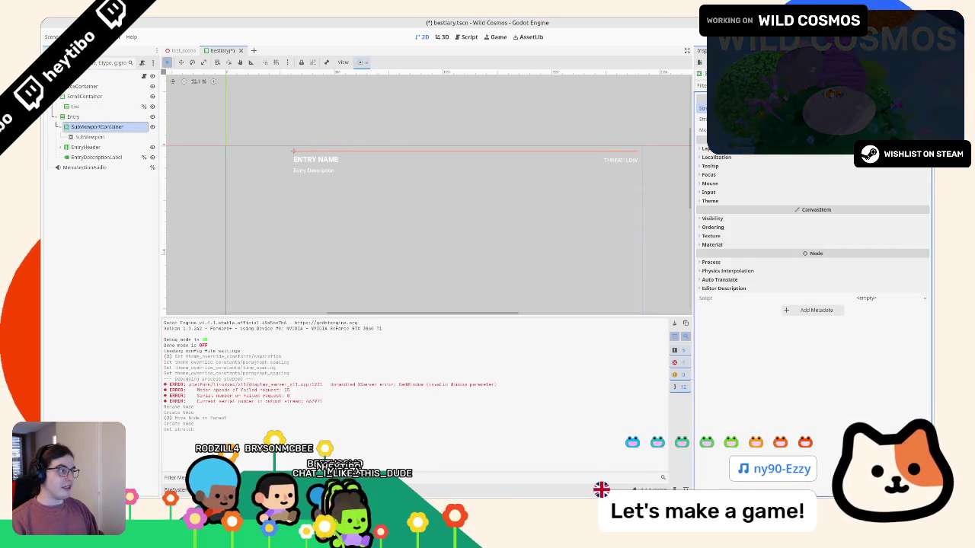
- Set the SubViewportContainer's horizontal and vertical sizing to Fill with Expand
key("ctrl+s")
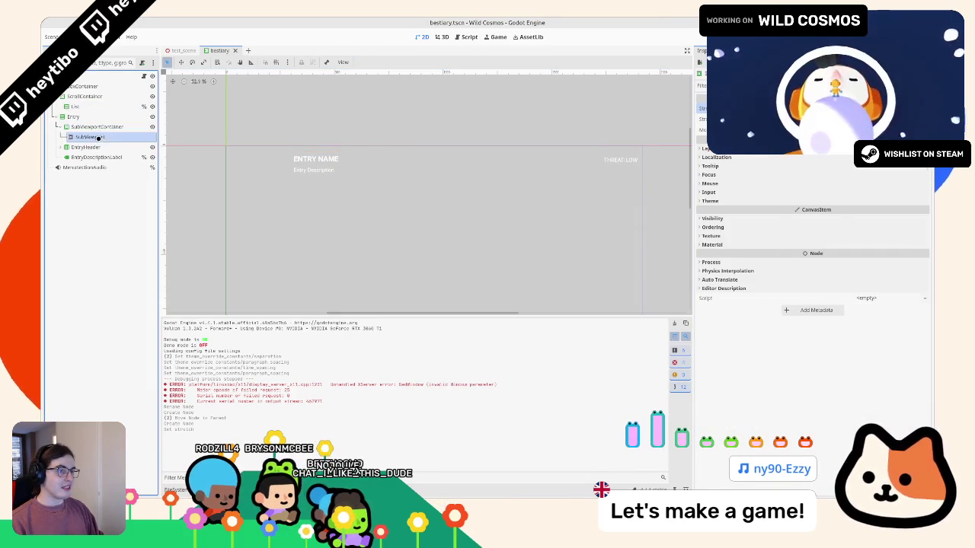
left_click(361, 62)
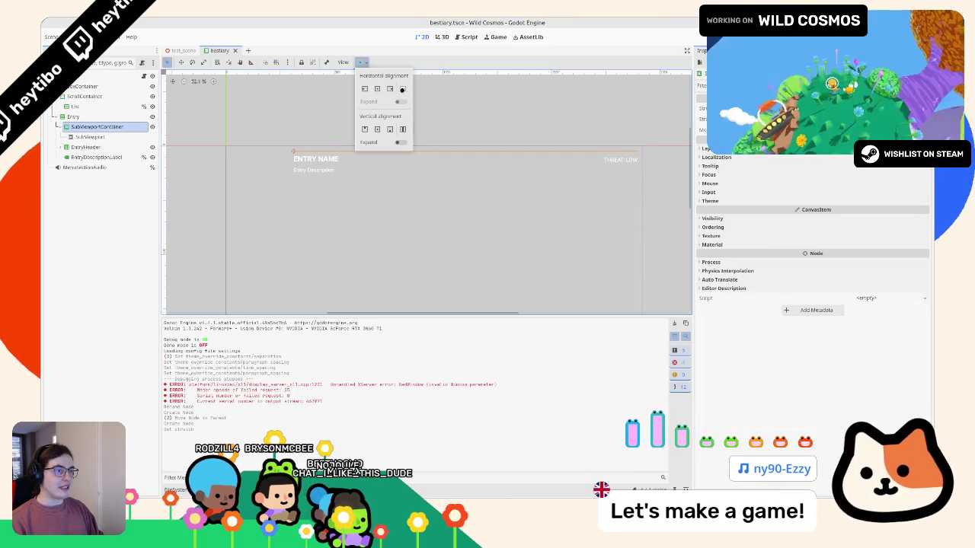
left_click(402, 89)
left_click(402, 128)
left_click(460, 199)
mouse_move(459, 200)
left_mouse_down()
mouse_move(459, 145)
mouse_move(259, 180)
mouse_move(303, 257)
left_mouse_up()
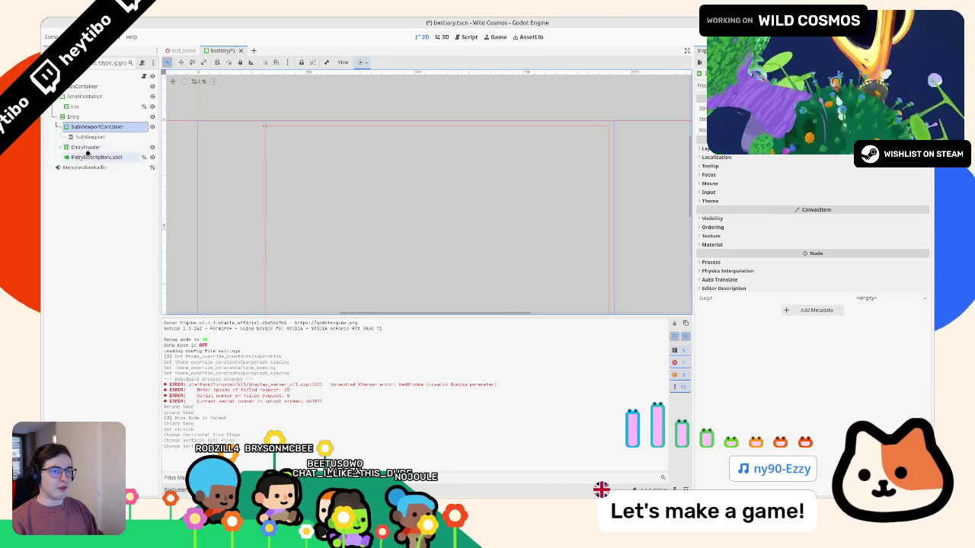
- Save bestiary.tscn and run the game with F5
left_click(89, 136)
key("ctrl+s")
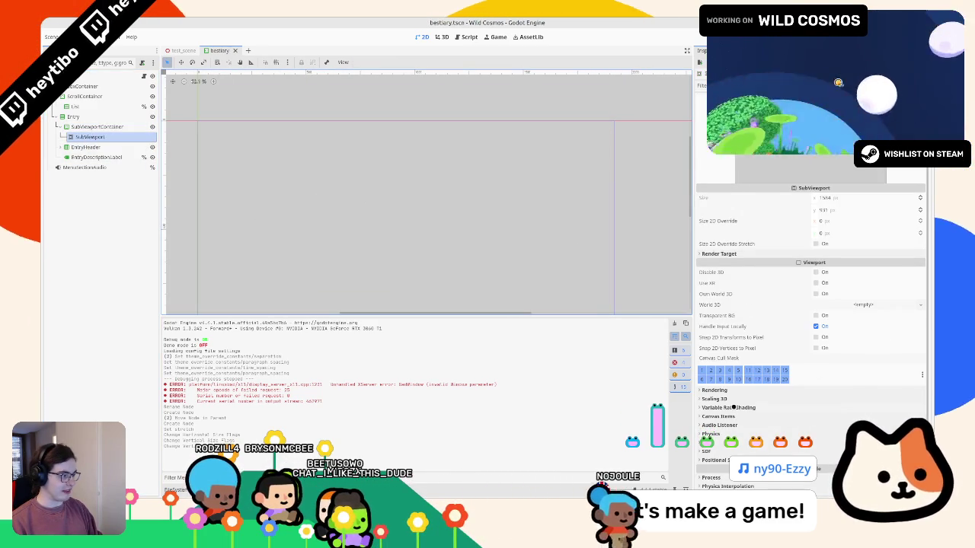
key("F5")
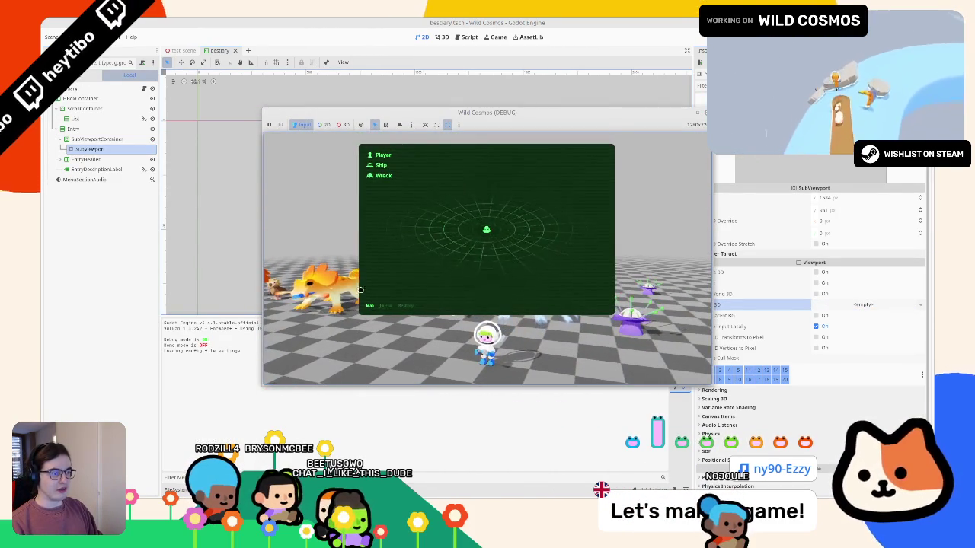
- View Pygmy Helmethead in the game's Bestiary, then expand the SubViewportContainer's Layout properties
left_click(405, 305)
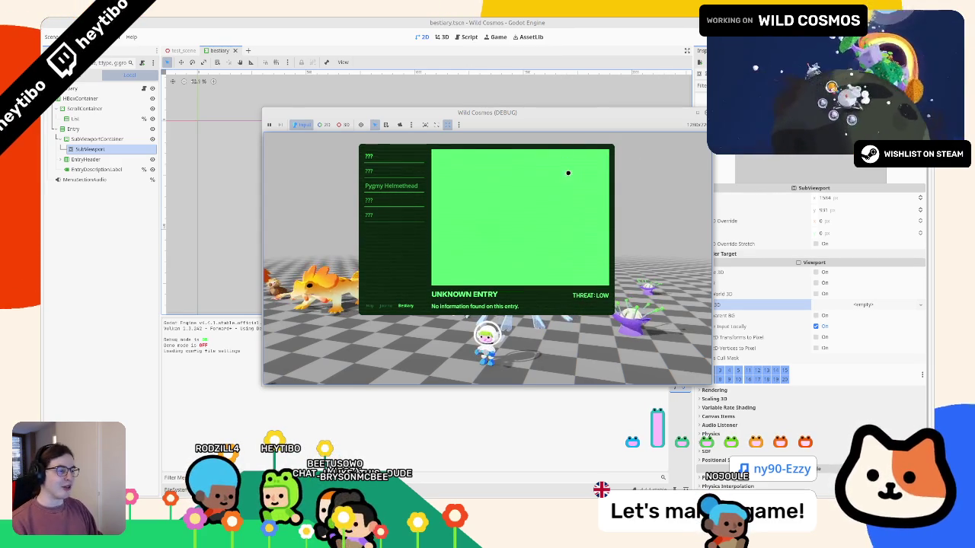
left_click(390, 183)
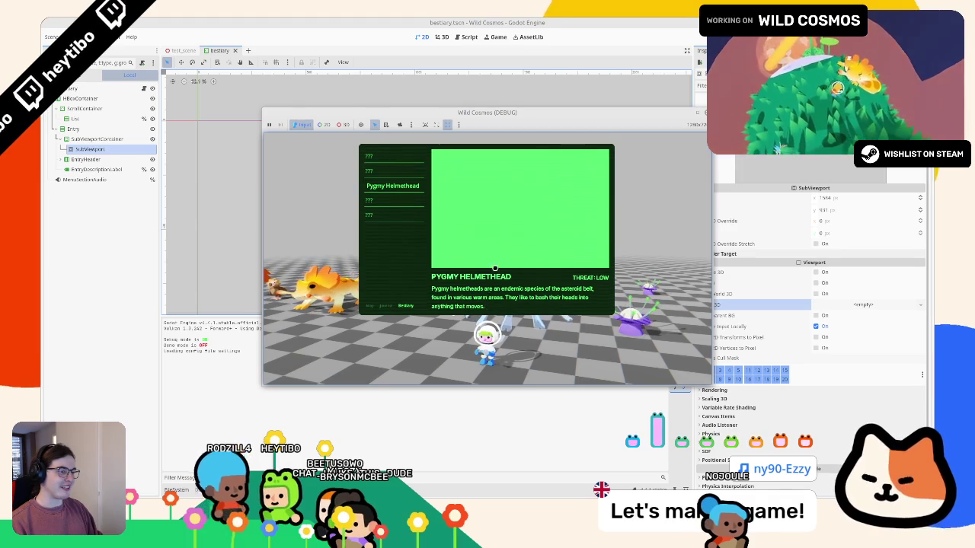
right_click(503, 115)
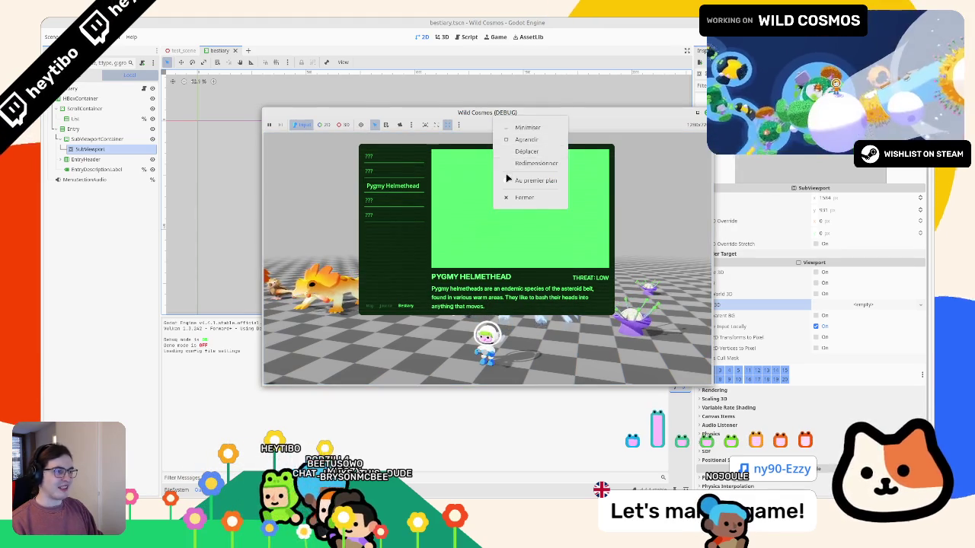
left_click(523, 168)
left_click(102, 138)
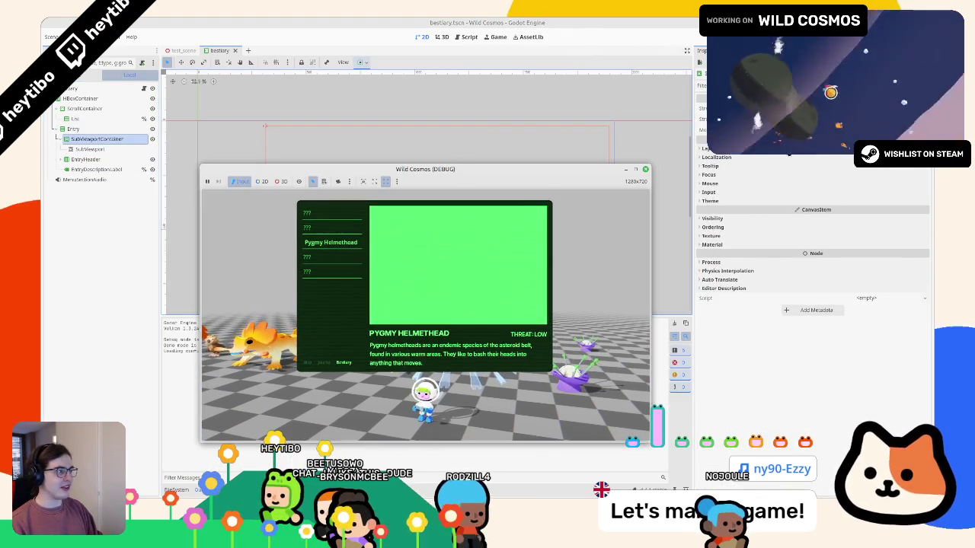
left_click(789, 150)
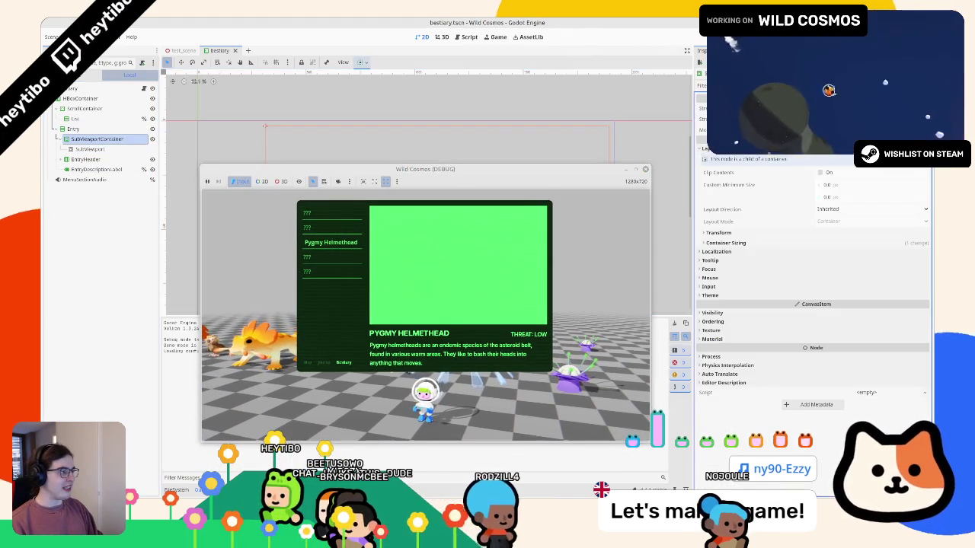
- Set the container to Shrink Begin vertically, Expand off, with a 420 px minimum height
left_click(856, 198)
left_click(719, 232)
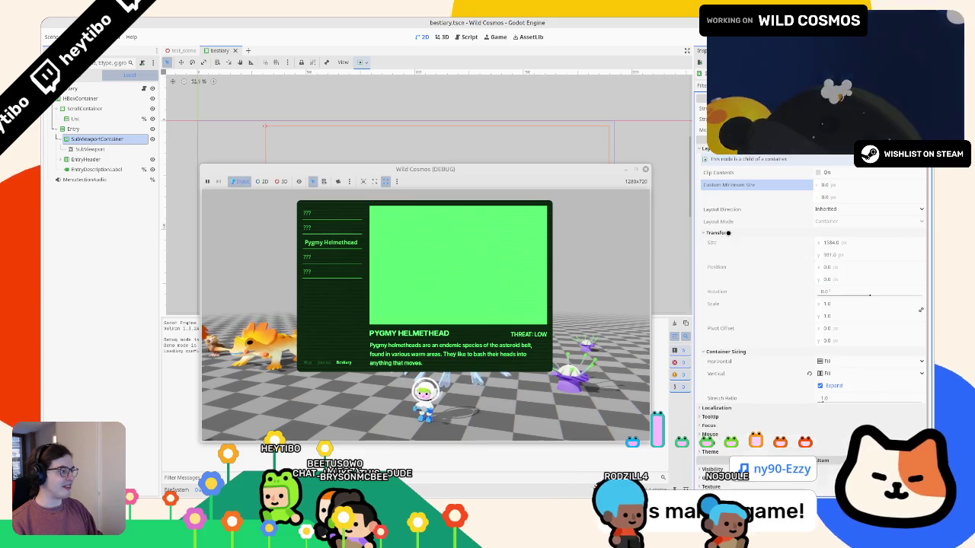
left_click(362, 62)
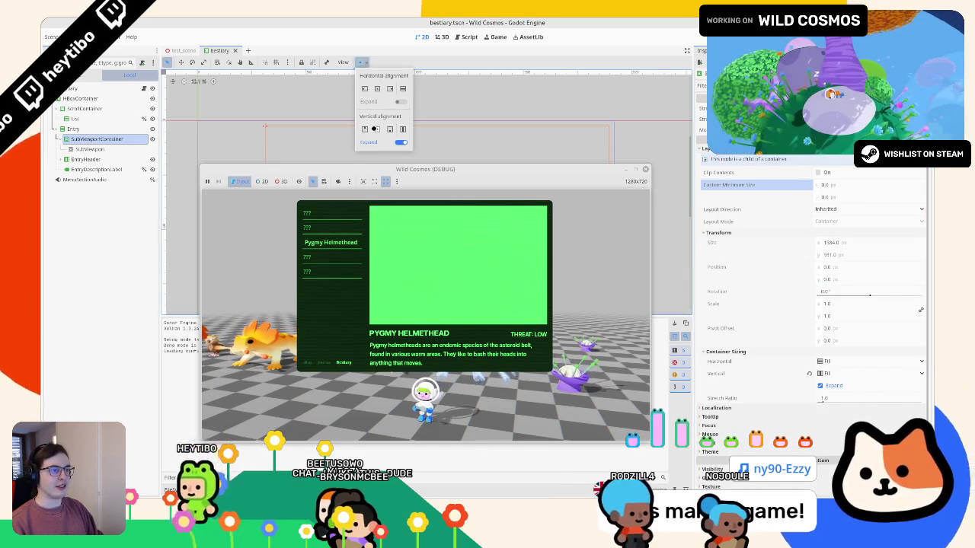
left_click(365, 130)
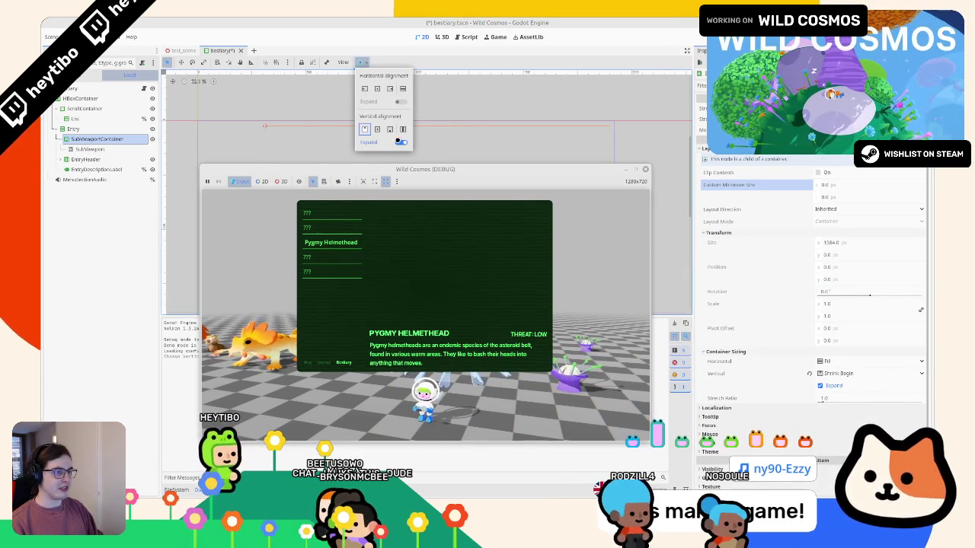
left_click(401, 142)
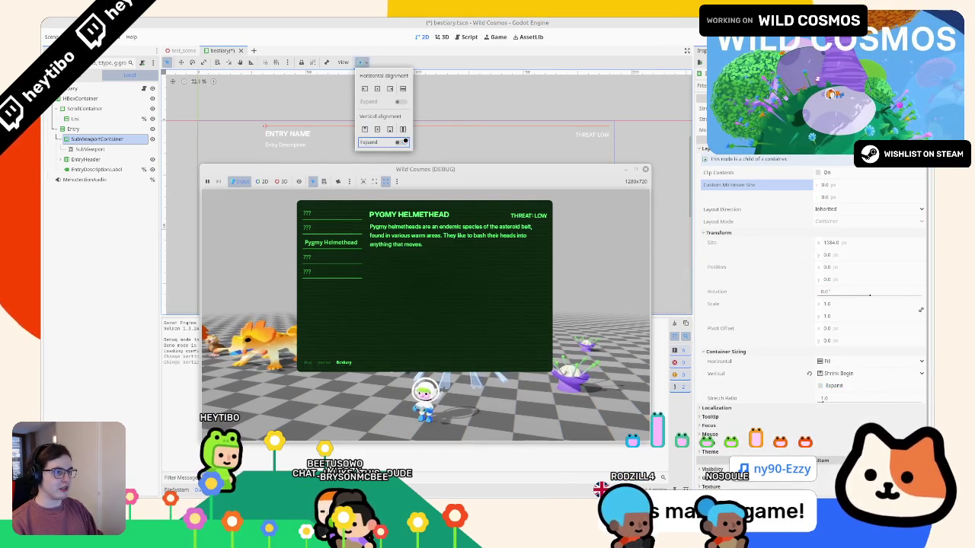
left_click(845, 196)
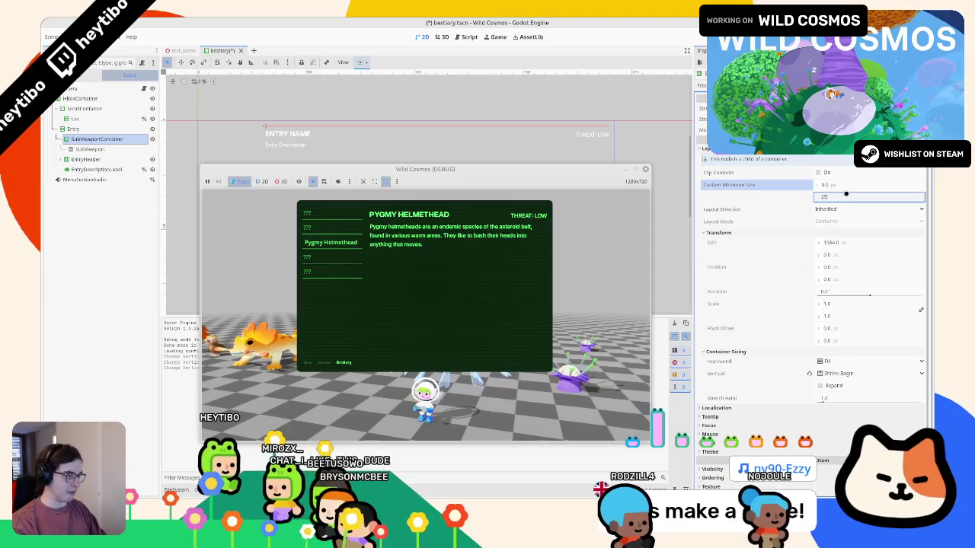
type("6")
key("Return")
type("420")
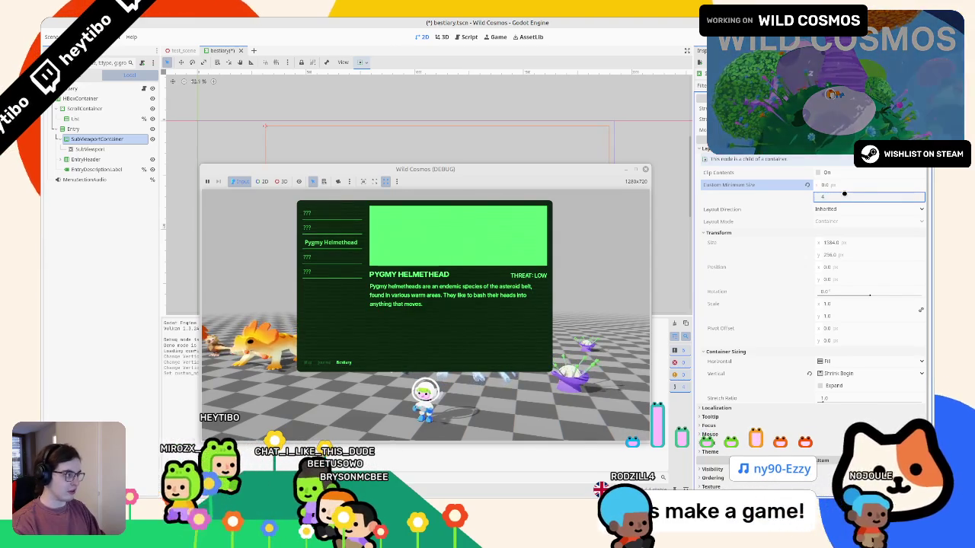
key("Return")
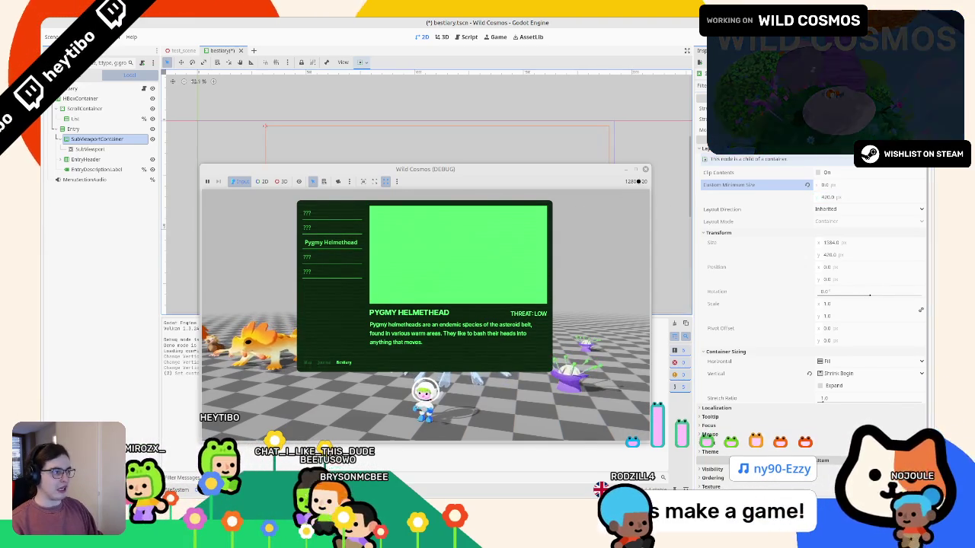
- Check another bestiary entry in the full-screen game, then close the game
left_click(635, 169)
left_click(256, 163)
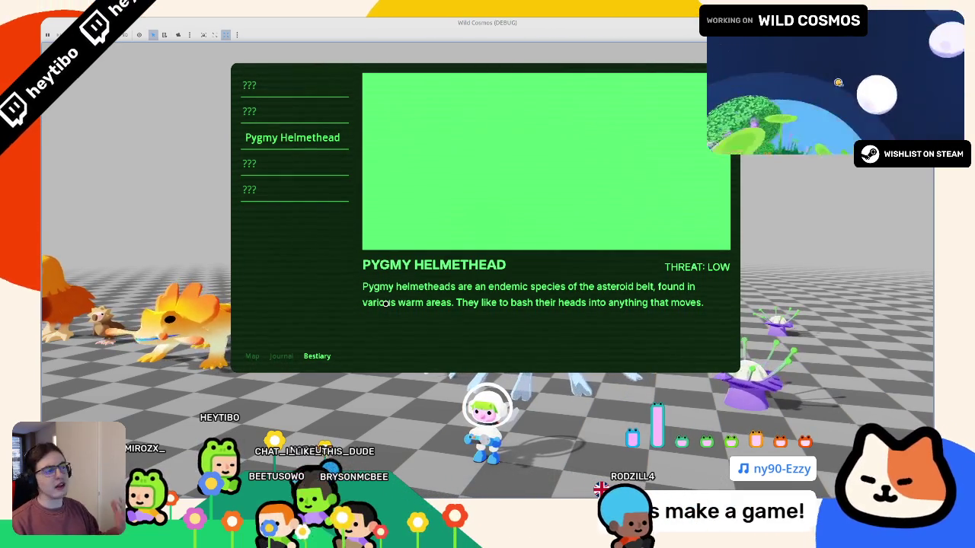
key("super+Down")
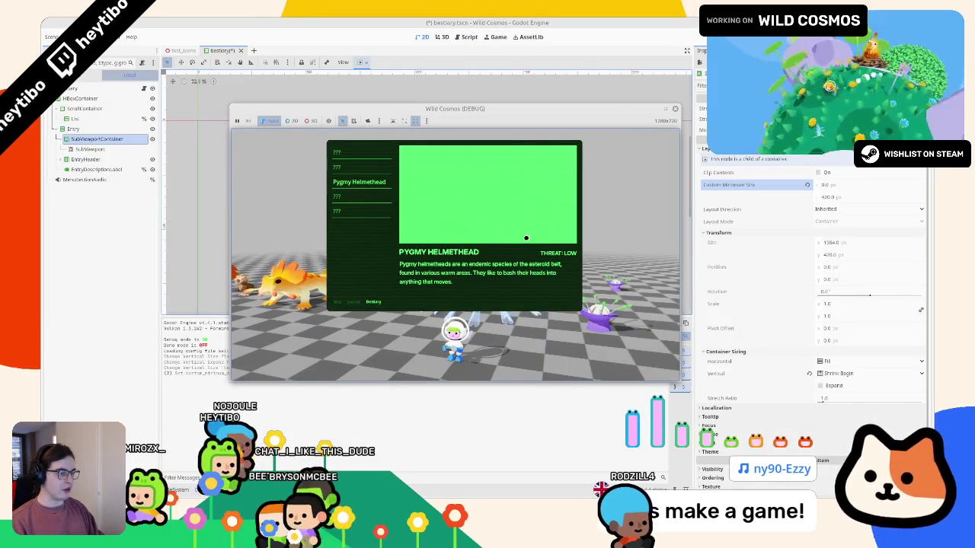
left_click(675, 113)
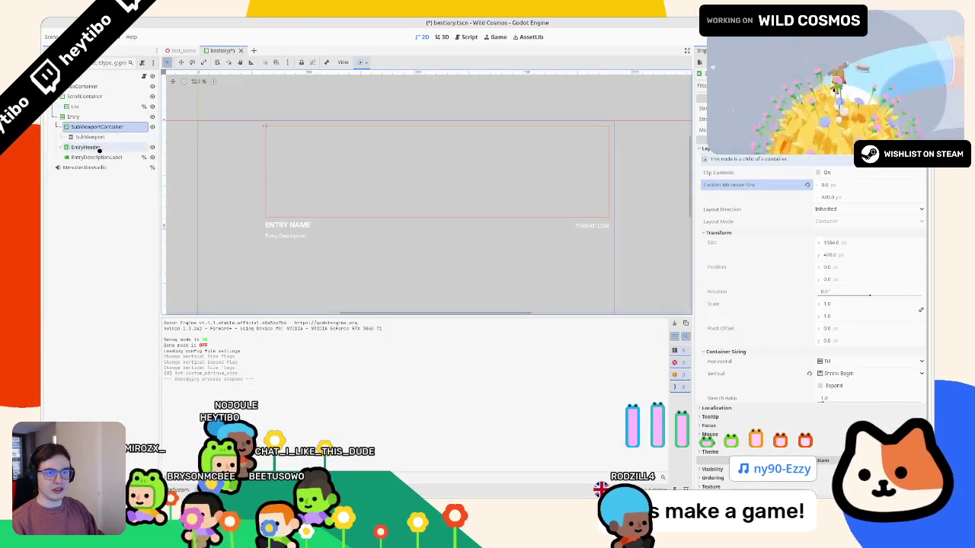
- Rename the THREAT: LOW label node from EntryNameLabel2 to EntryThreatLabel
left_click(76, 147)
left_click(93, 157)
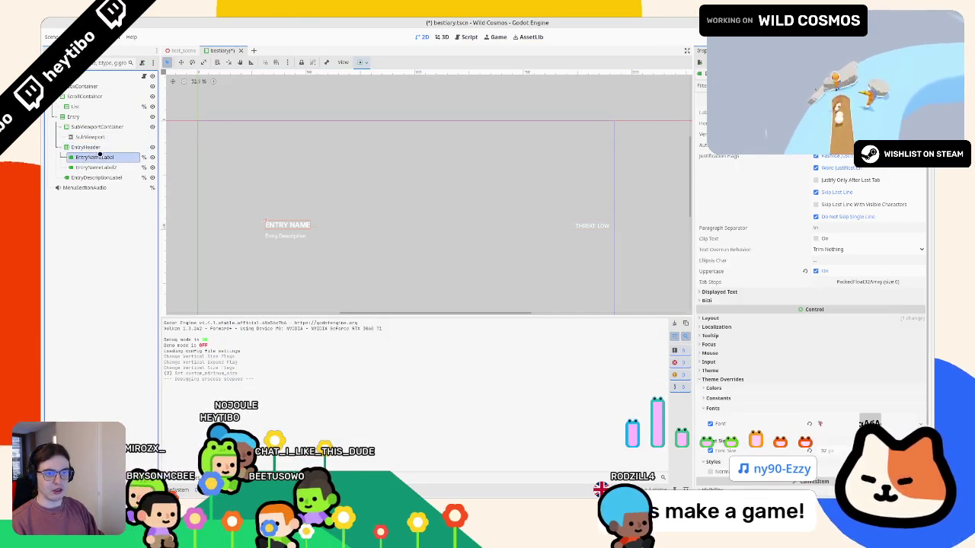
left_click(85, 147)
left_click(95, 157)
left_click(107, 167)
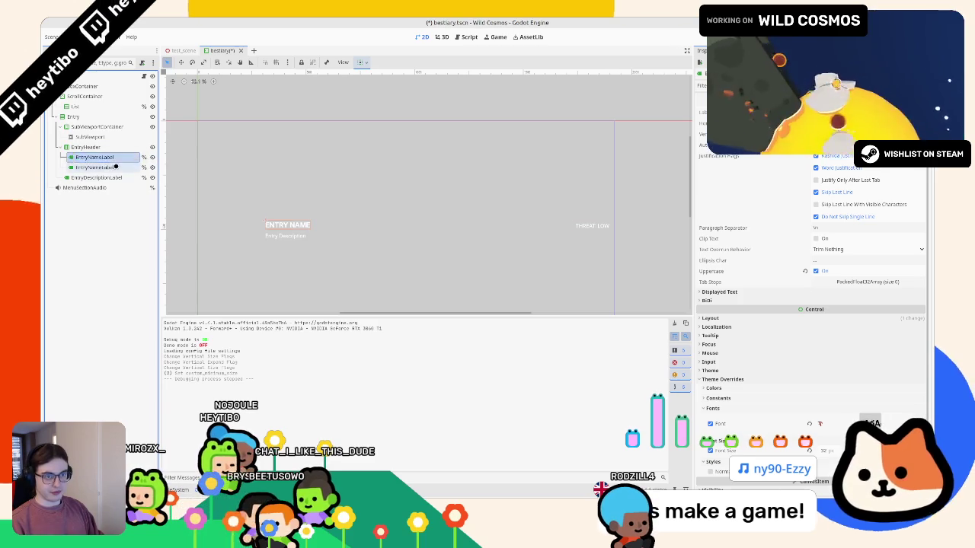
double_click(90, 167)
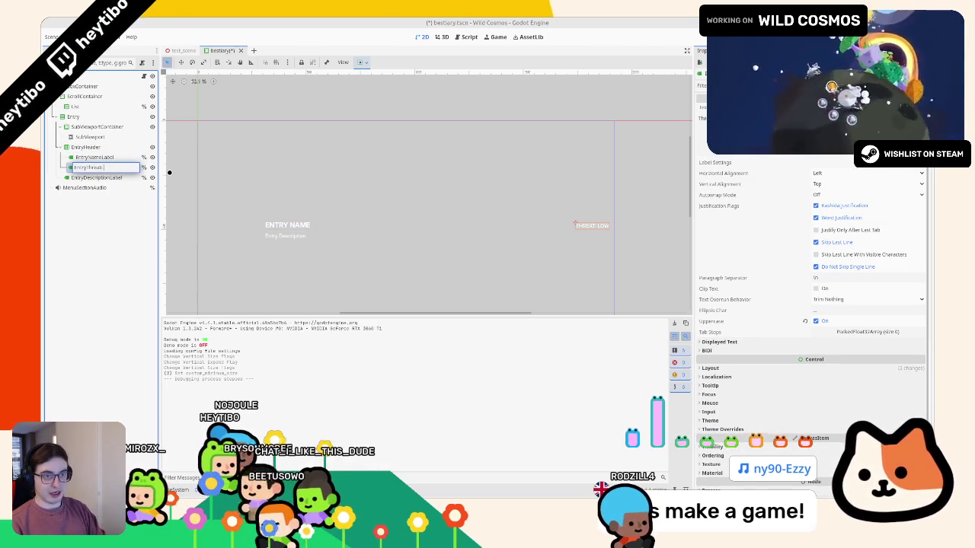
key("Return")
key("ctrl+s")
key("ctrl+F3")
mouse_move(99, 166)
left_mouse_down()
mouse_move(133, 164)
mouse_move(312, 80)
mouse_move(355, 208)
left_mouse_up()
- Move the entry_threat_label declaration up beside the others and remove stray blank lines
key("alt+Up")
key("alt+Up")
key("alt+Up")
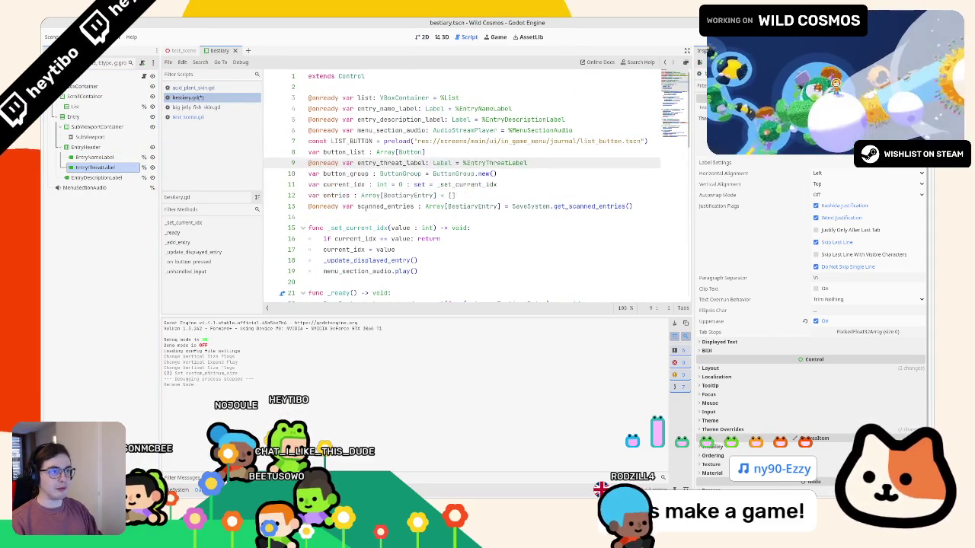
key("Return")
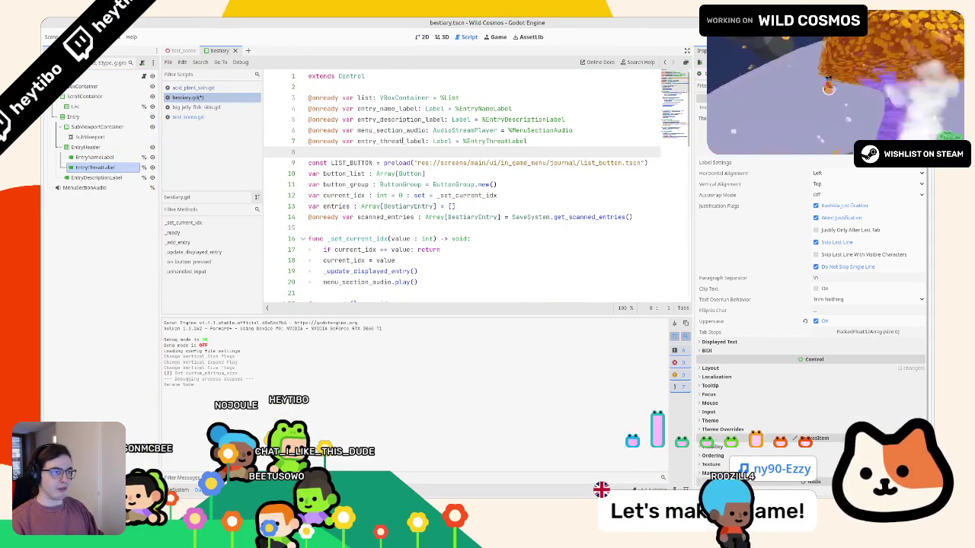
double_click(401, 141)
scroll(401, 141, "down", 10)
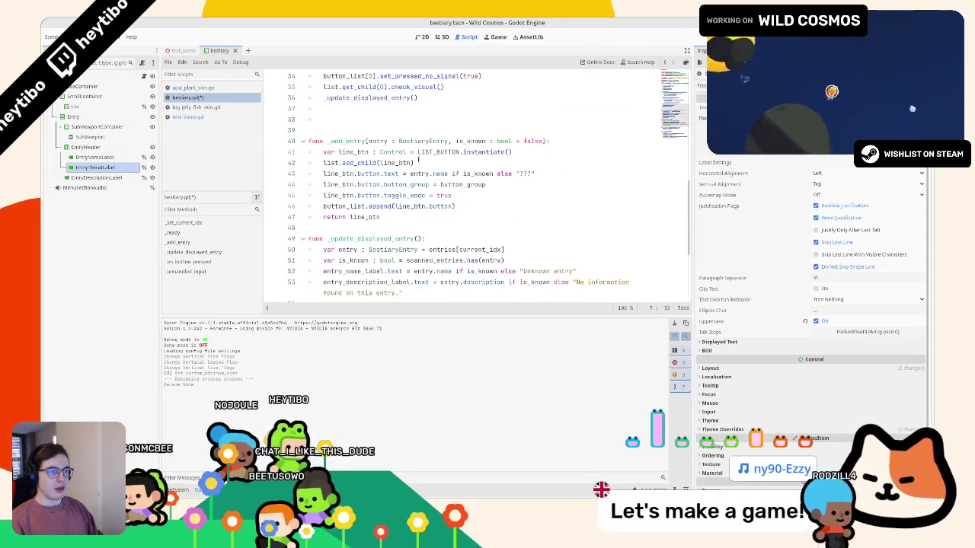
left_click_drag(325, 120, 310, 108)
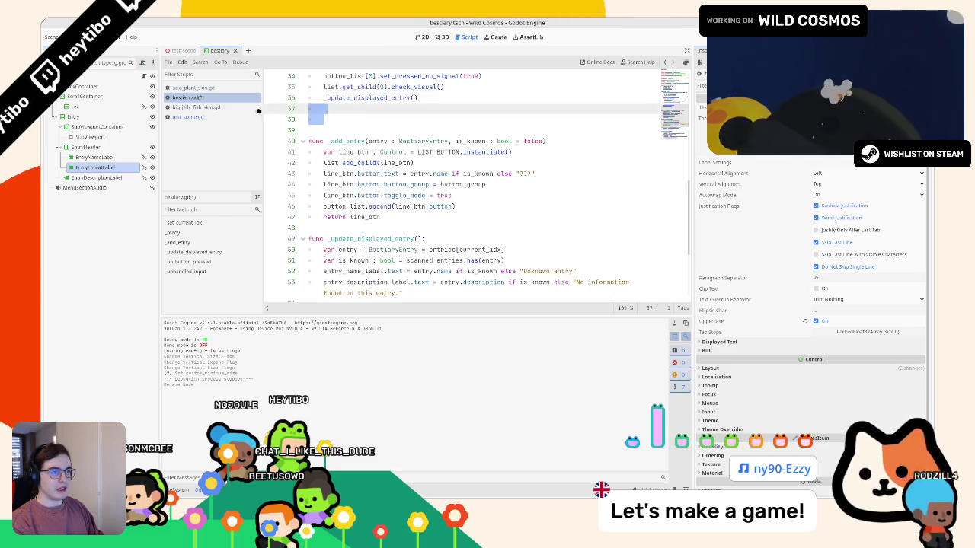
key("BackSpace")
left_click(348, 120)
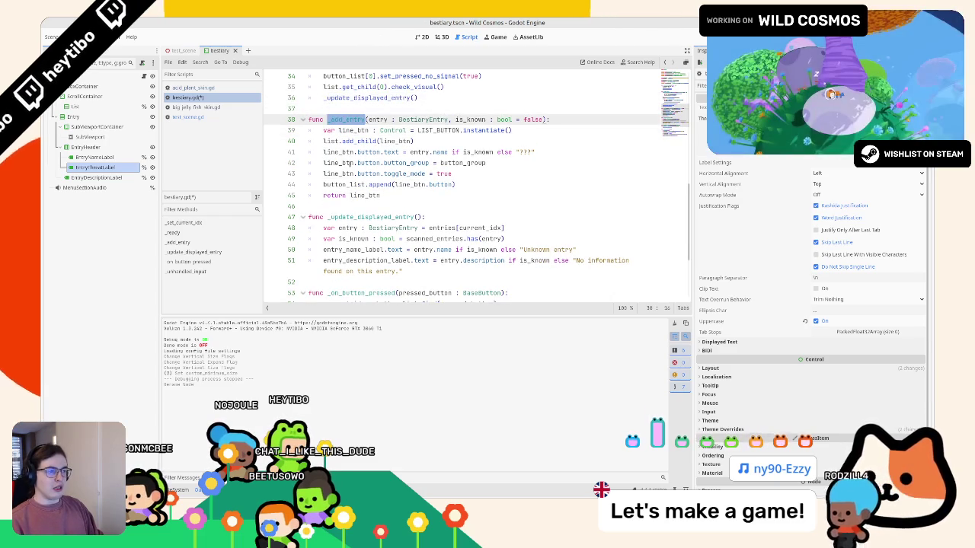
scroll(348, 163, "down", 2)
- In _update_displayed_entry, set entry_threat_label.text to entry.danger_level with a print above, then run
double_click(370, 151)
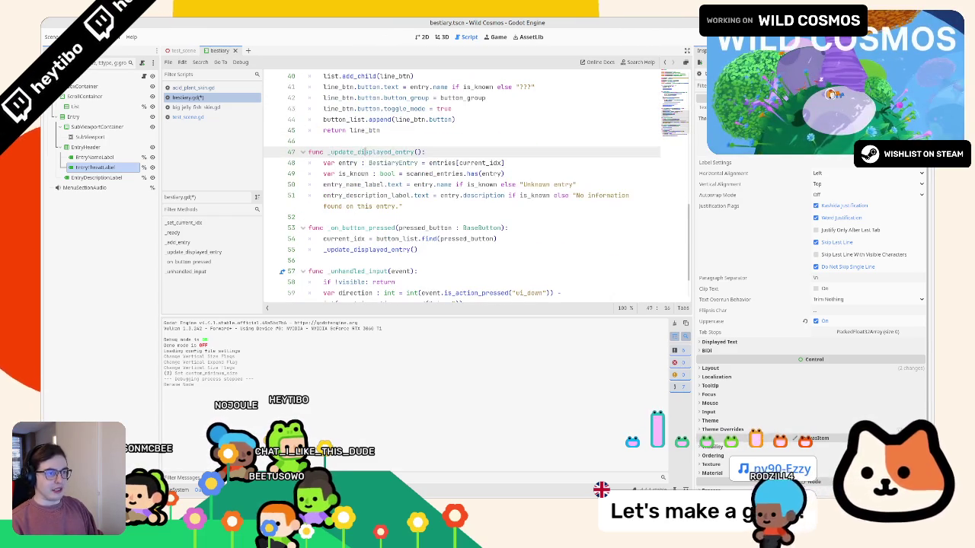
left_click(398, 216)
type("entry_threat_label")
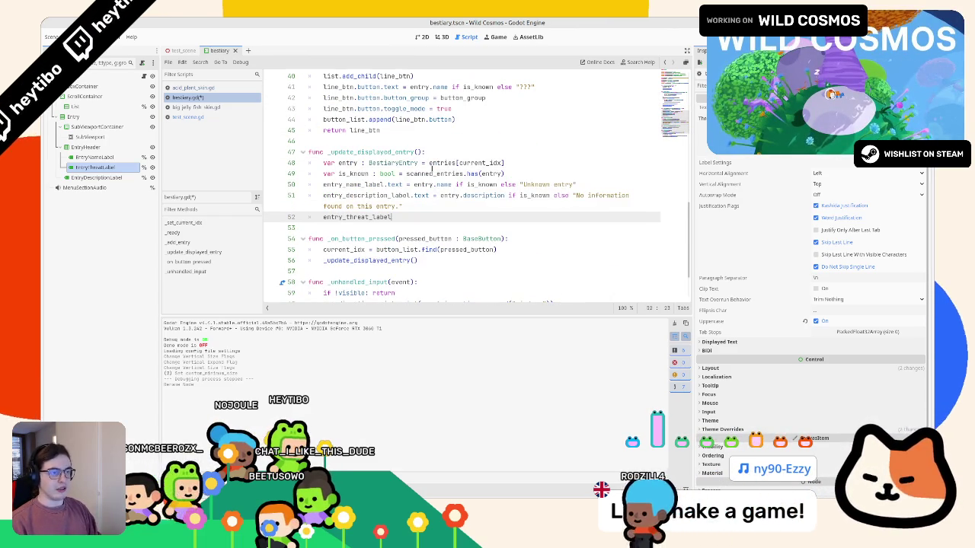
type(".text = ")
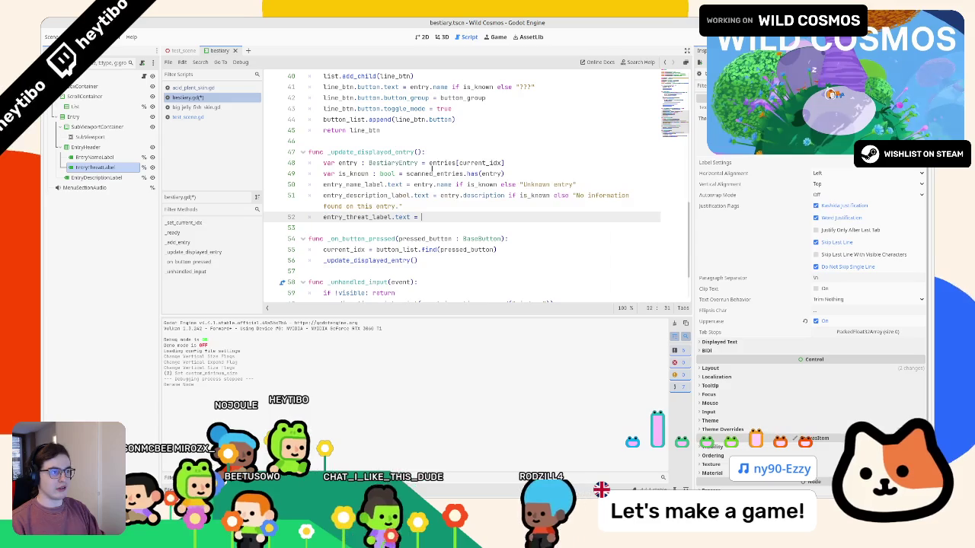
type("ent")
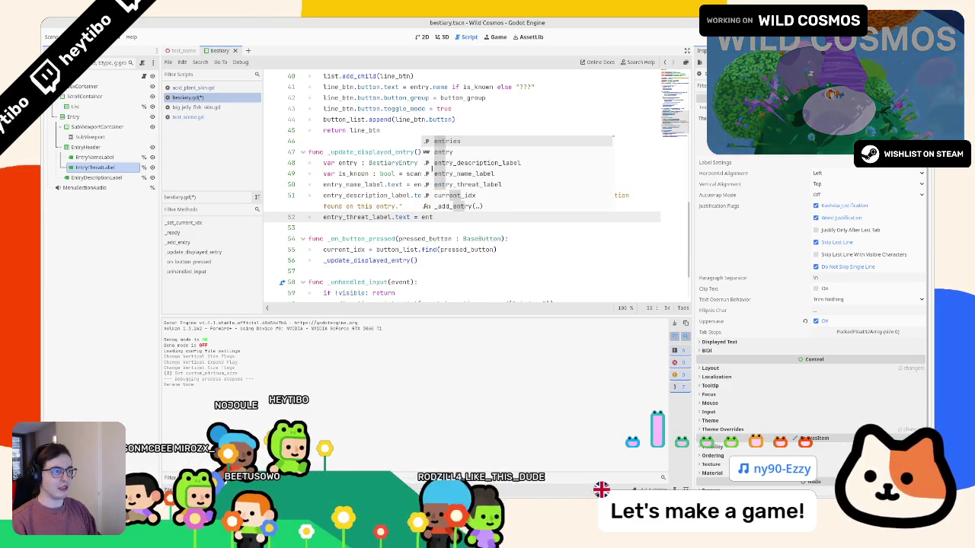
type("ry.")
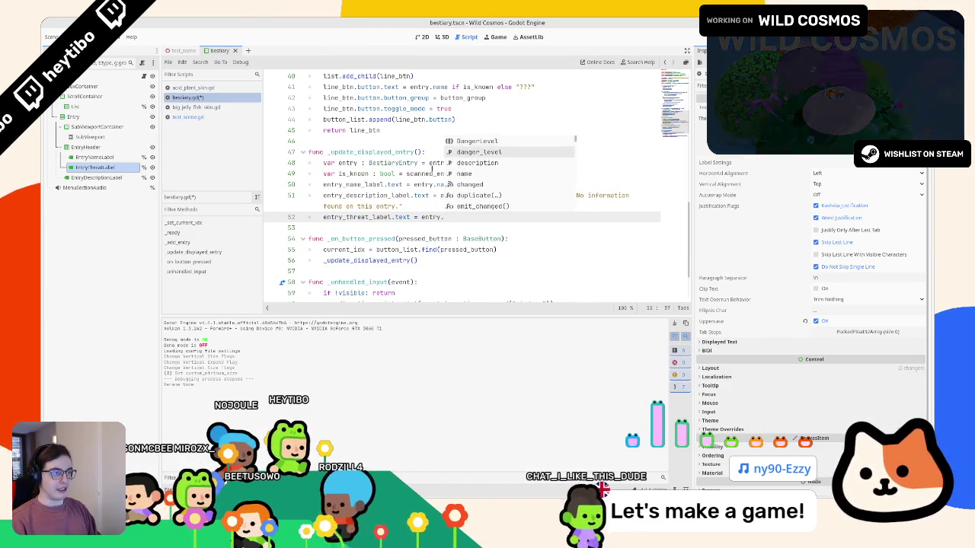
key("Down")
key("Return")
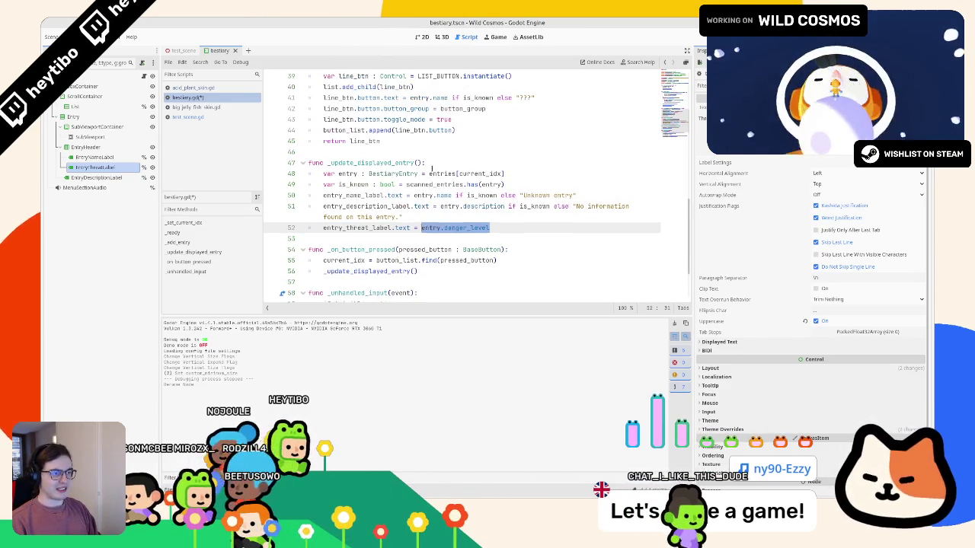
key("ctrl+shift+Return")
type("print")
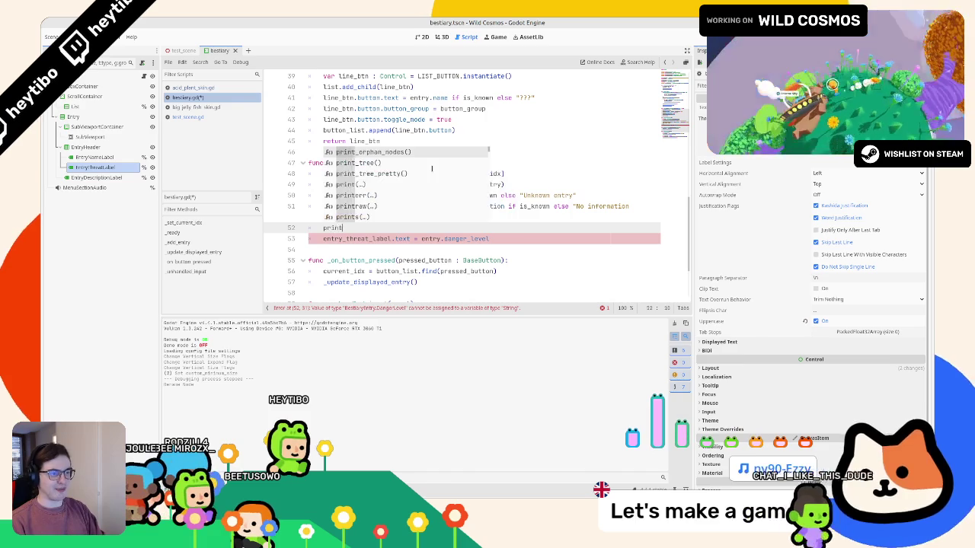
key("Return")
key("Down")
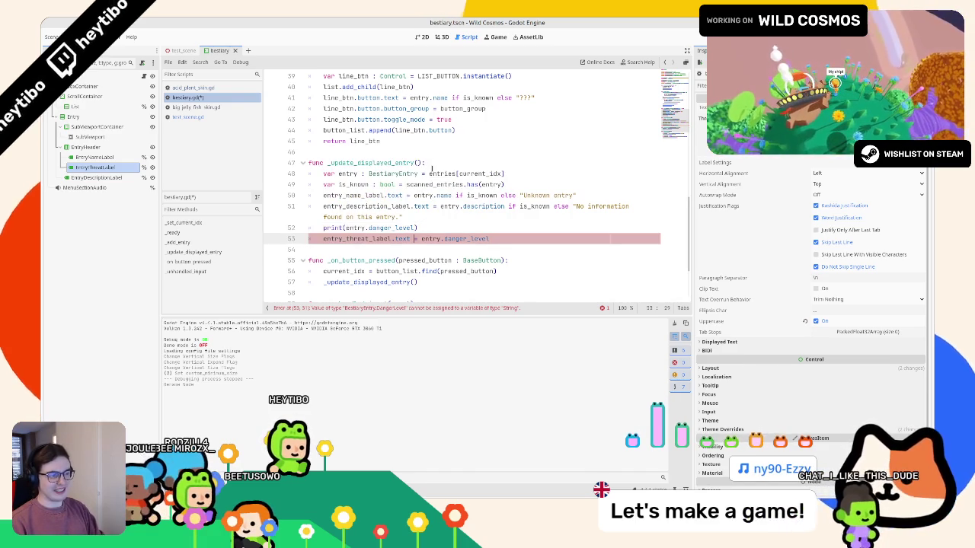
key("F5")
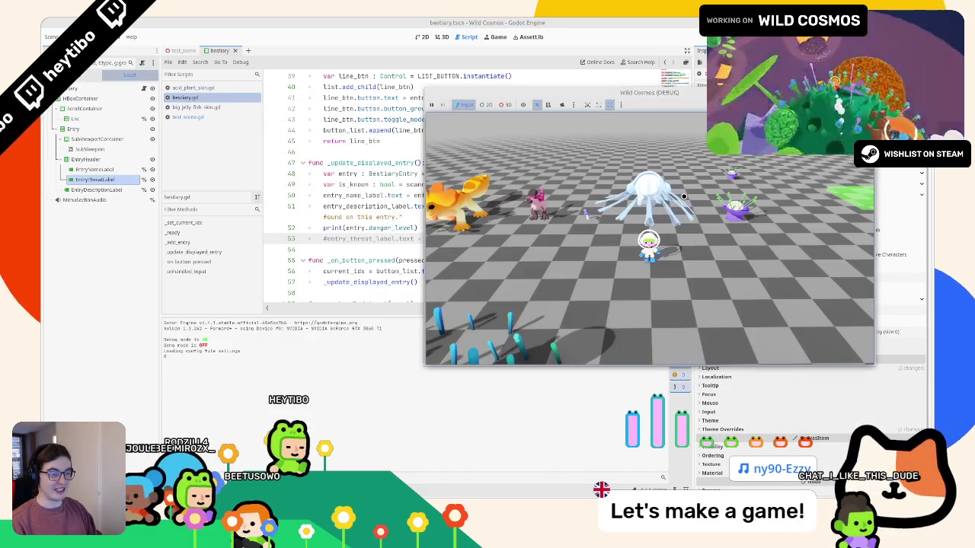
- Open the in-game map's Bestiary and click between Pygmy Helmethead and an unknown entry
key("Tab")
left_click(571, 290)
left_click(546, 166)
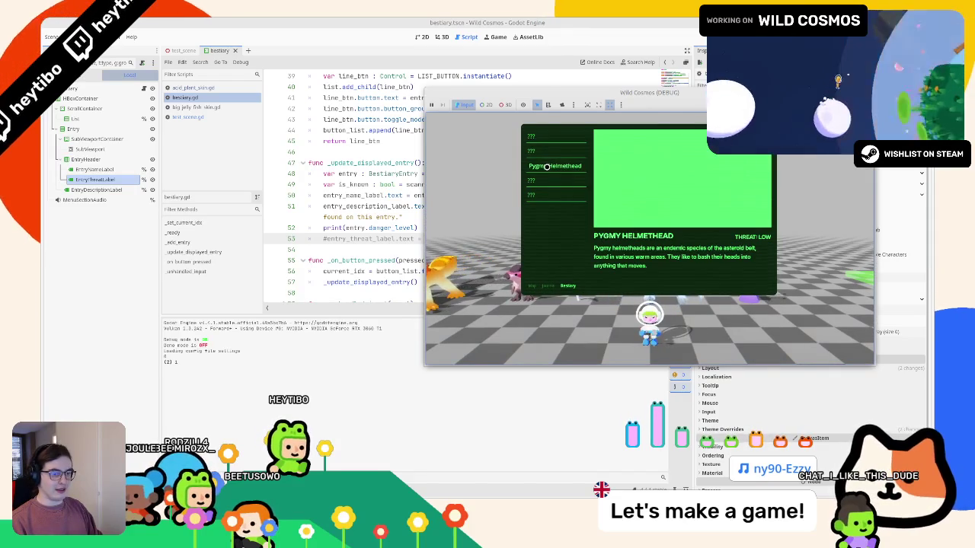
left_click(542, 179)
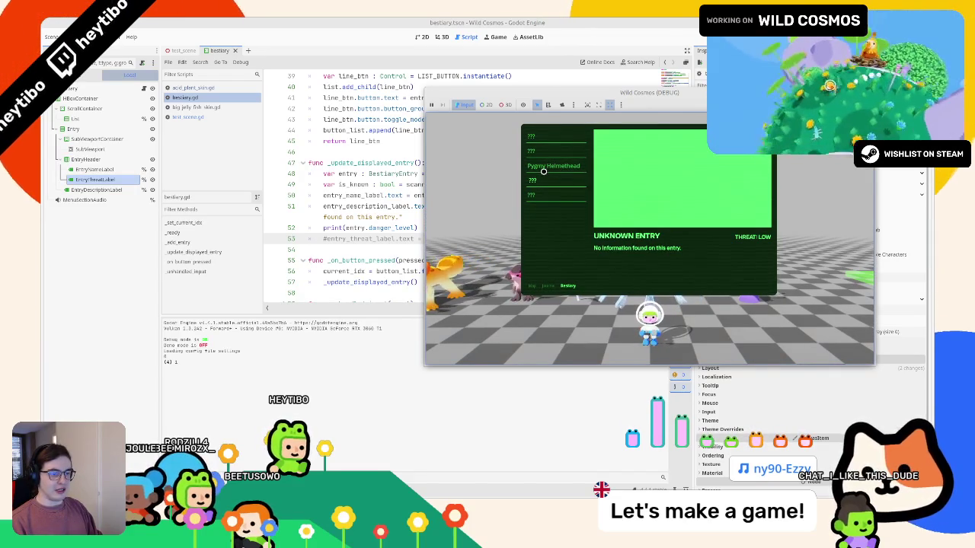
left_click(541, 167)
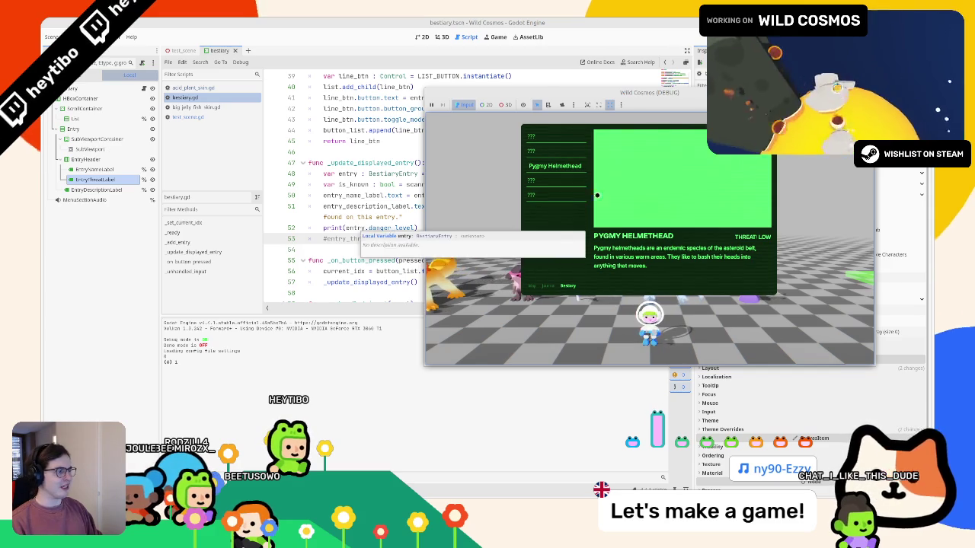
- Arrow up and down through the entries to print their danger levels, then stop the game
key("Down")
key("Up")
key("Down")
key("Up")
key("Down")
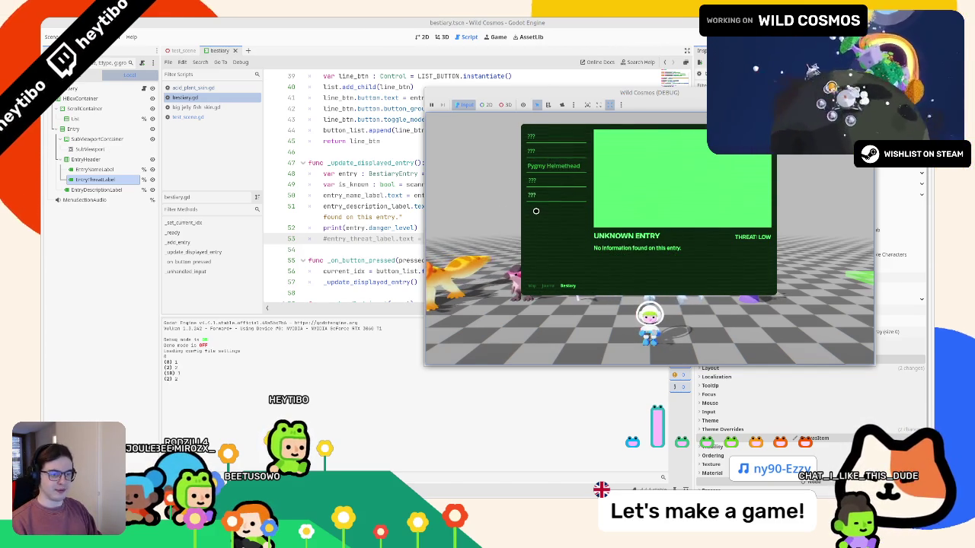
key("Up")
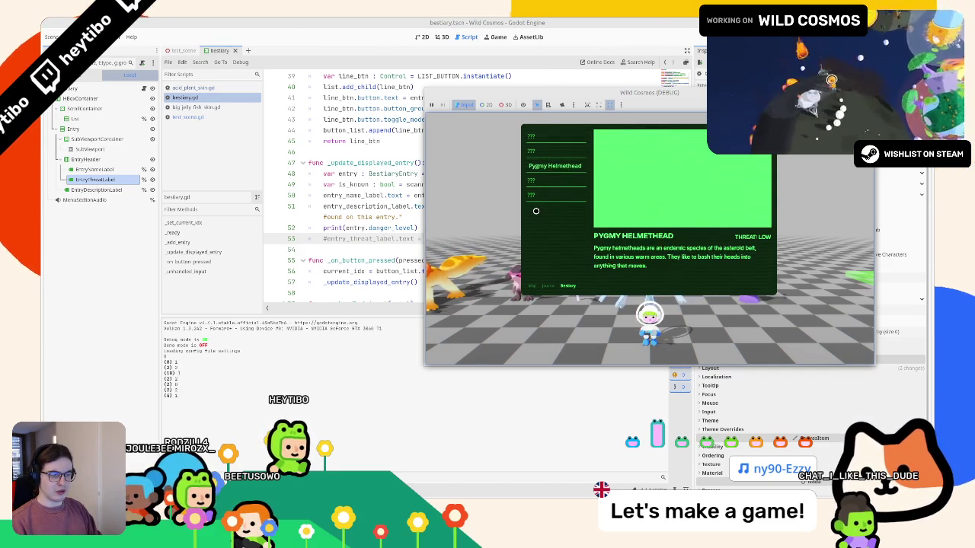
key("Down")
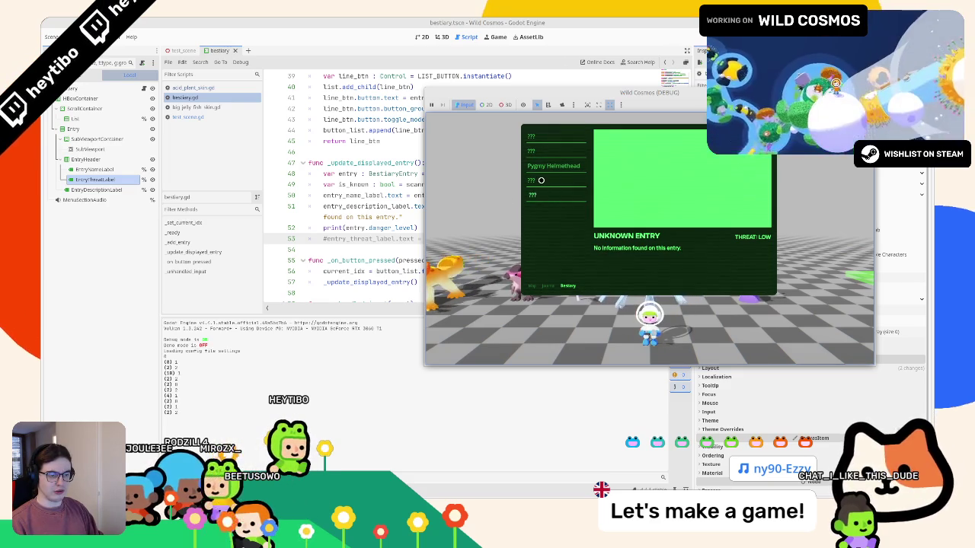
key("Up")
key("Down")
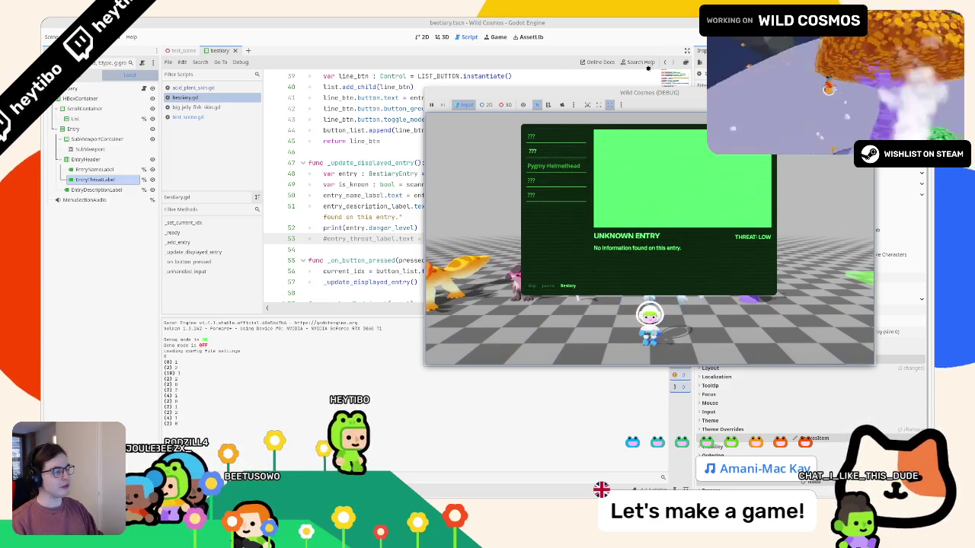
key("F8")
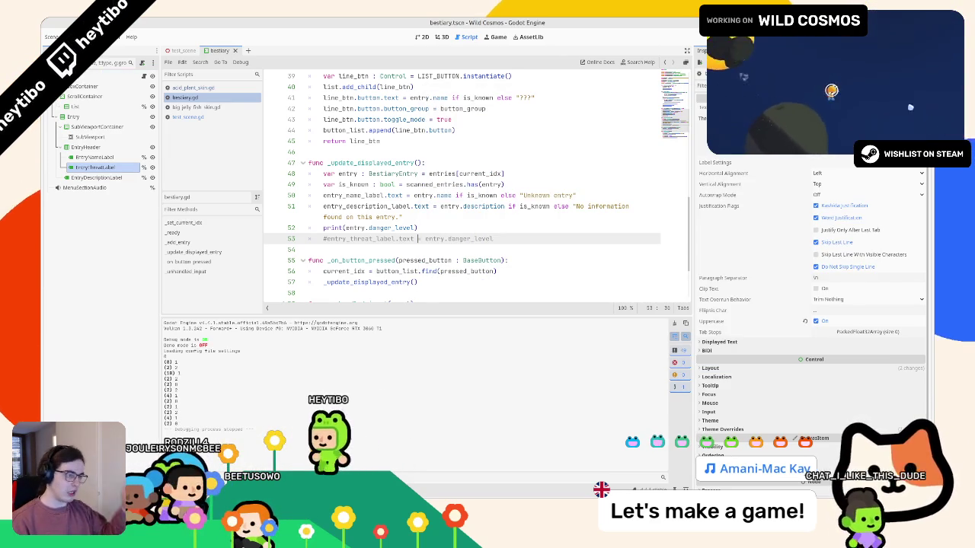
- Rewrite the print argument to index the DangerLevel enum's names with danger_level
double_click(393, 228)
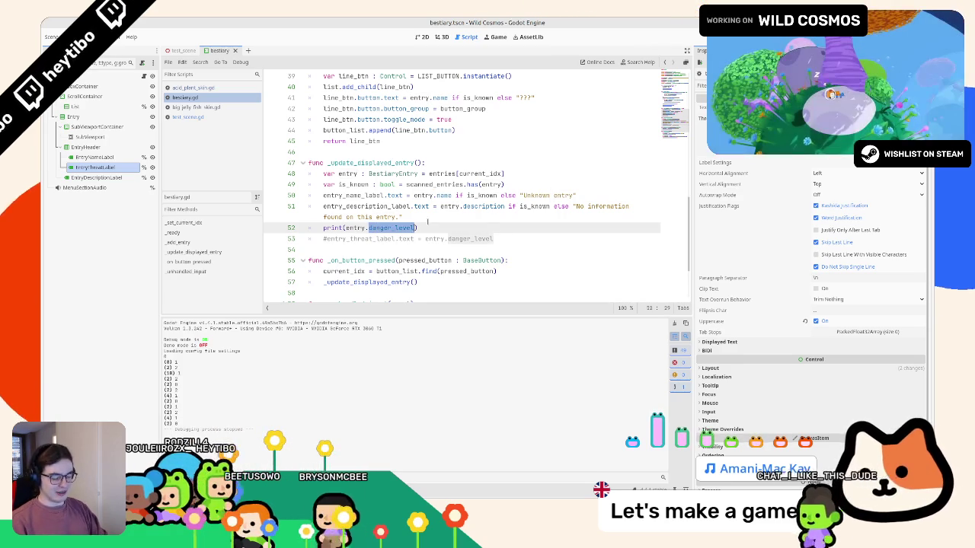
type("DA")
key("Return")
type(".")
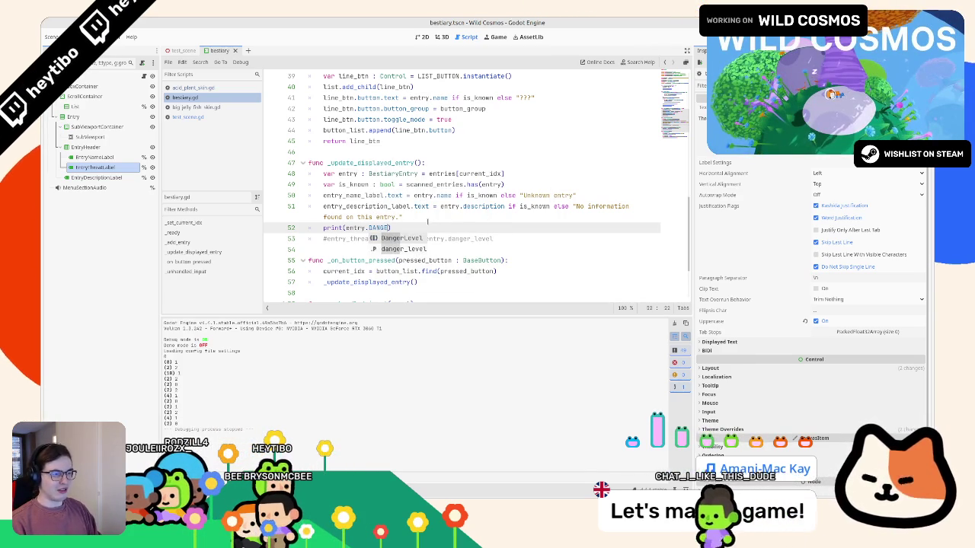
key("Escape")
type("get_")
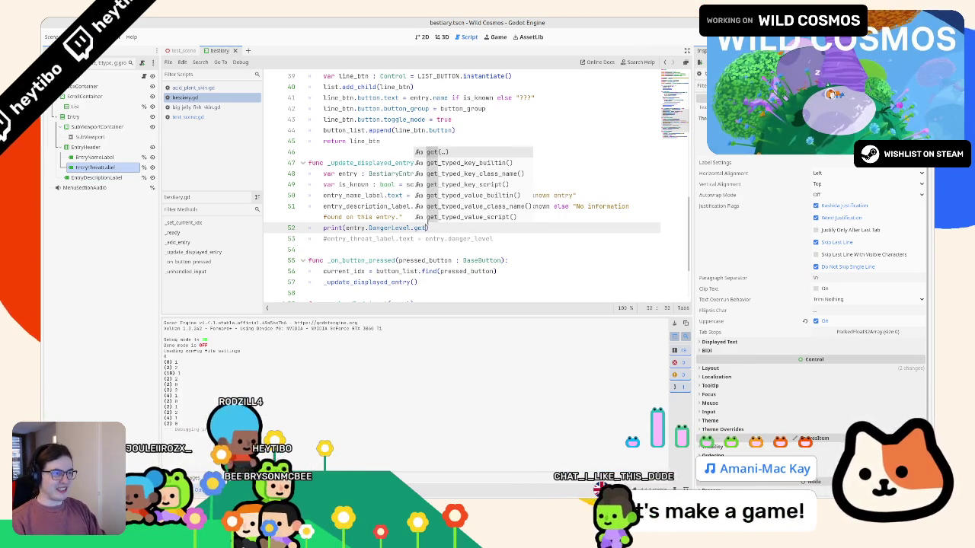
key("BackSpace")
key("BackSpace")
key("BackSpace")
type("value")
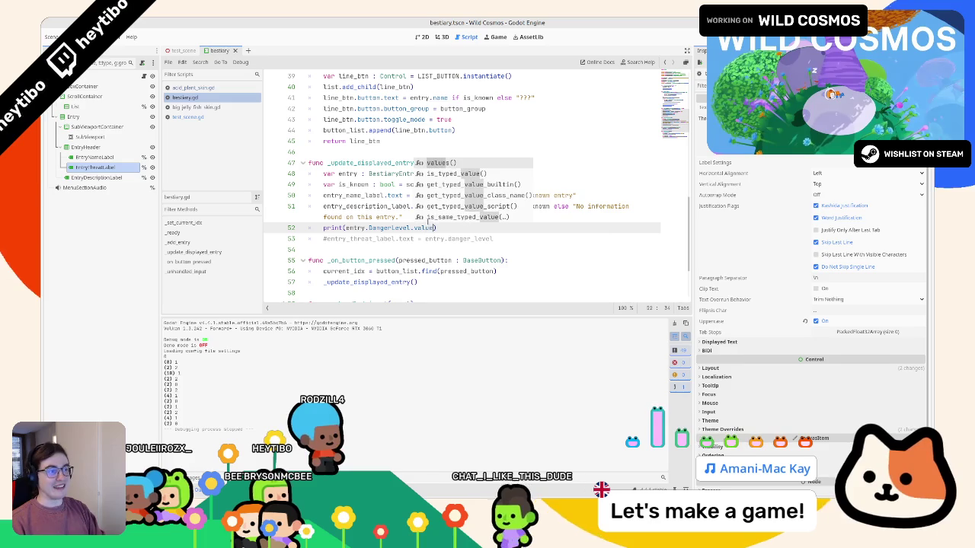
key("Return")
type("[danger_level")
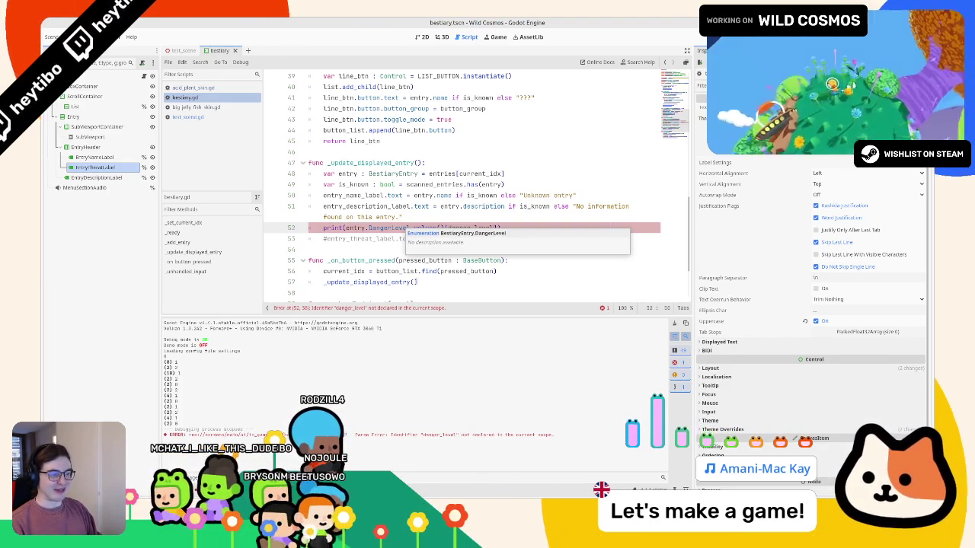
- Qualify the index as entry.danger_level, then save and relaunch the game
double_click(467, 227)
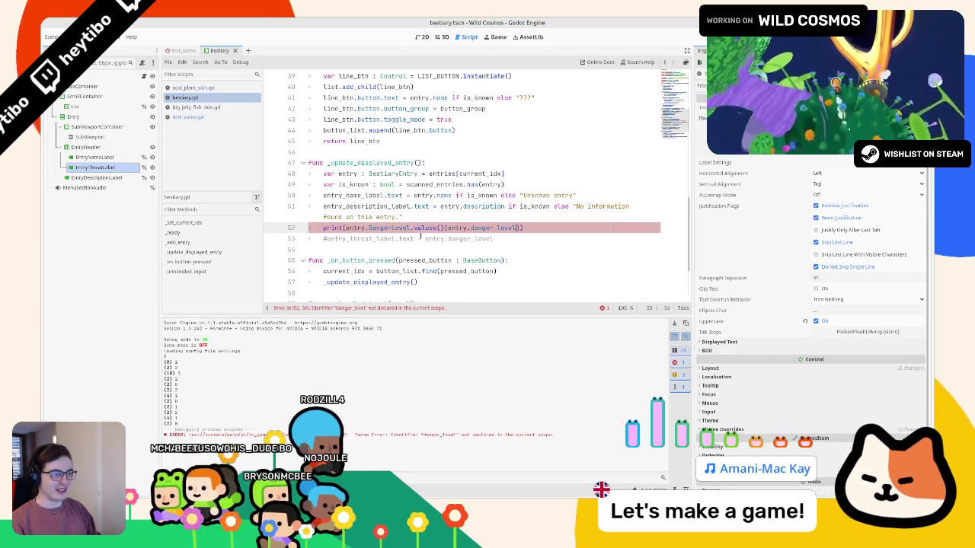
type("entry.")
key("F5")
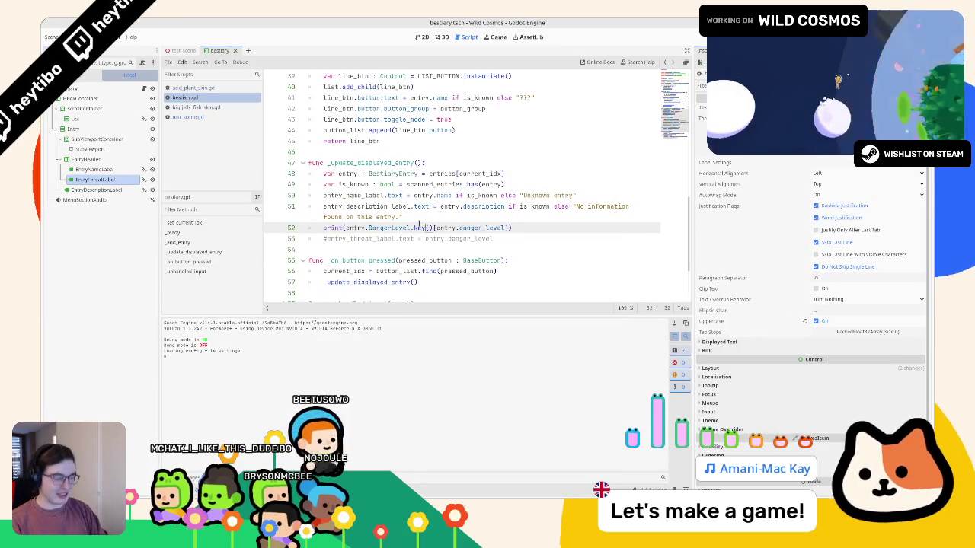
key("Return")
key("F5")
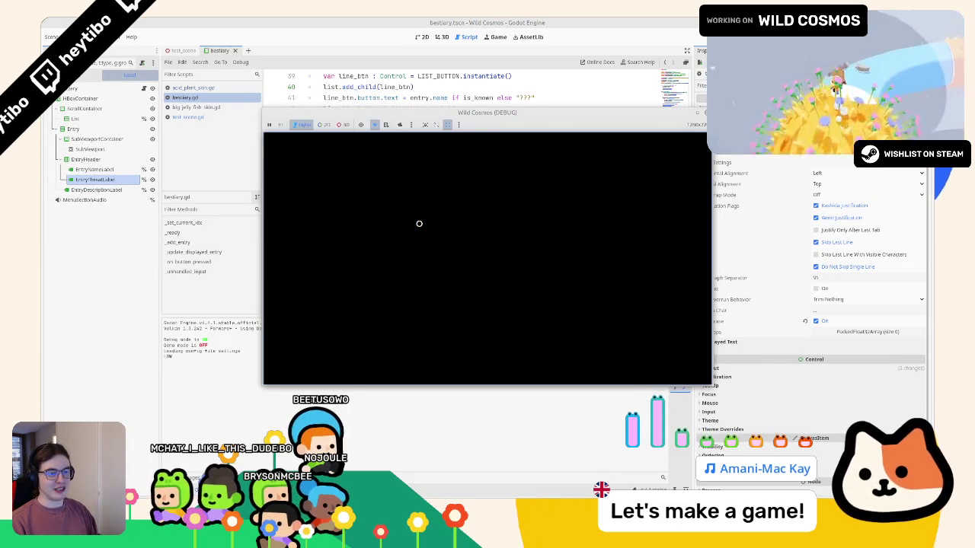
- Delete the debug print line from bestiary.gd
left_click(470, 22)
left_click_drag(368, 227, 512, 220)
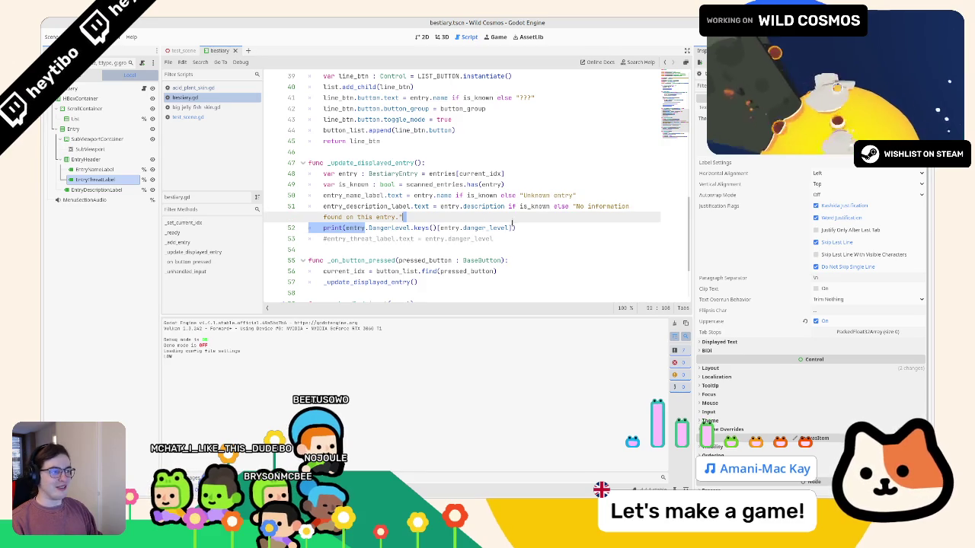
triple_click(512, 226)
key("Delete")
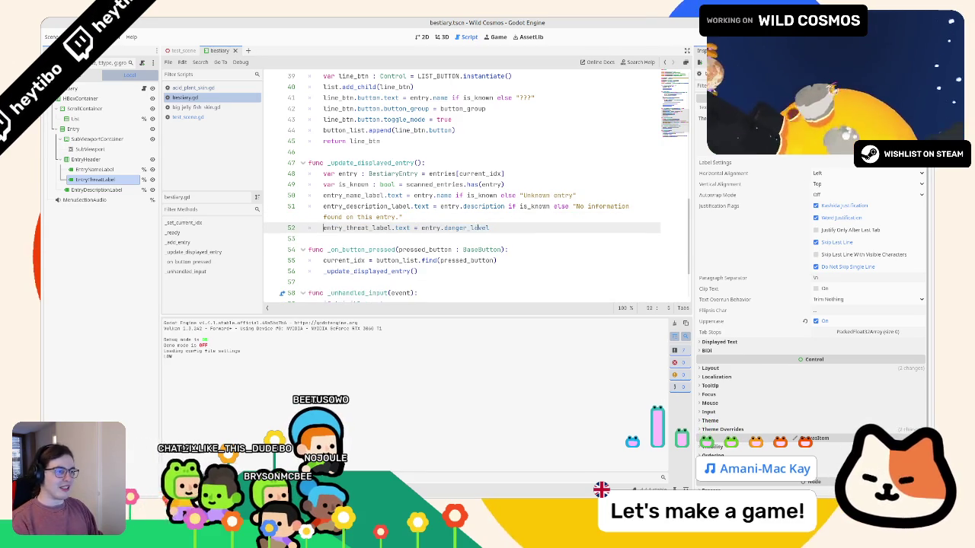
- Set entry_threat_label.text to "Threat: %s" with the entry's threat level, and run the game
left_click(433, 168)
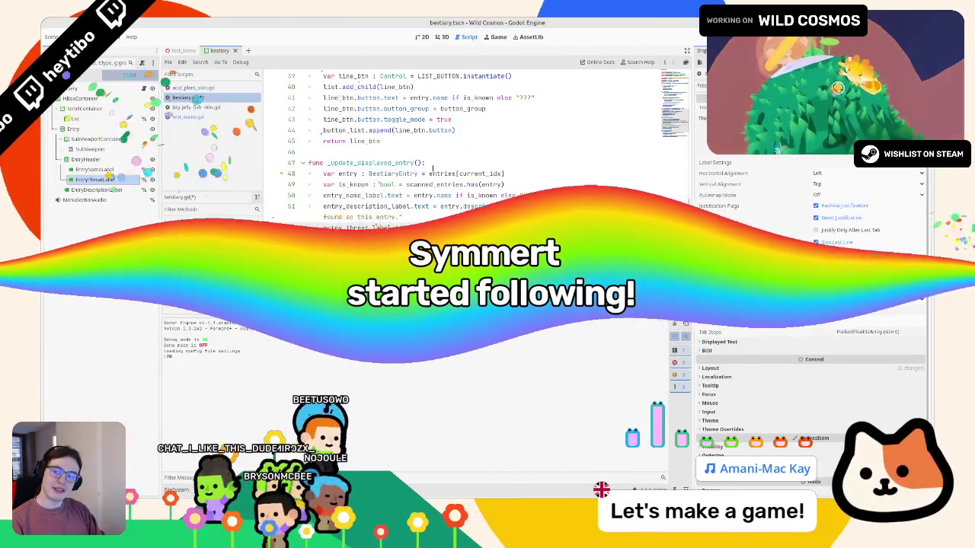
type("Threat: %s\" % entry.DangerLevel.keys()[entry.danger_level")
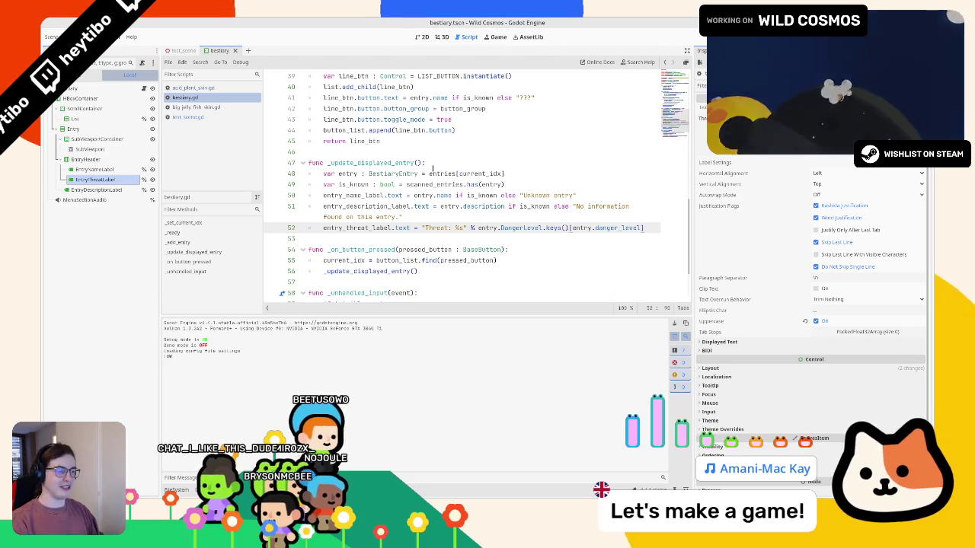
key("F6")
key("F8")
left_click_drag(478, 227, 644, 228)
type("s")
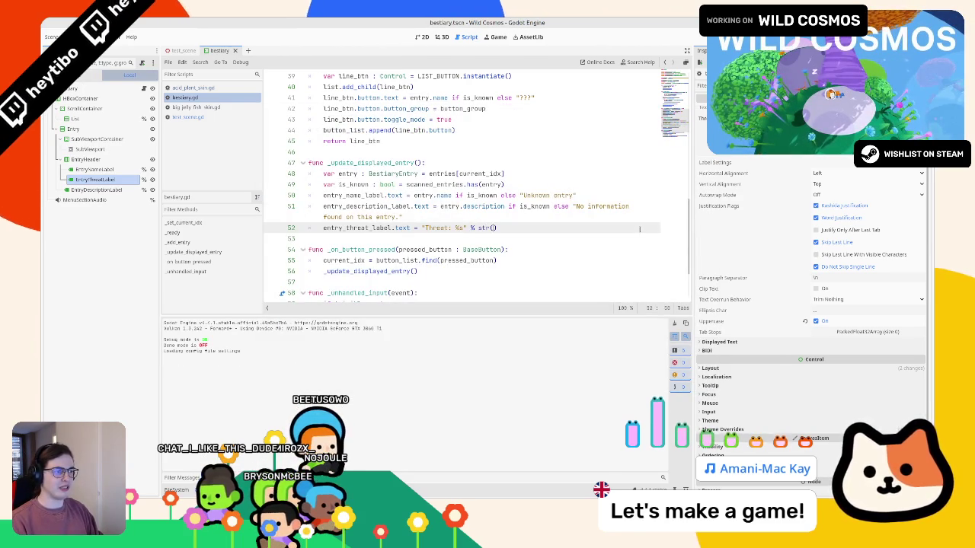
type("entry.threat_level")
key("F6")
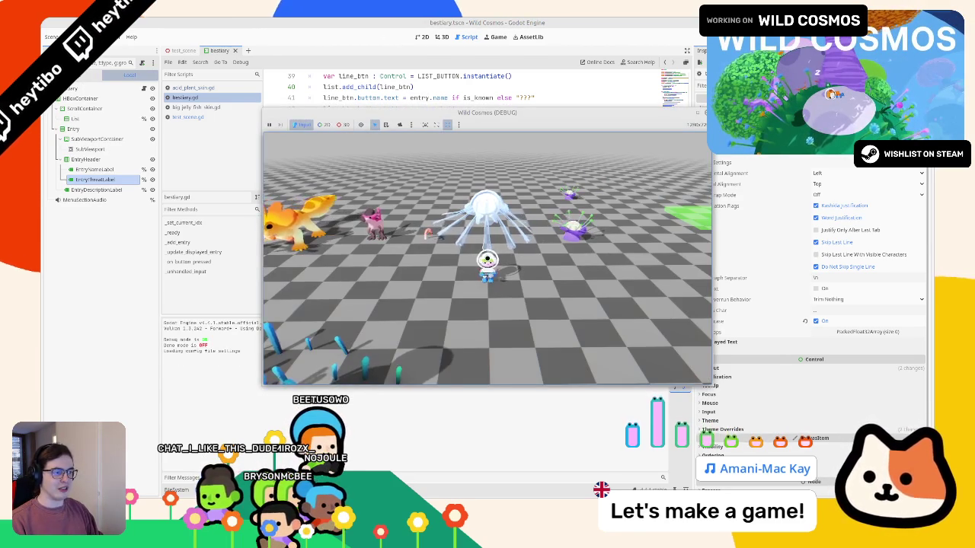
- Click through the in-game Bestiary entries to check THREAT reads LOW, HIGH or MEDIUM, then stop the game
key("Escape")
key("e")
key("e")
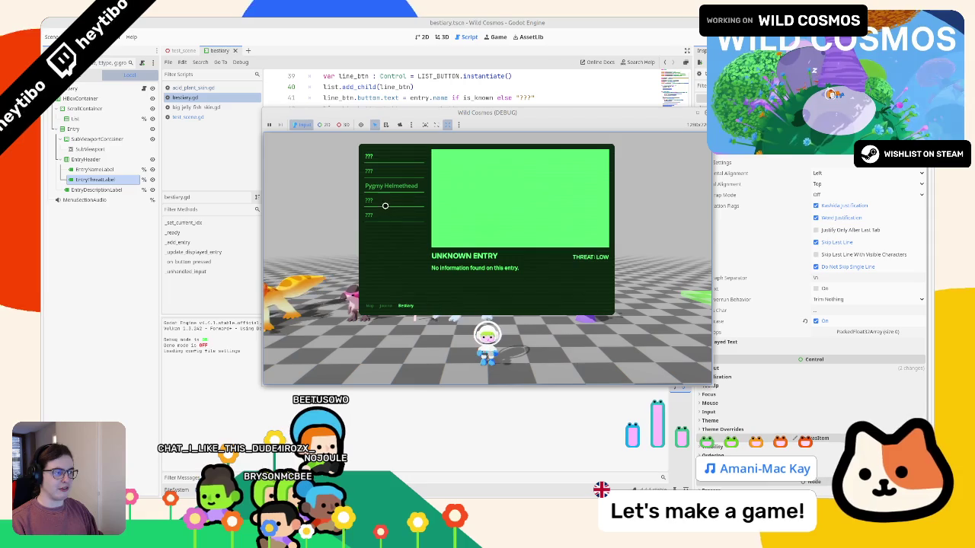
left_click(390, 186)
left_click(379, 213)
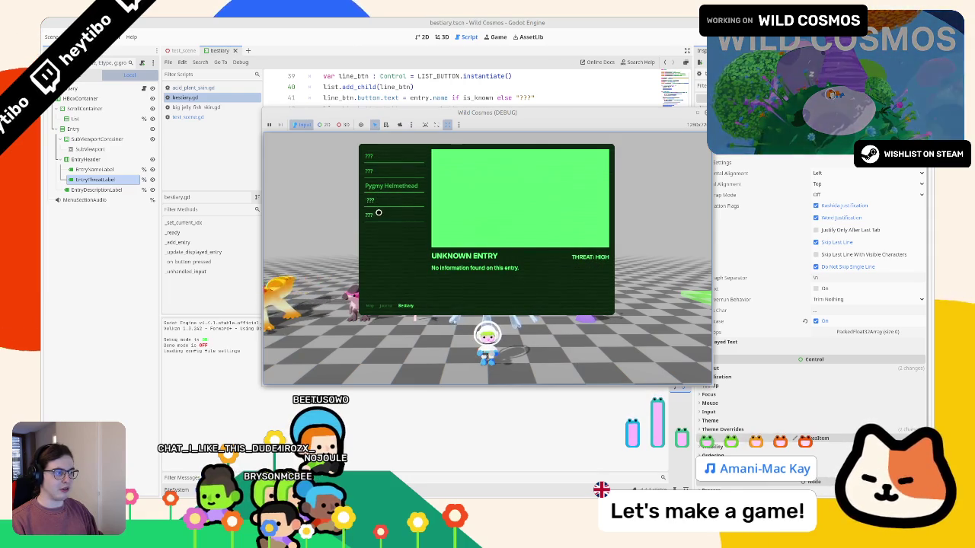
left_click(390, 185)
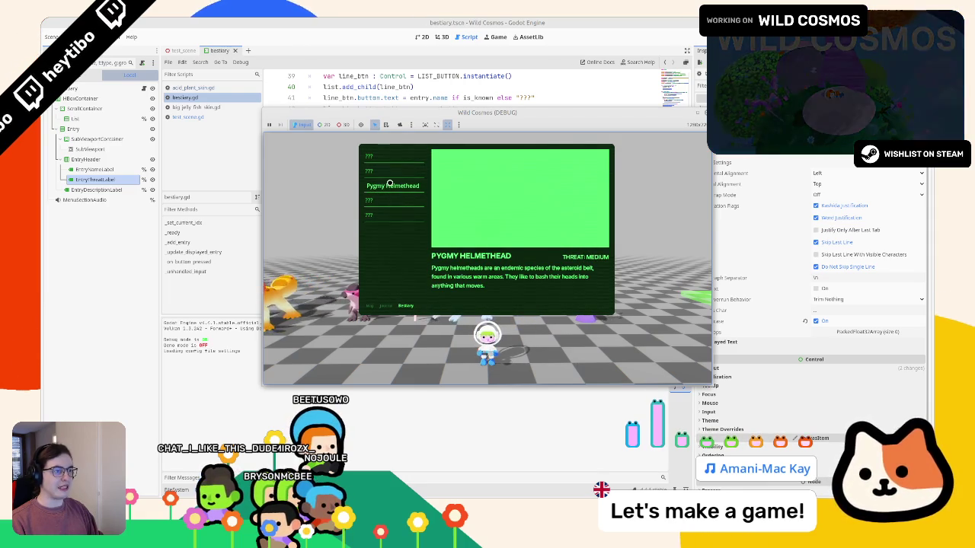
left_click(380, 216)
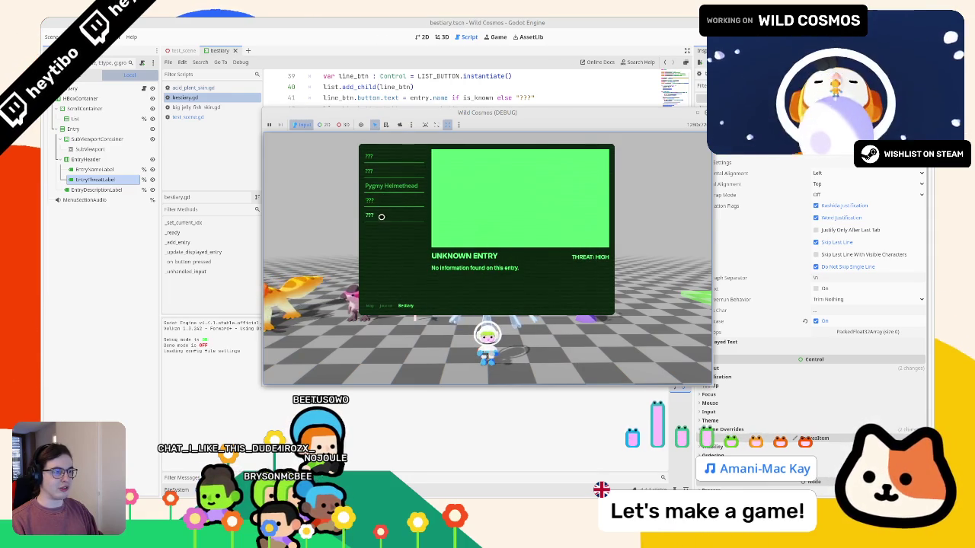
left_click(395, 165)
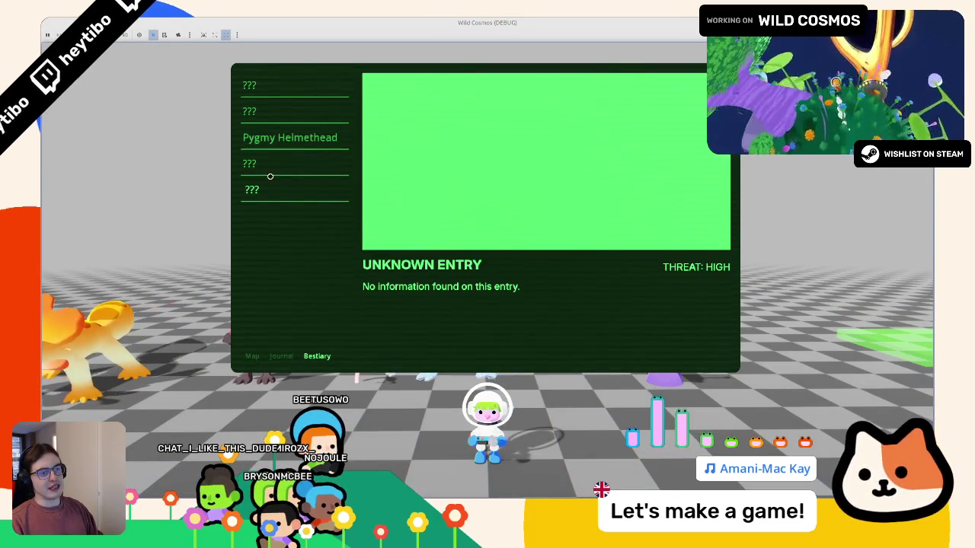
left_click(269, 113)
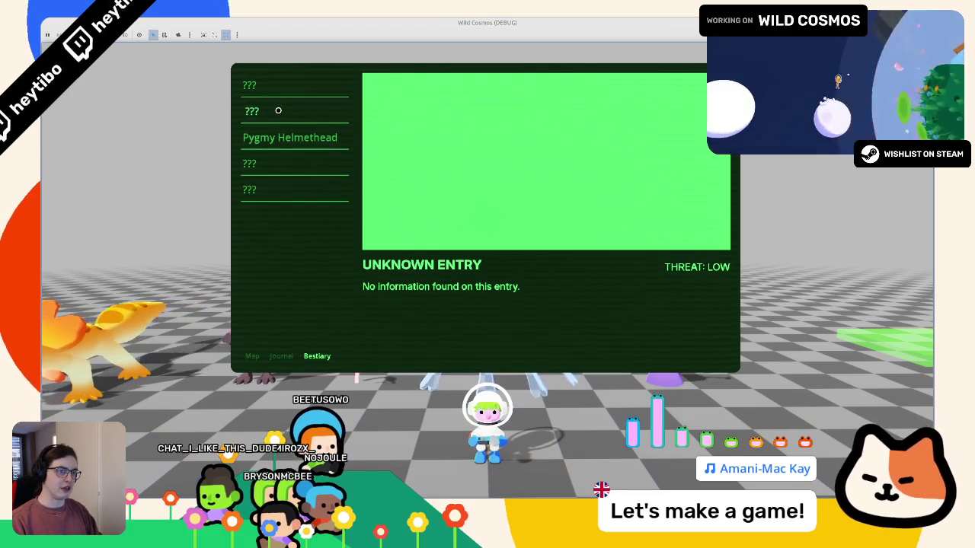
key("Down")
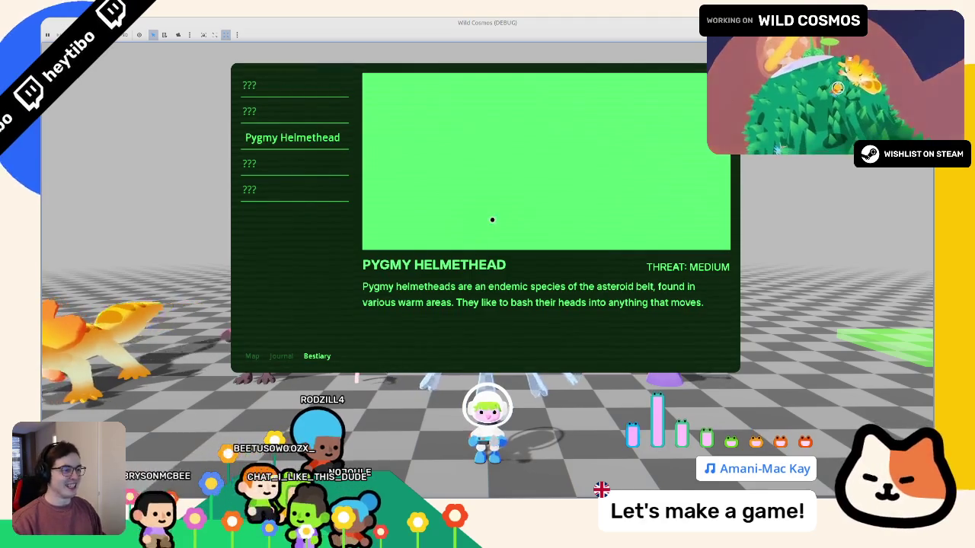
key("Escape")
key("F8")
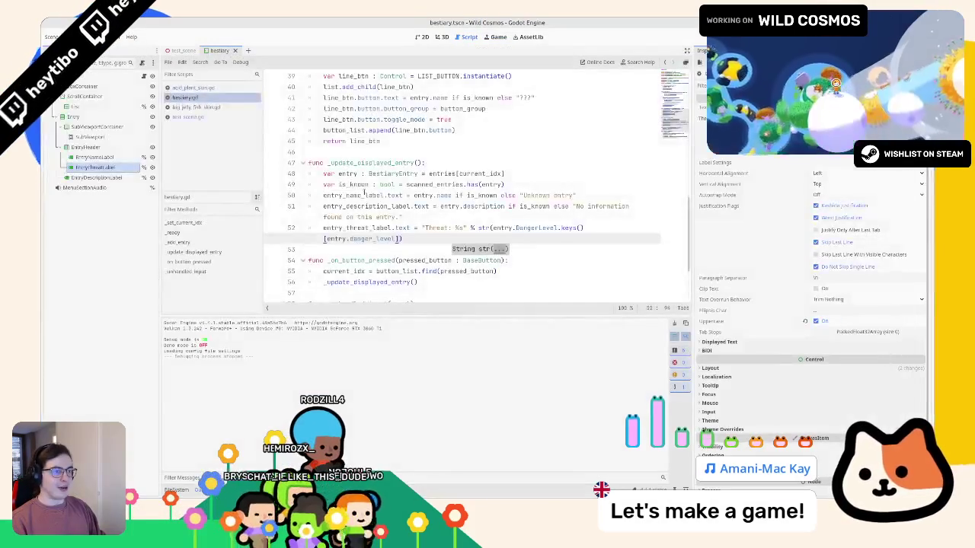
- Switch to the 2D layout of bestiary.tscn and select the SubViewport node in the Scene dock
left_click(441, 37)
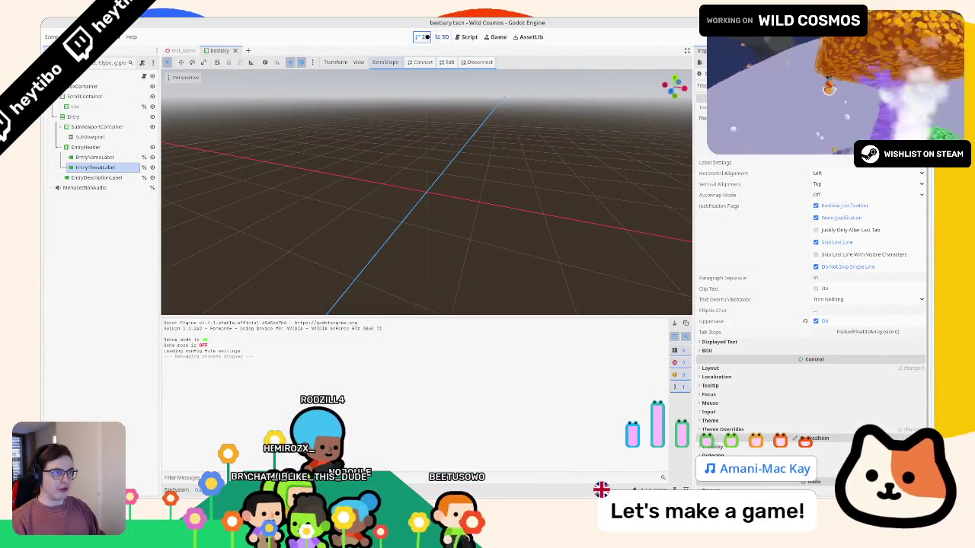
left_click(423, 36)
left_click(85, 156)
left_click(96, 136)
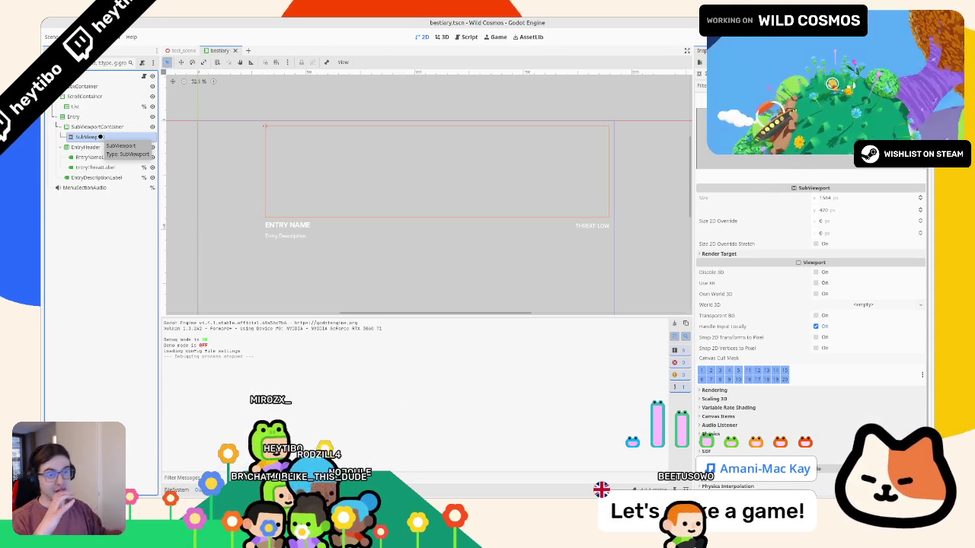
left_click(180, 490)
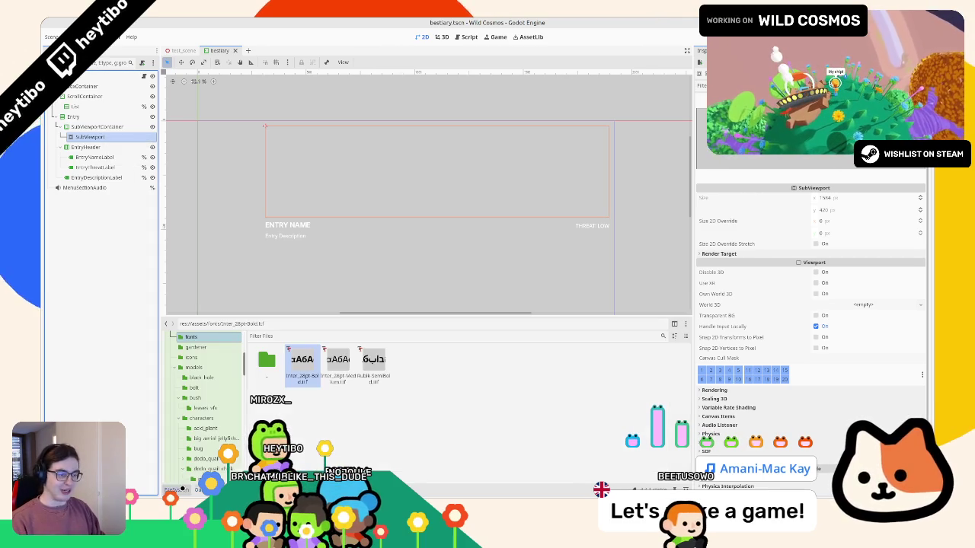
- Enable Transparent BG on the SubViewport and run the game to test the preview
left_click(297, 336)
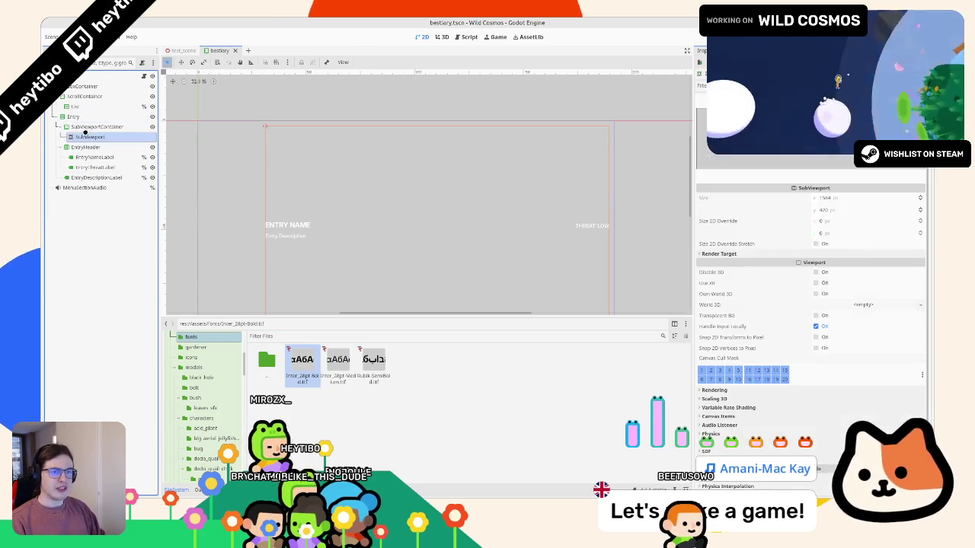
scroll(775, 323, "down", 1)
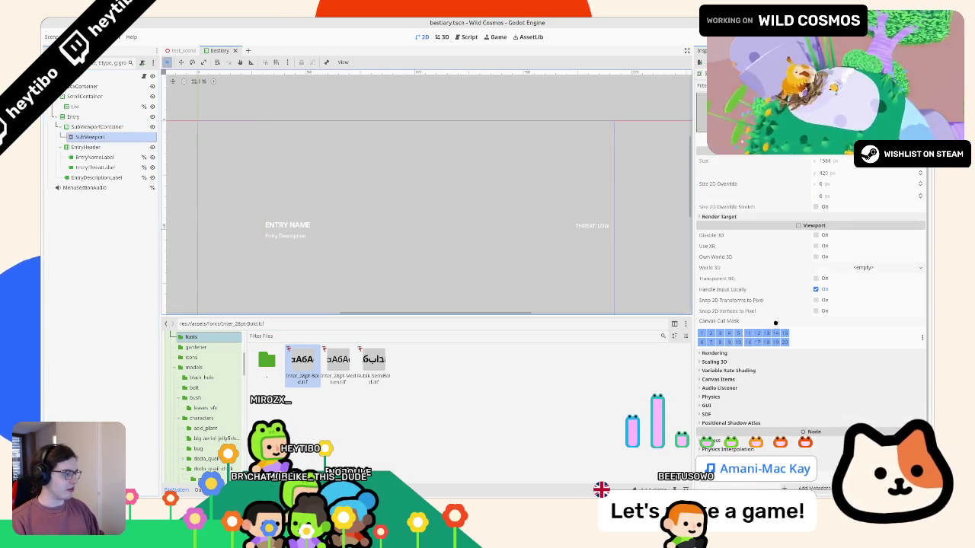
left_click(743, 354)
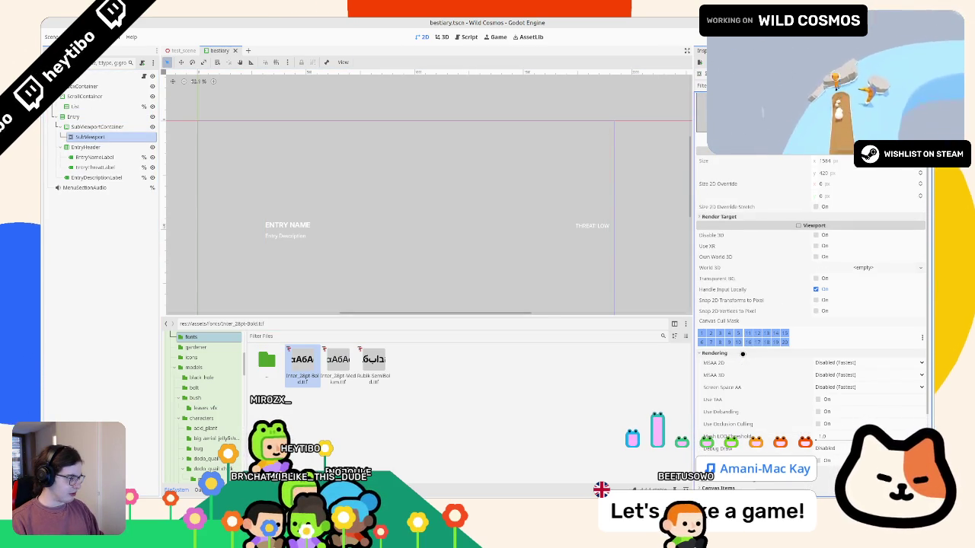
left_click(743, 353)
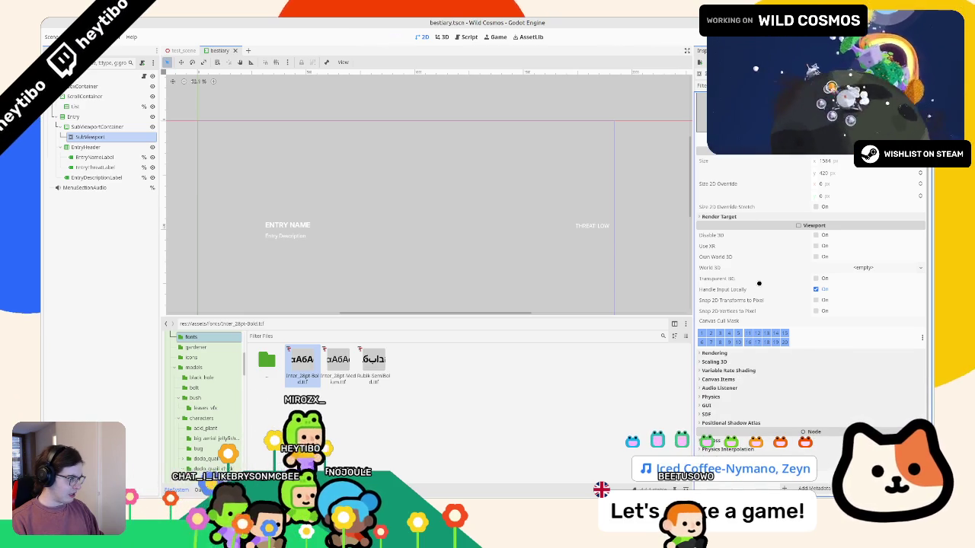
left_click(815, 279)
key("F5")
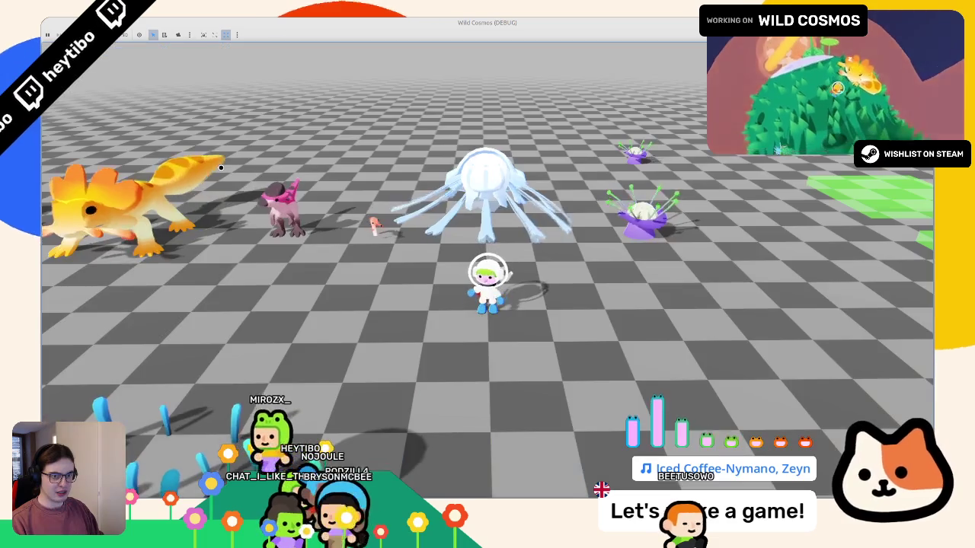
key("Tab")
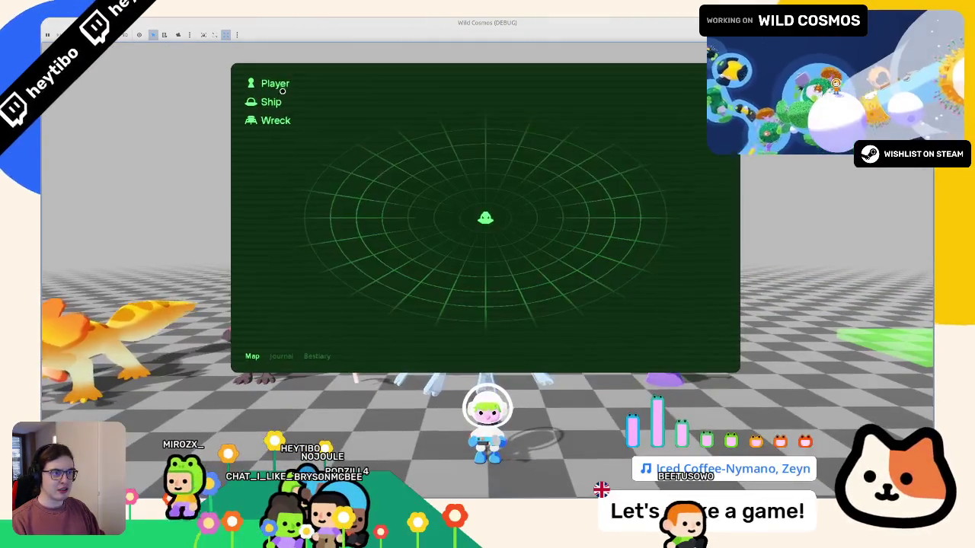
- View Pygmy Helmethead in the in-game Bestiary, toggle the panel, and equip the orange tool
left_click(309, 353)
left_click(279, 135)
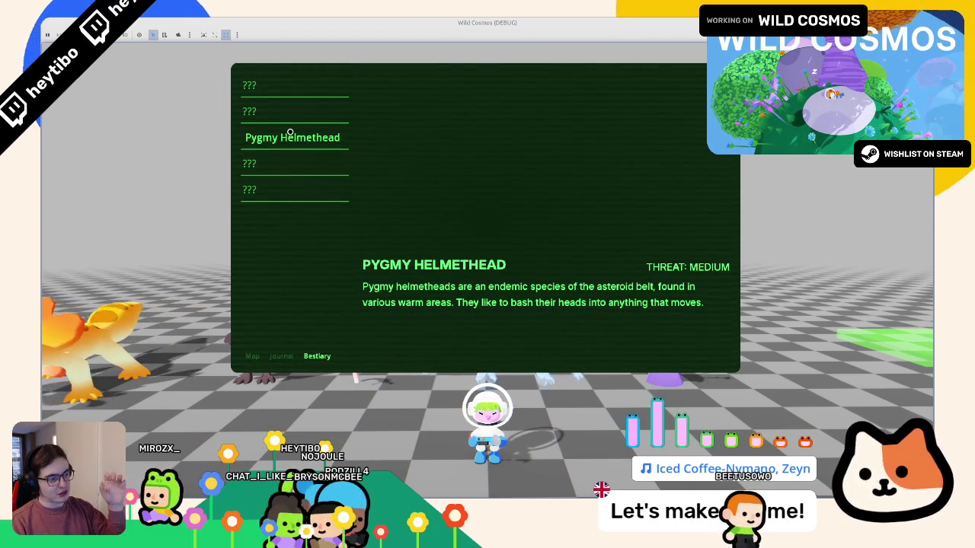
key("Tab")
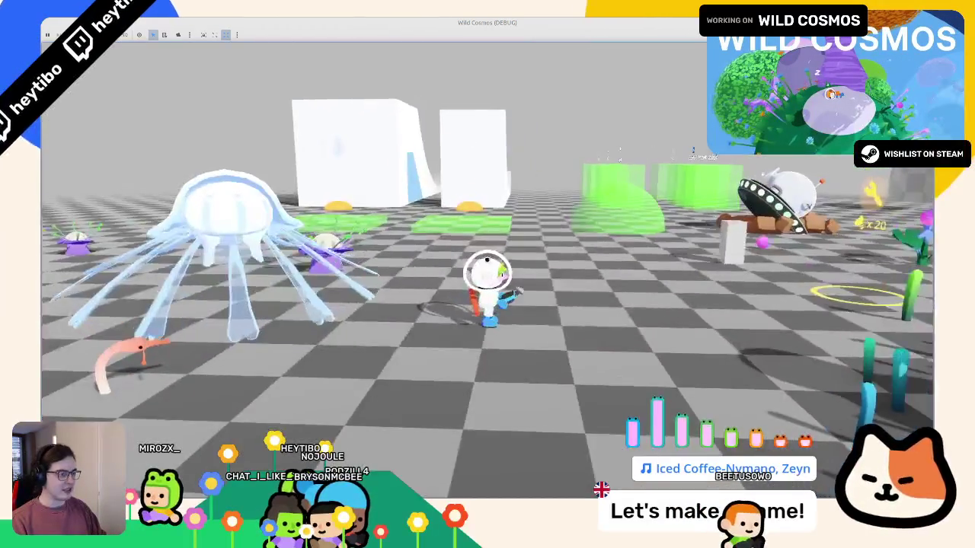
key("Tab")
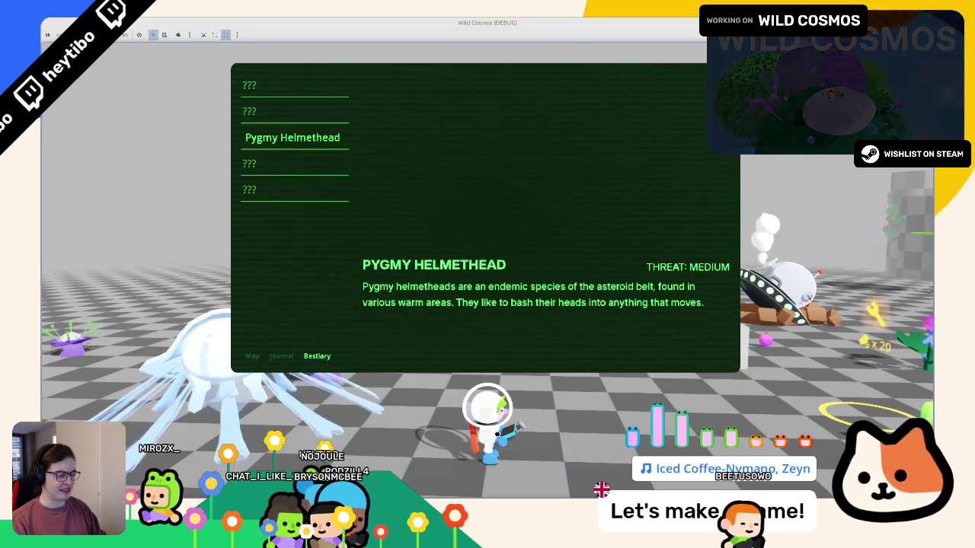
key("Tab")
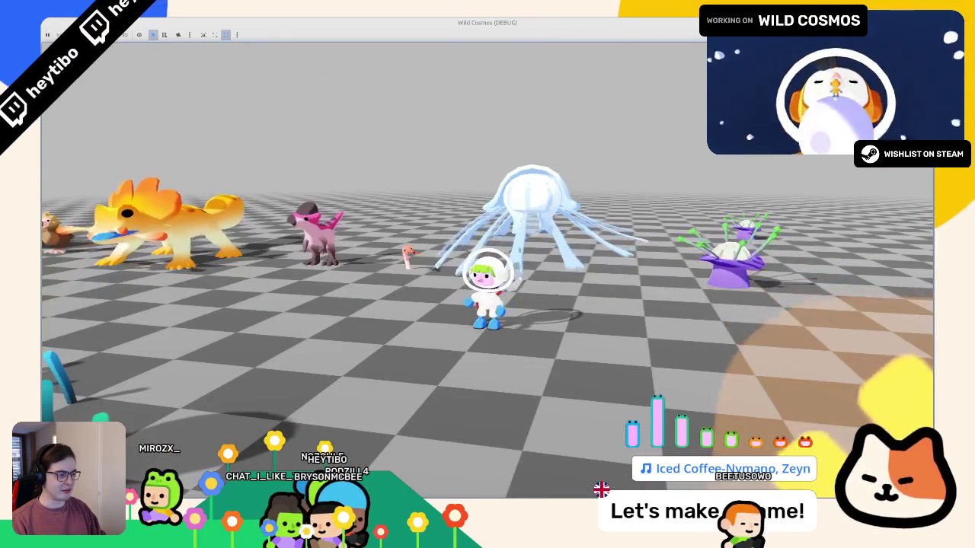
key("q")
key("Tab")
key("Tab")
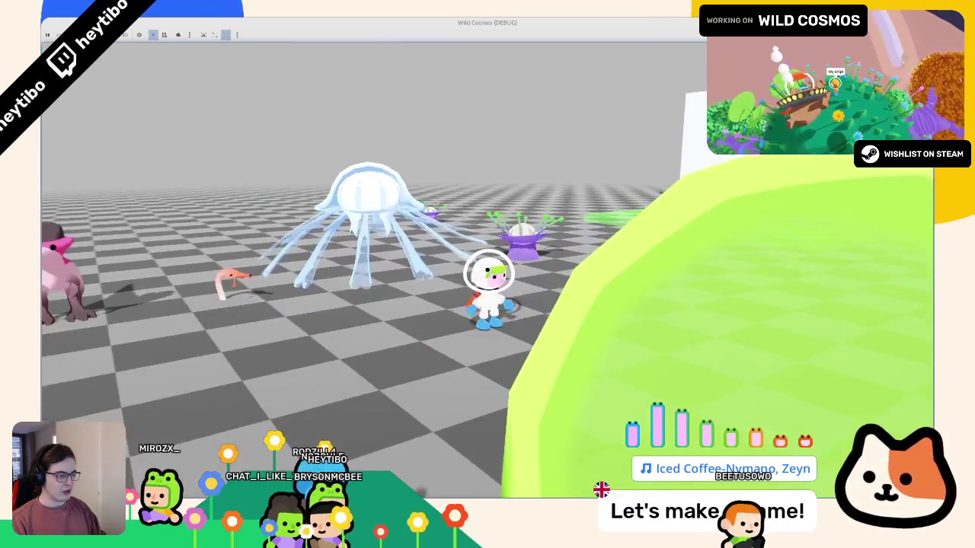
key("Tab")
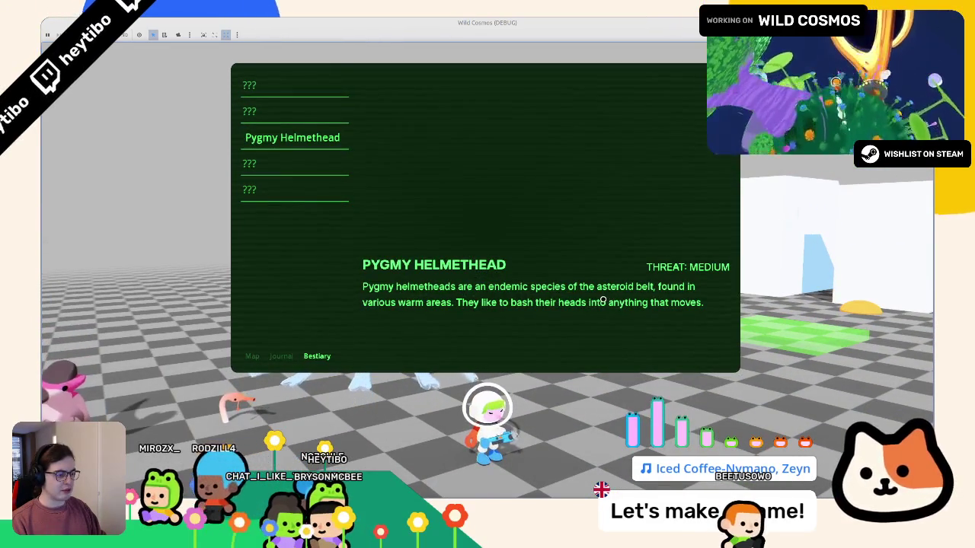
key("Tab")
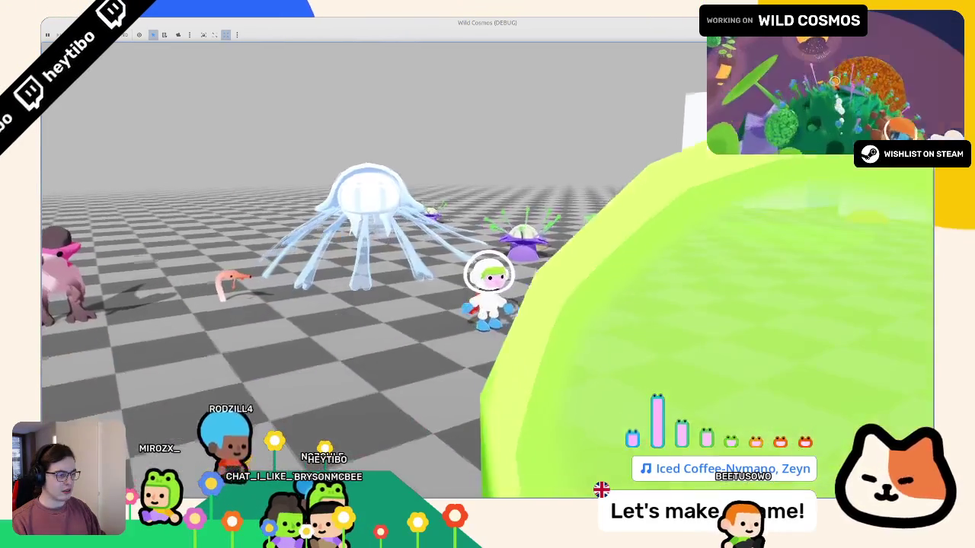
- Run the astronaut around the creatures, then pause and quit back to the editor
key("w")
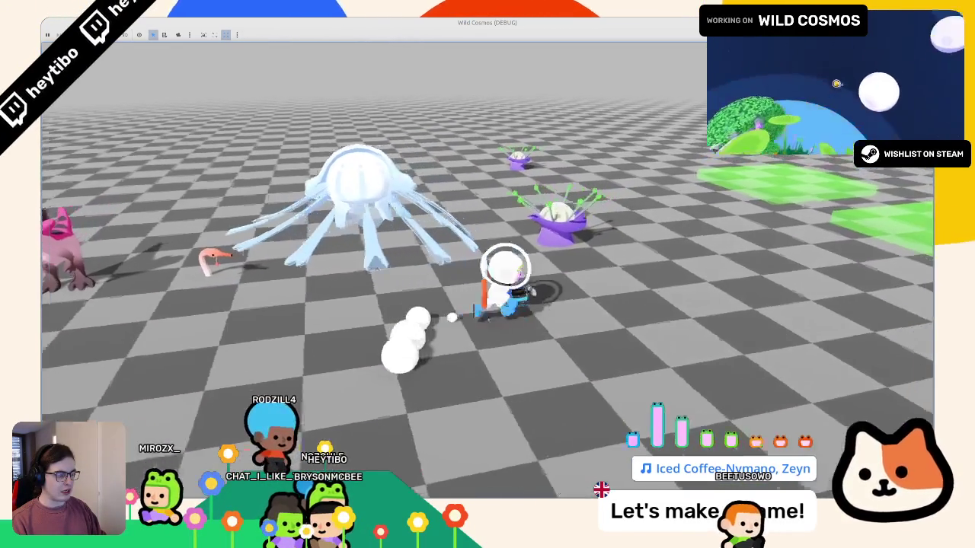
key("w")
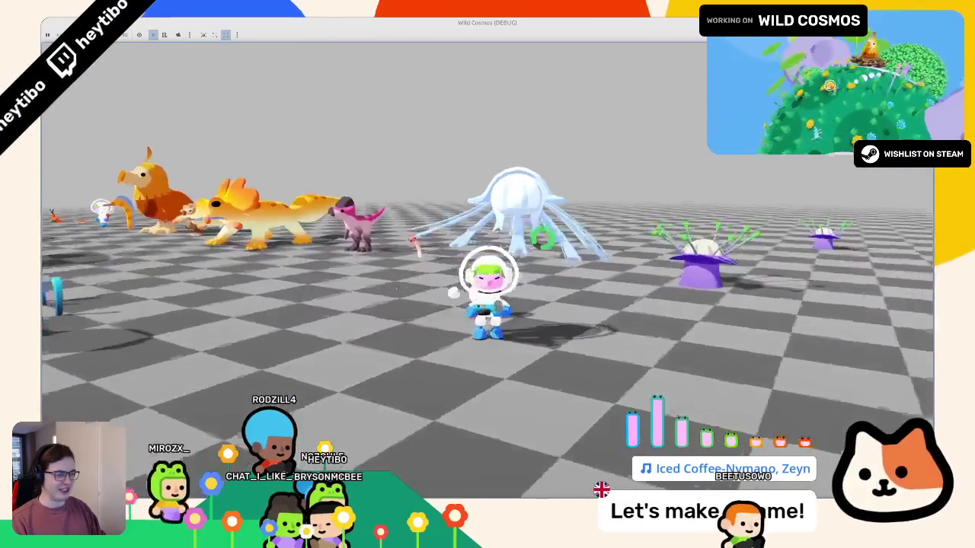
key("w")
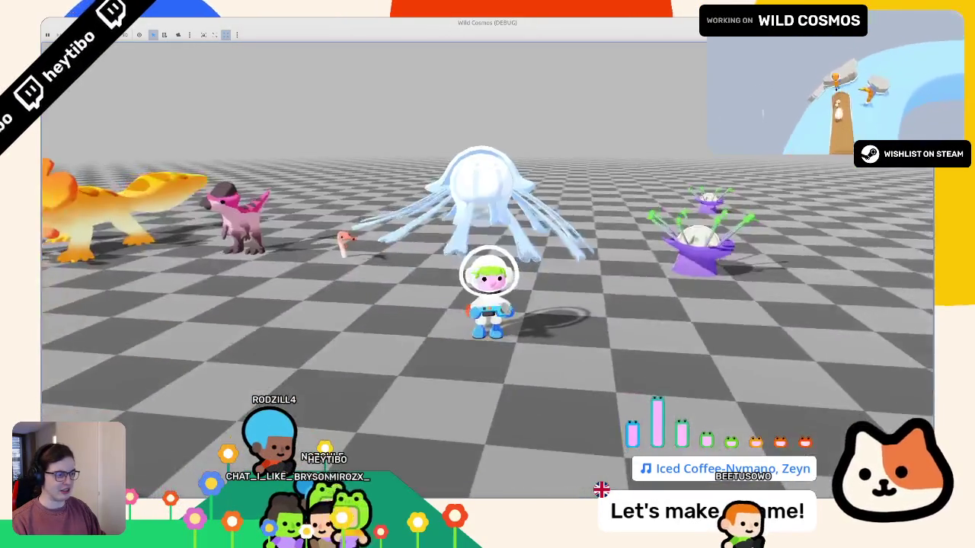
key("Tab")
key("Tab")
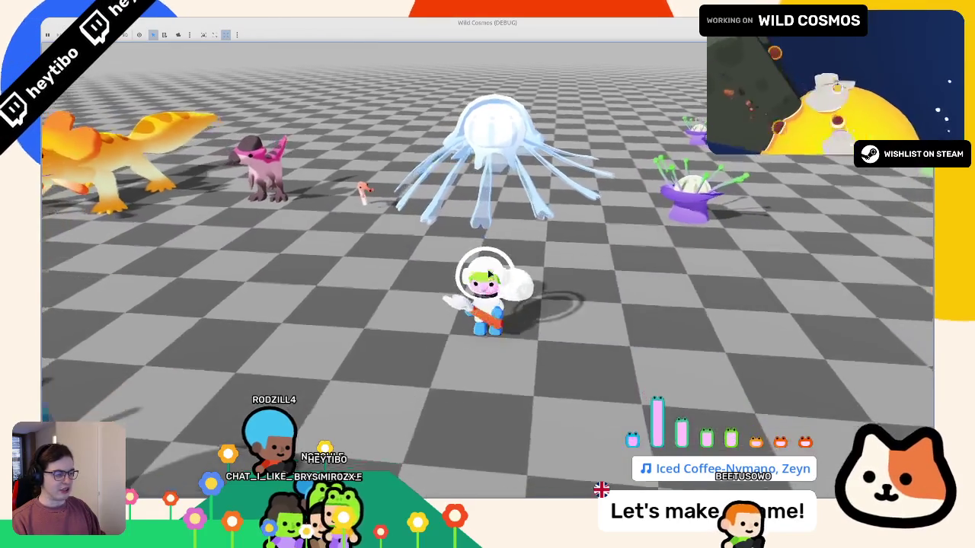
key("Escape")
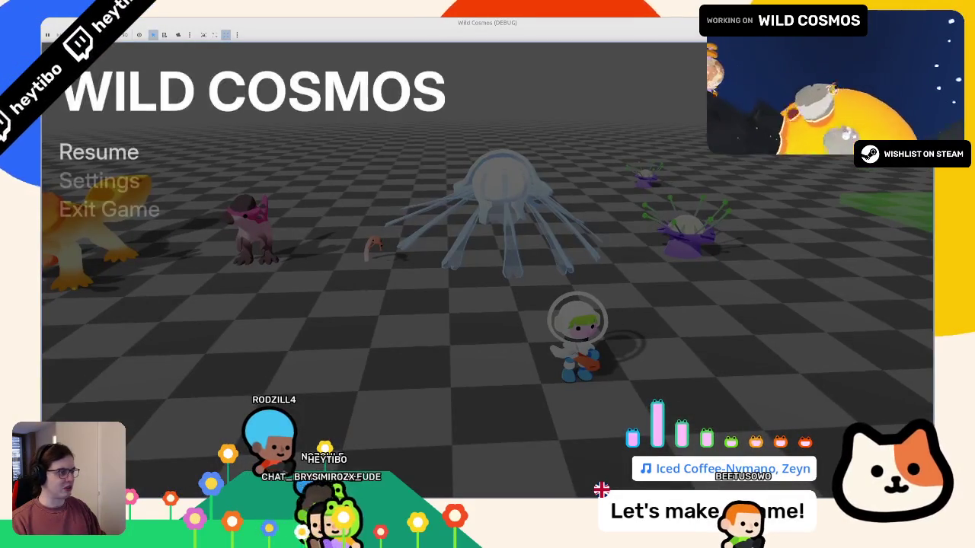
key("F8")
- Filter the FileSystem for 'bestiar' and open bestiary_entry.gd from save_system in the Script editor
left_click(186, 488)
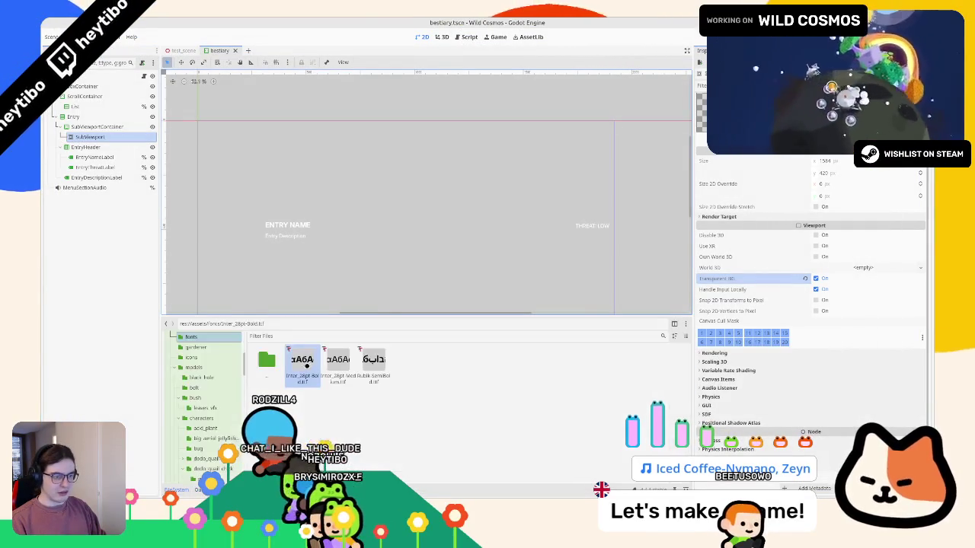
left_click(297, 335)
type("bestiar")
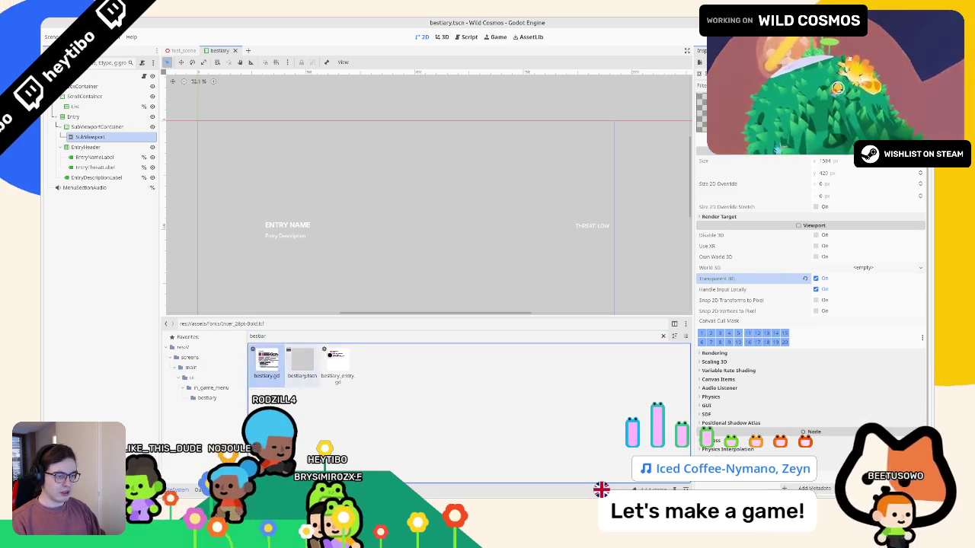
left_click(337, 360)
left_click(663, 336)
double_click(302, 363)
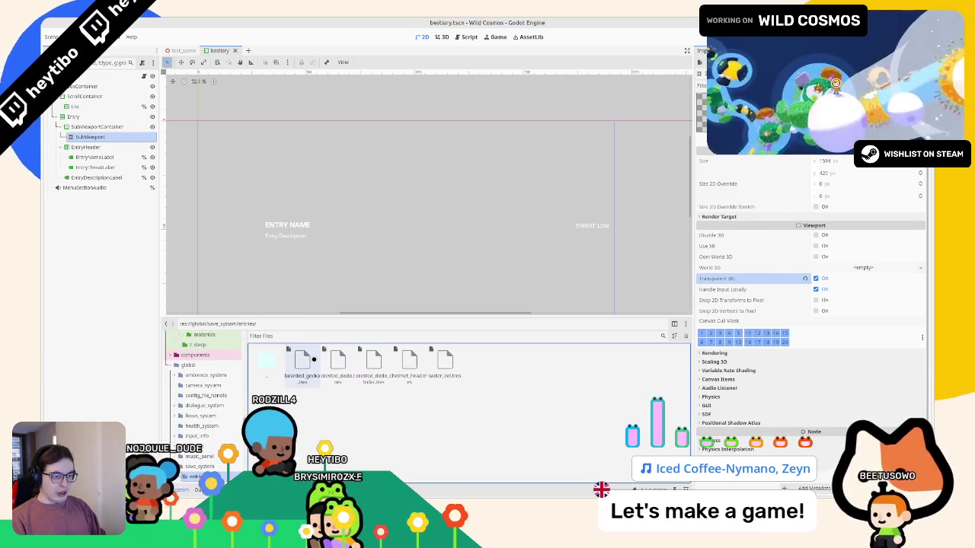
key("alt+Left")
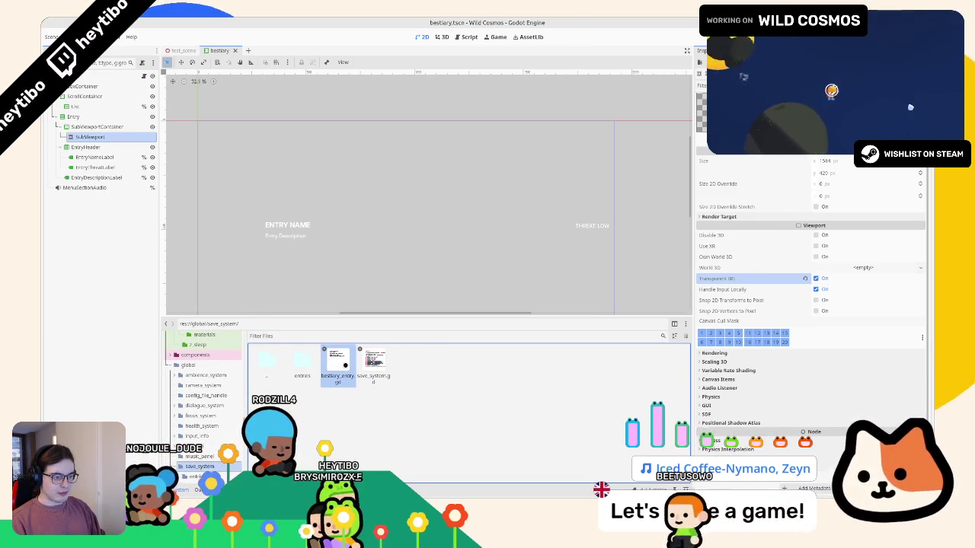
key("Return")
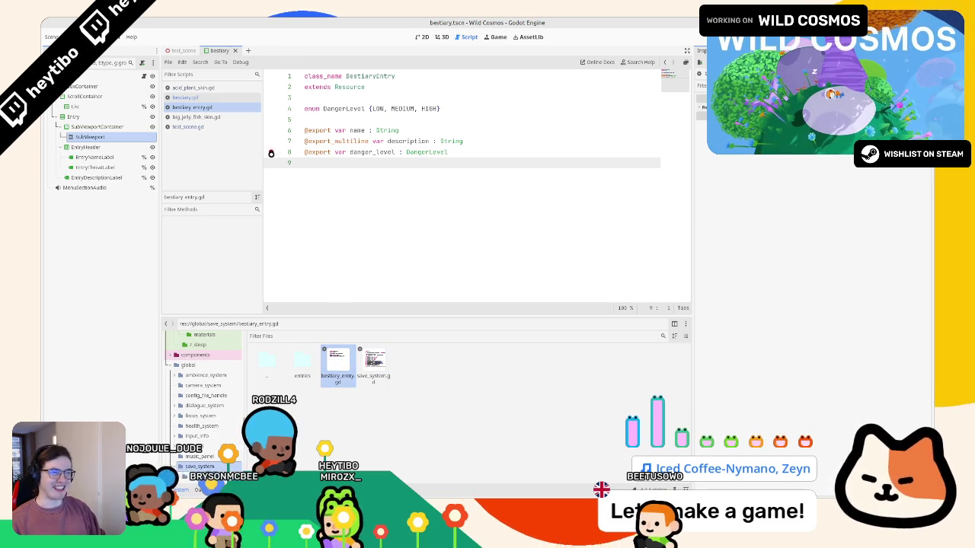
type("@export var preview_")
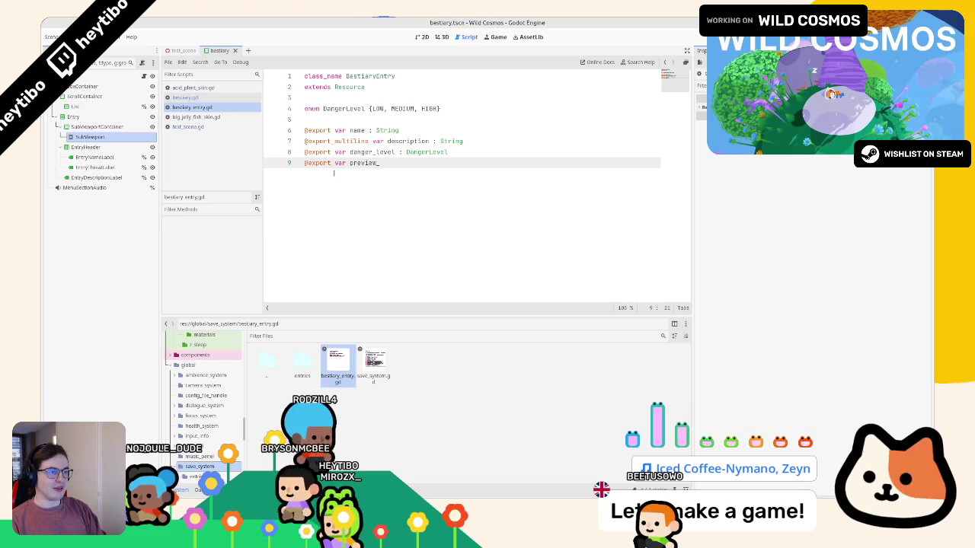
key("BackSpace")
key("BackSpace")
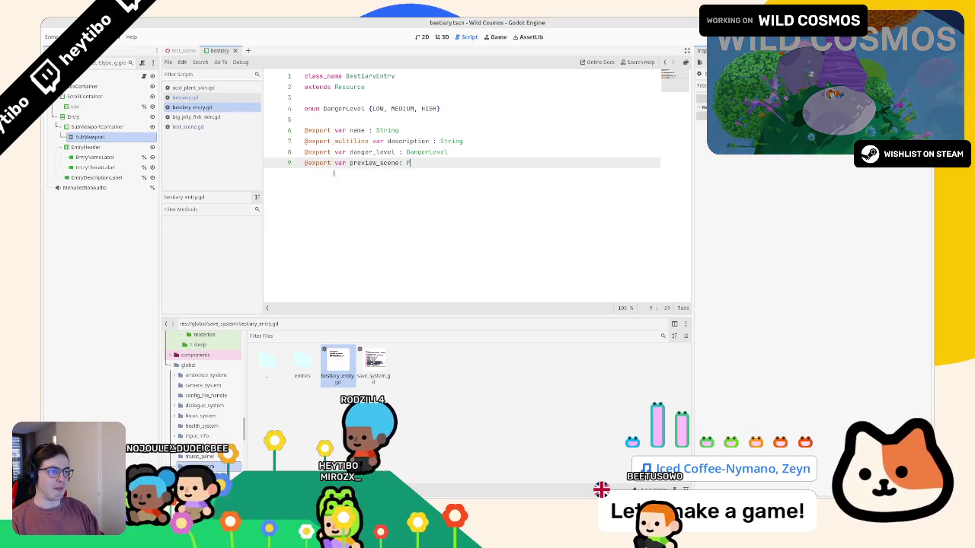
type("PackedScene = n")
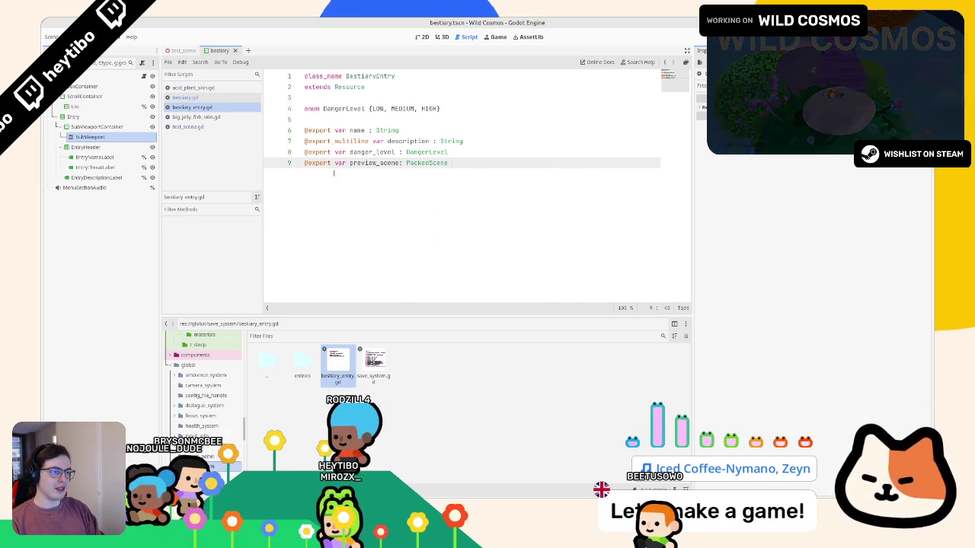
type("ull")
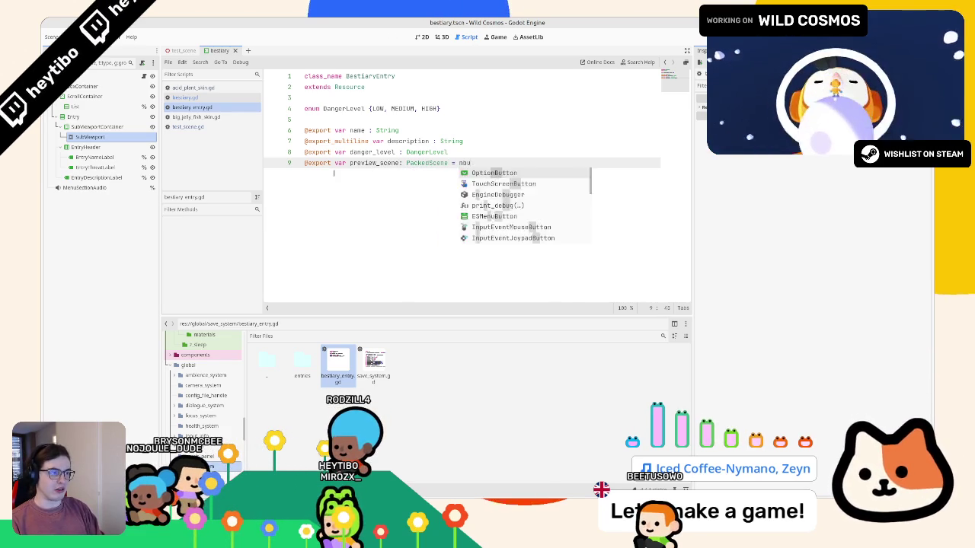
key("Return")
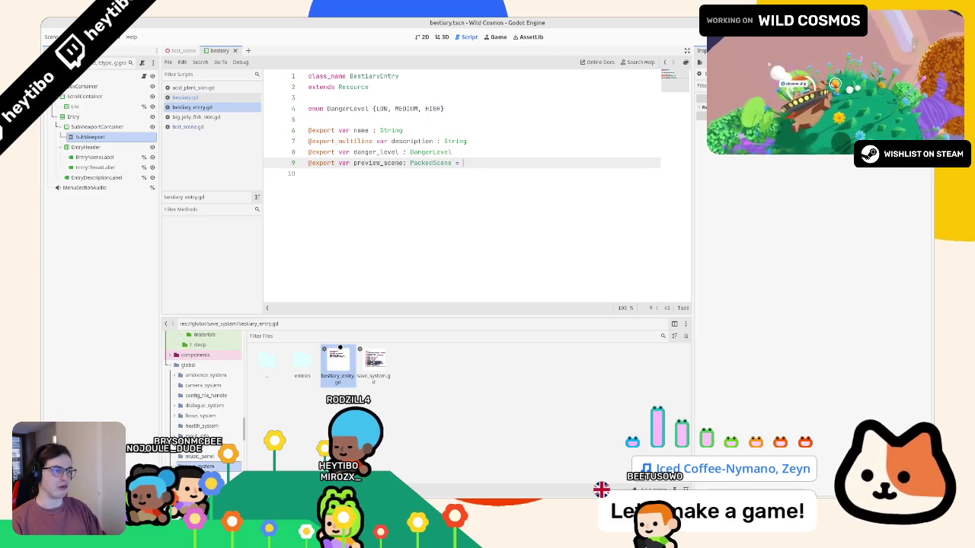
key("ctrl+z")
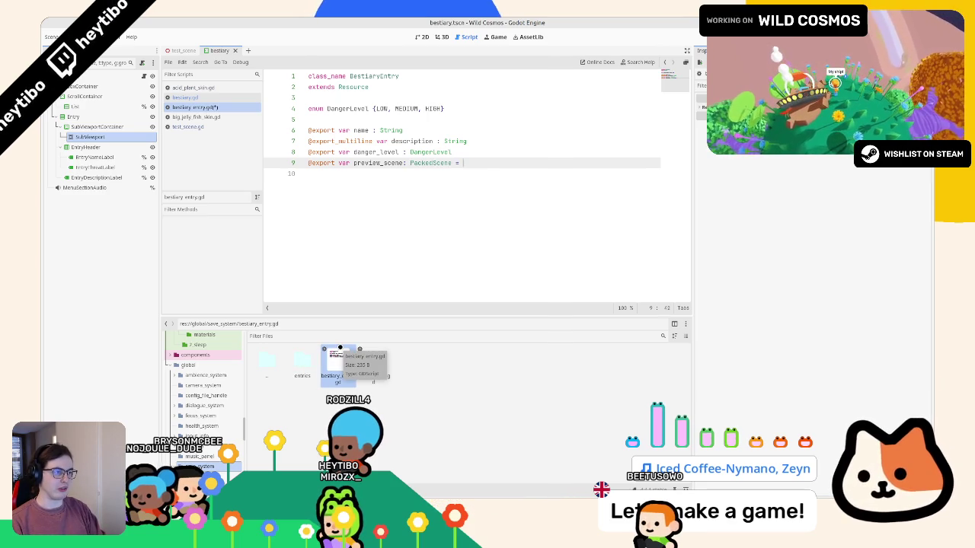
key("ctrl+s")
double_click(302, 364)
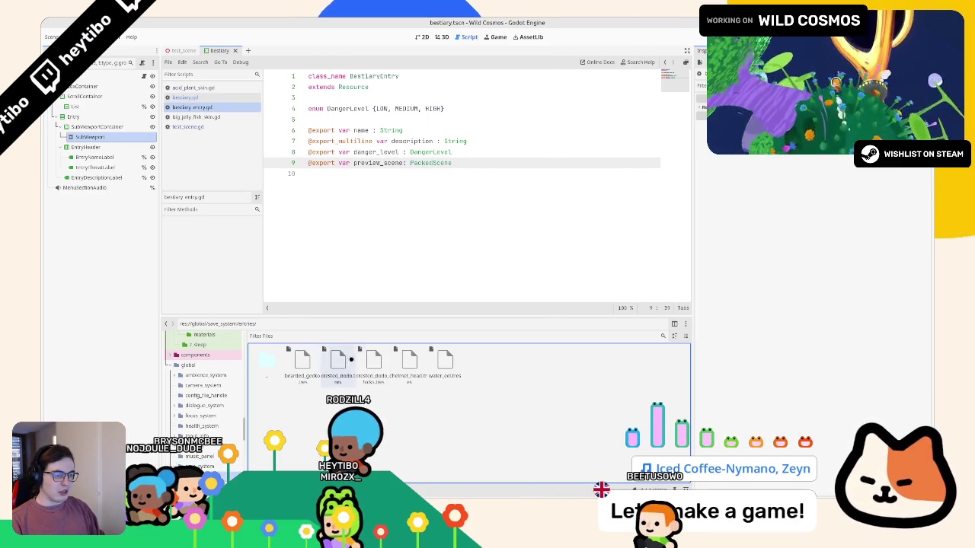
- Set helmet_head.tres's Preview Scene to helmet_head_skin.tscn via Quick Load and save
left_click(409, 364)
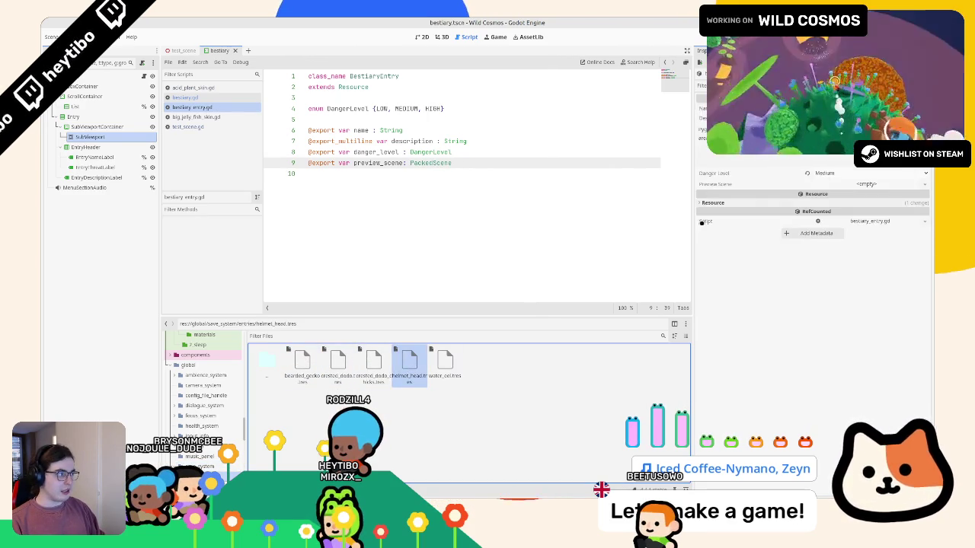
left_click(905, 181)
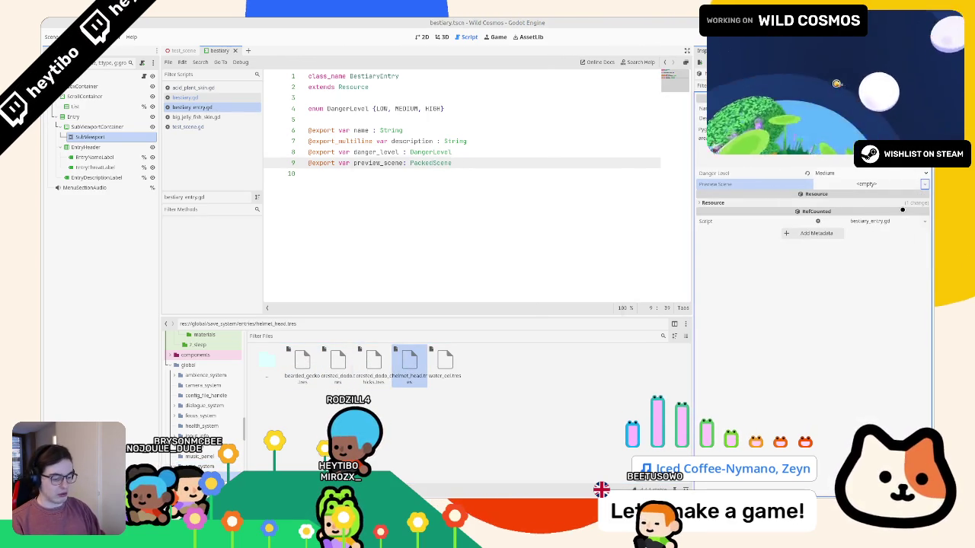
left_click(902, 209)
type("helmet")
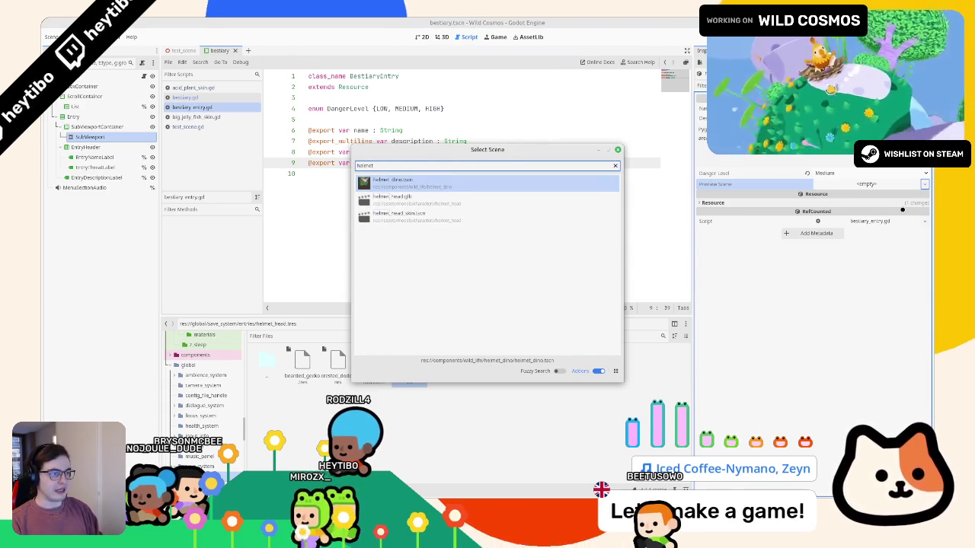
key("Down")
key("Down")
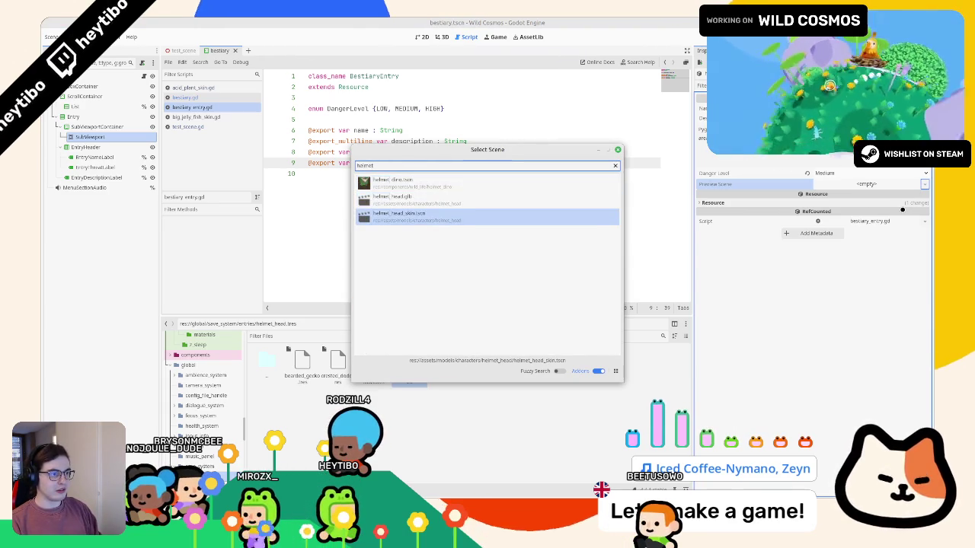
key("Up")
key("Down")
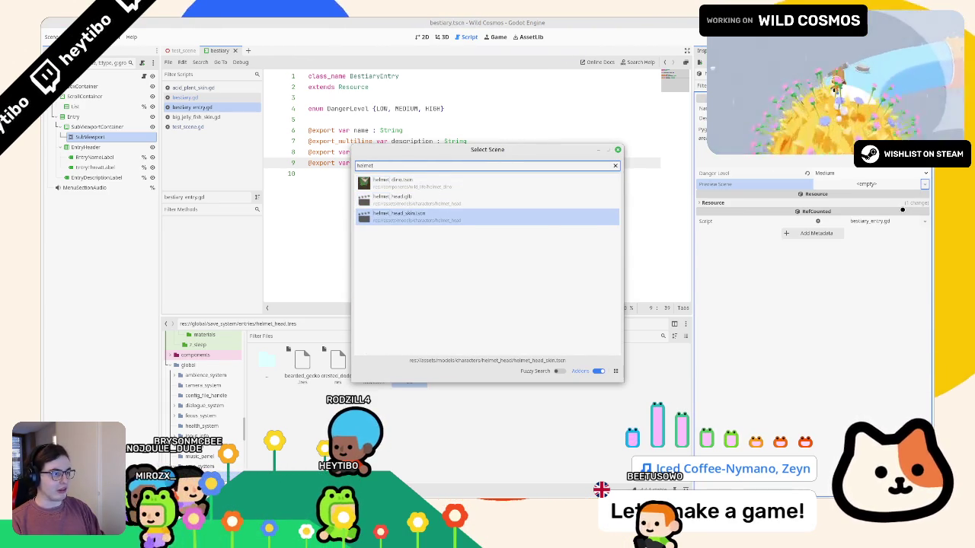
key("Return")
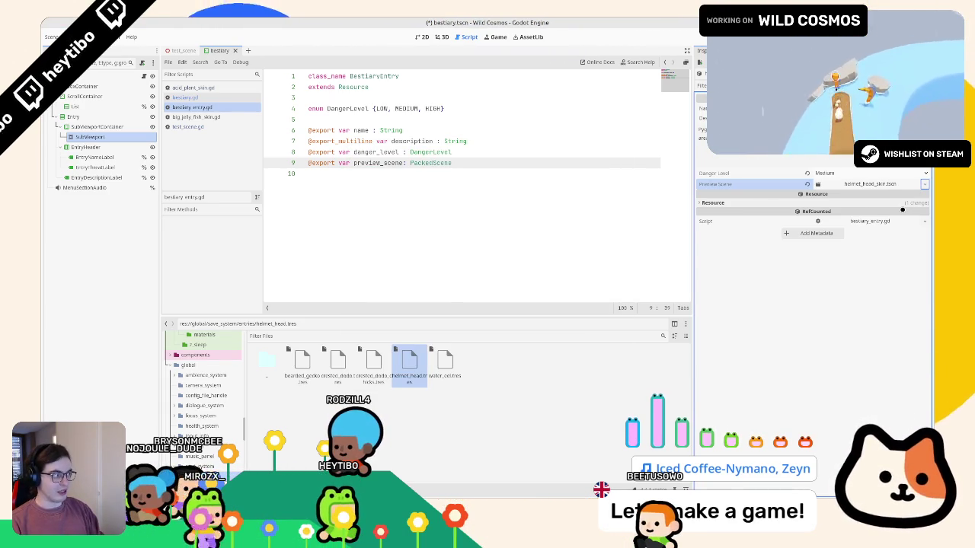
key("ctrl+s")
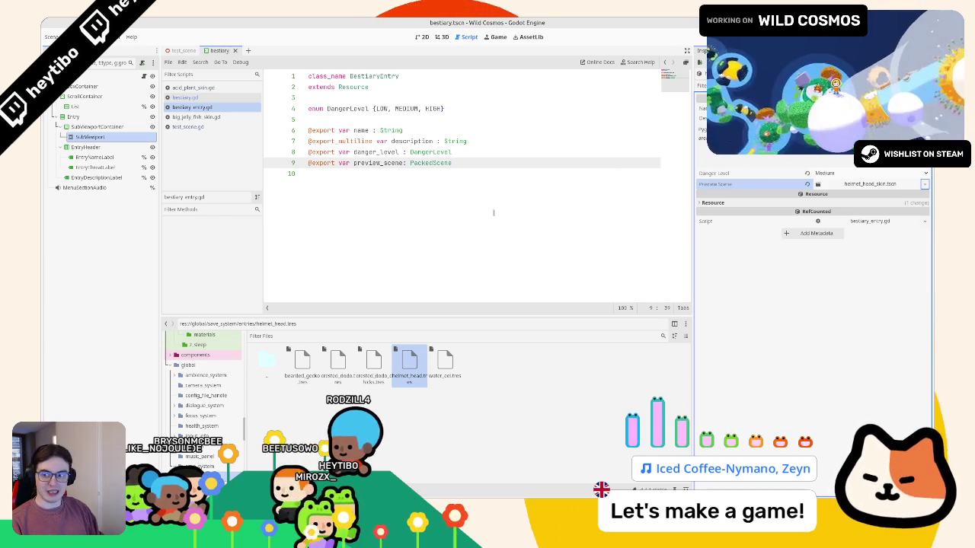
- Change the Preview Scene to helmet_head.glb through Quick Load
left_click(924, 184)
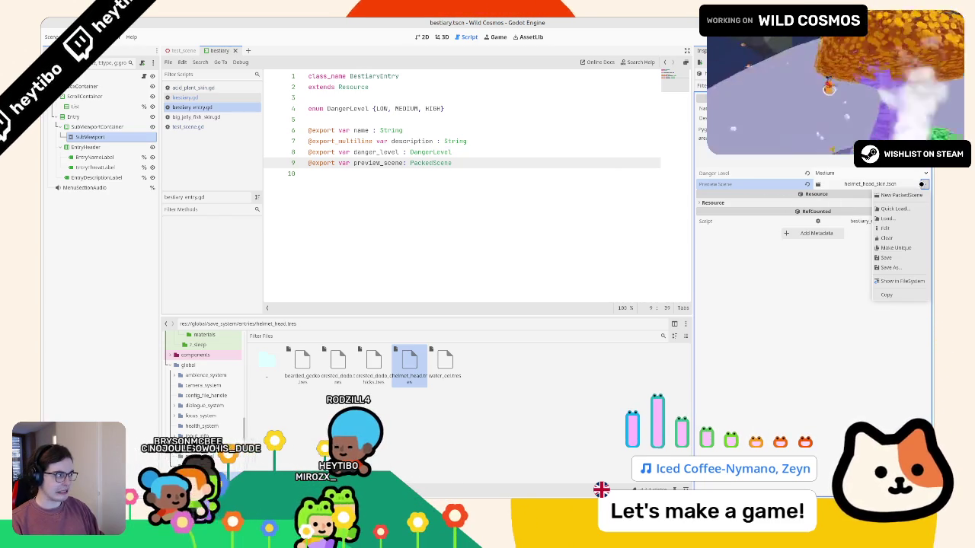
left_click(893, 210)
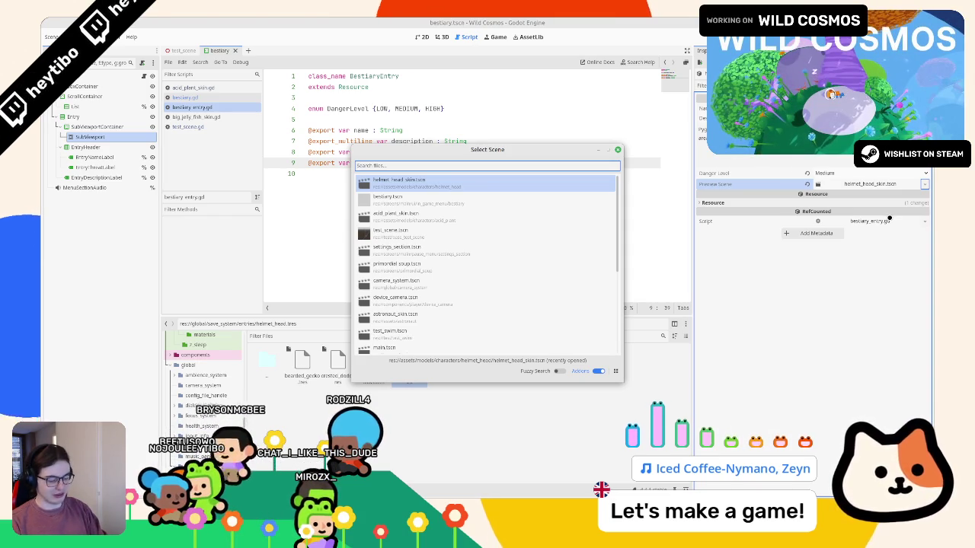
type("hel")
key("Down")
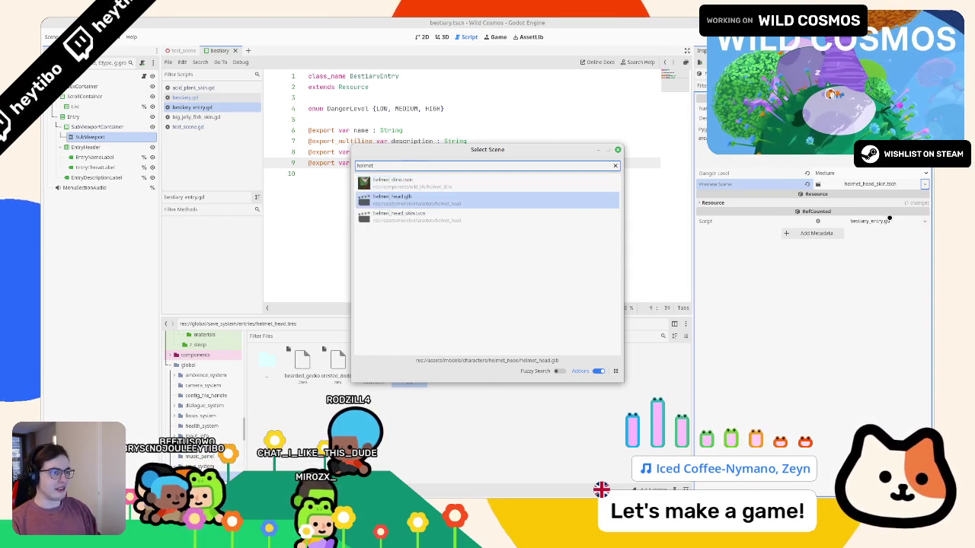
key("Return")
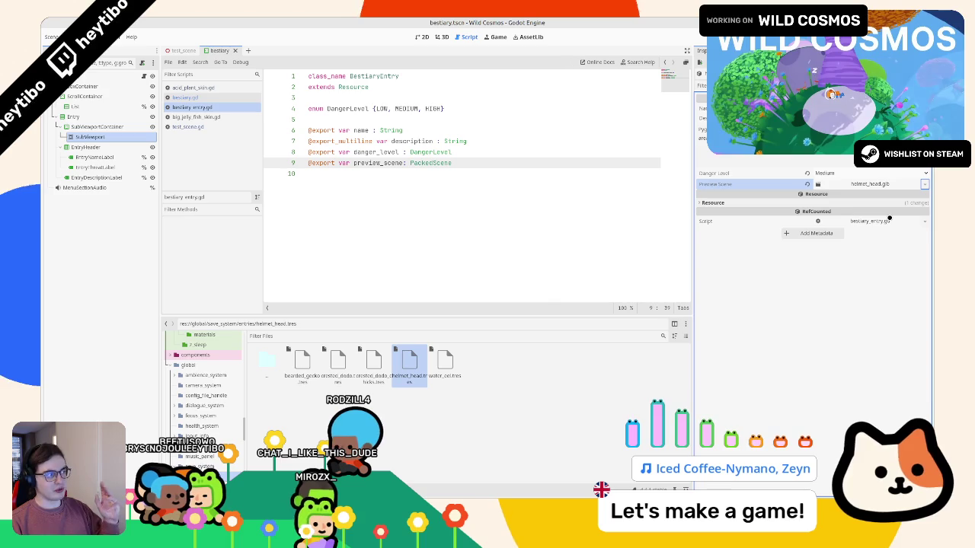
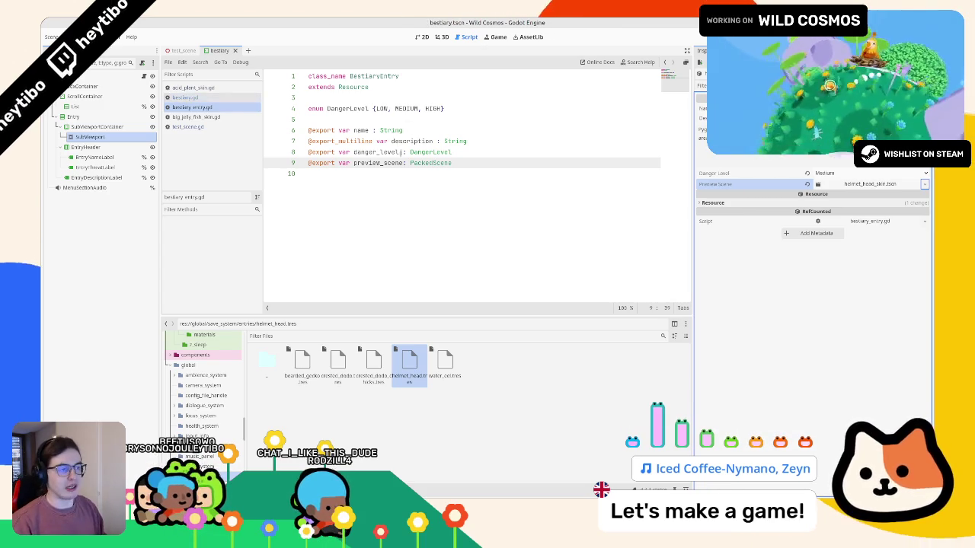
- Open bestiary.gd, add a blank line after line 52, widen the editor, and select SubViewport
left_click(402, 176)
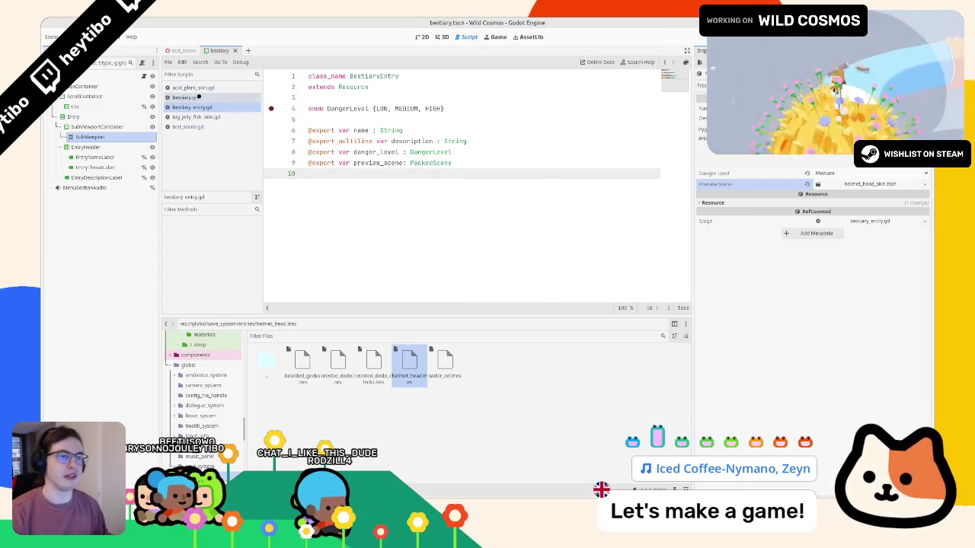
left_click(219, 124)
left_click(217, 117)
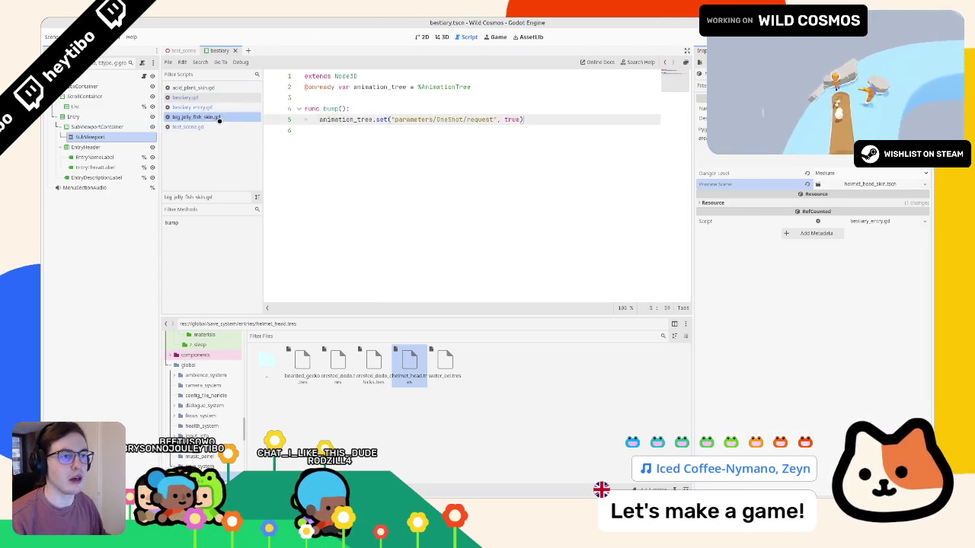
left_click(190, 97)
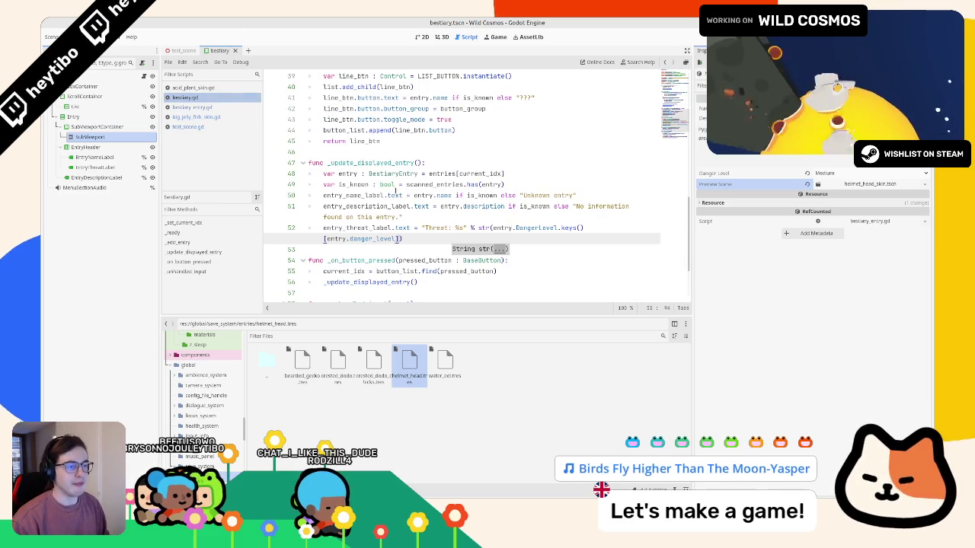
key("Return")
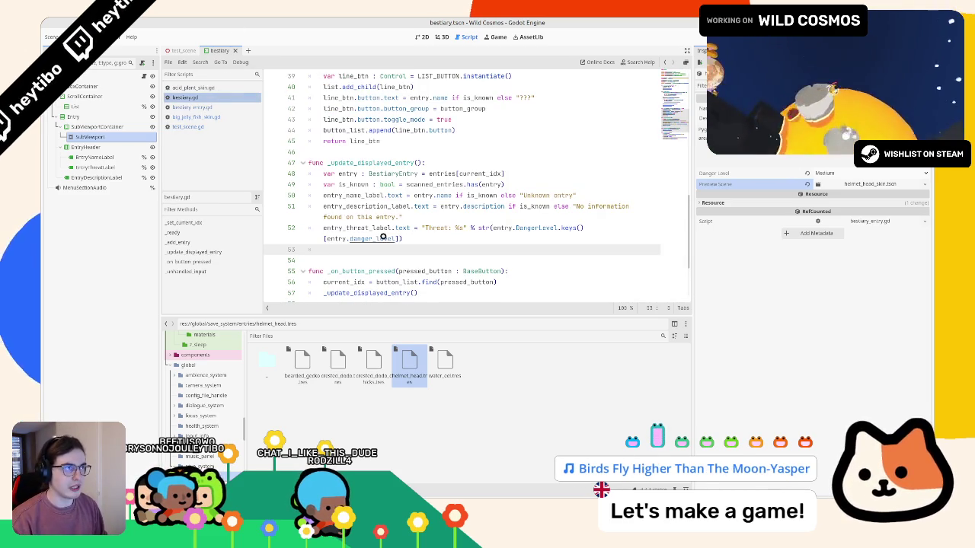
left_click_drag(693, 228, 784, 229)
left_click(109, 137)
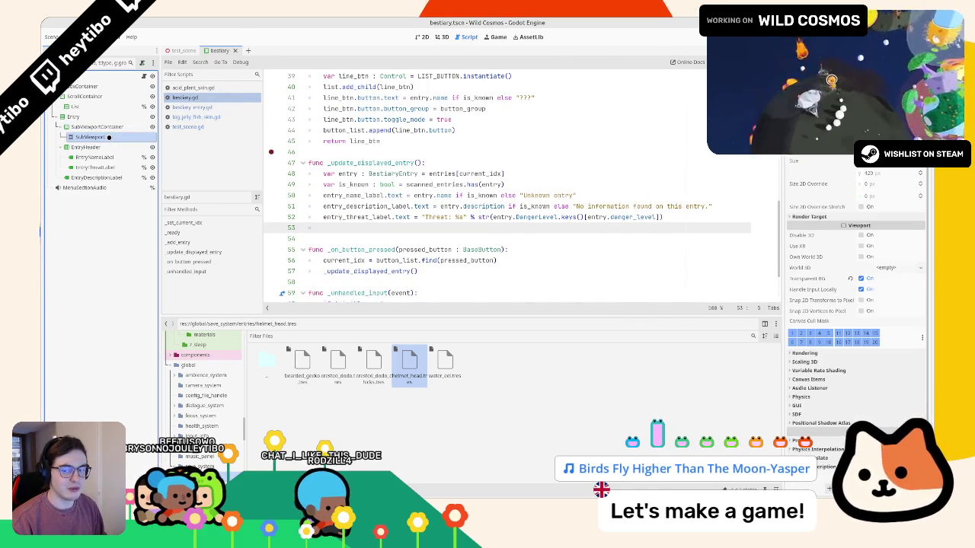
- Add a Camera3D under the SubViewport and move it up and back in the scene
key("ctrl+a")
type("camer")
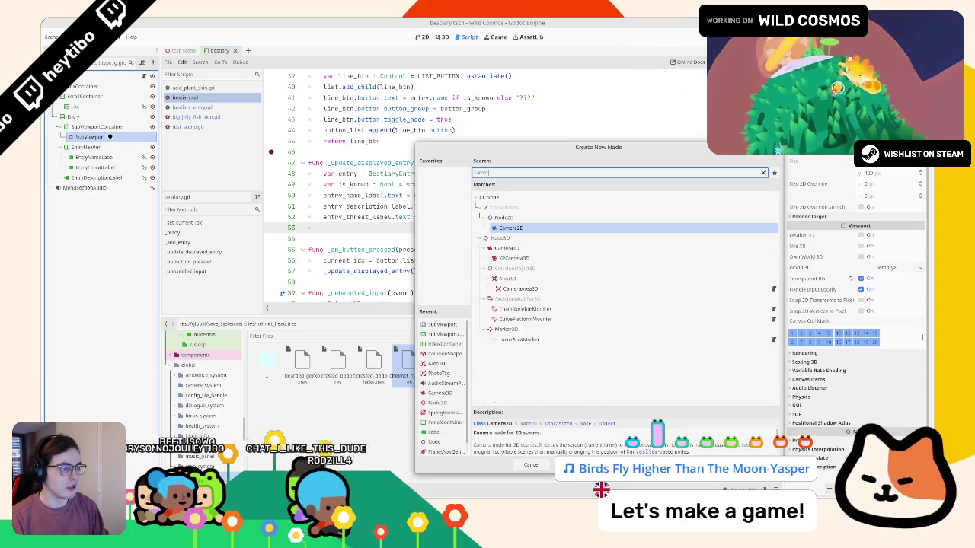
key("Down")
key("Down")
key("Return")
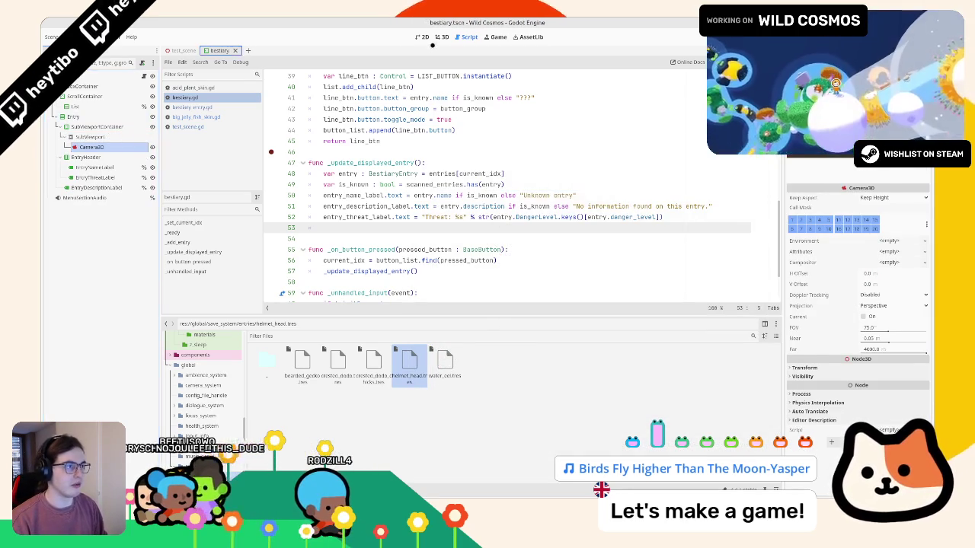
left_click(442, 36)
mouse_move(407, 191)
left_mouse_down()
mouse_move(348, 203)
mouse_move(388, 193)
mouse_move(255, 191)
left_mouse_up()
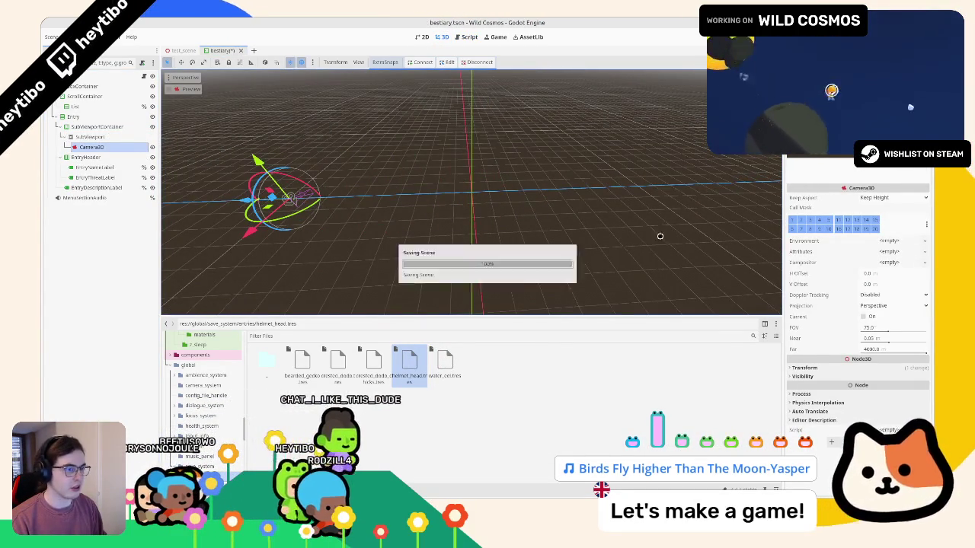
- Add a MeshInstance3D under the SubViewport and run the game
left_click(121, 138)
key("ctrl+a")
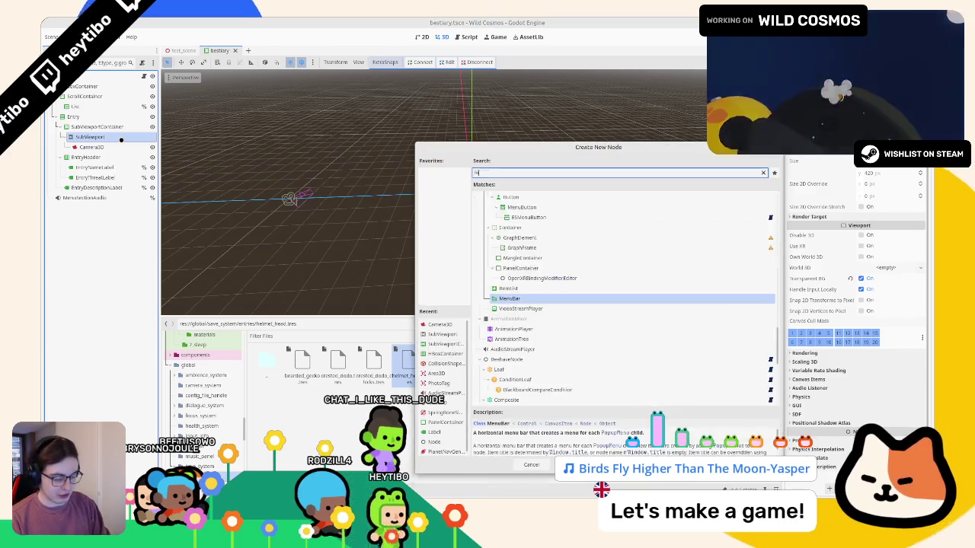
type("mesh")
key("Up")
key("Up")
key("Up")
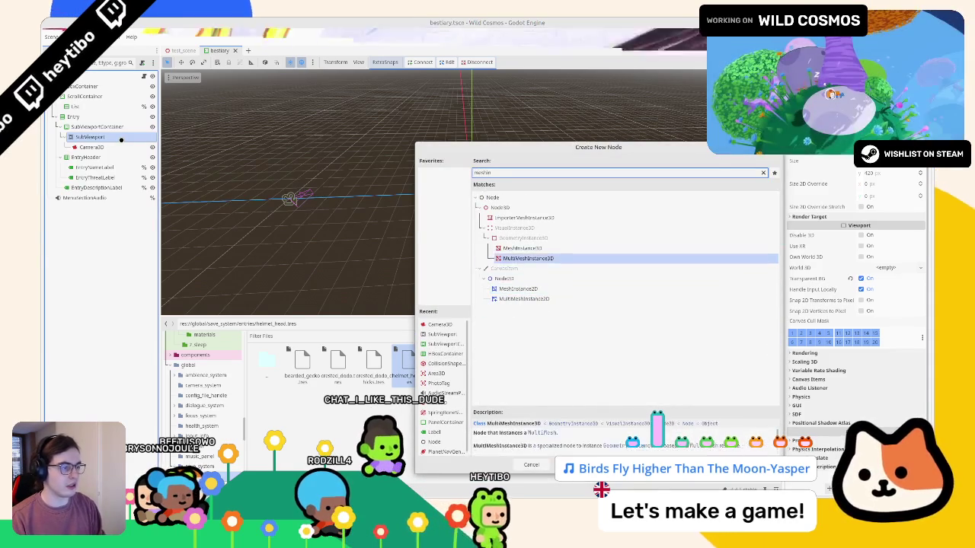
key("Return")
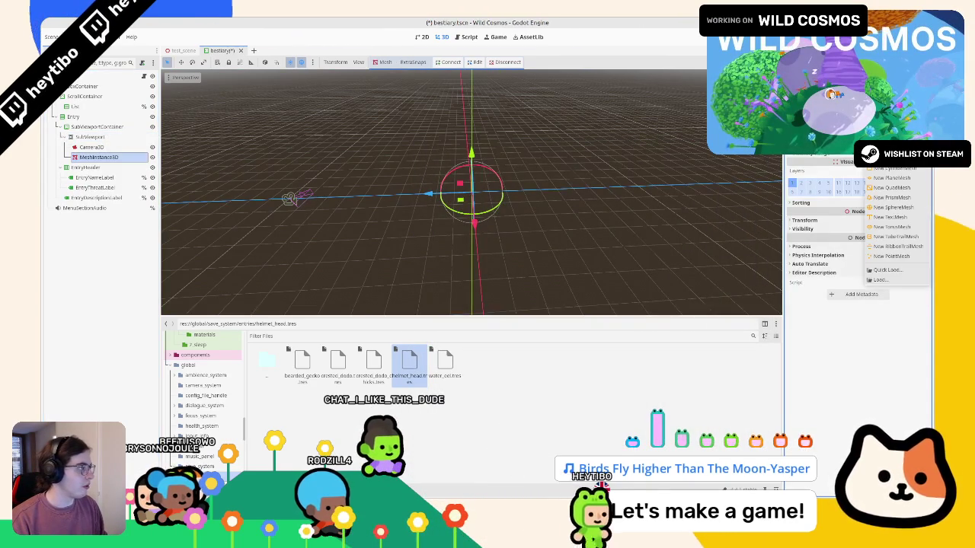
key("F5")
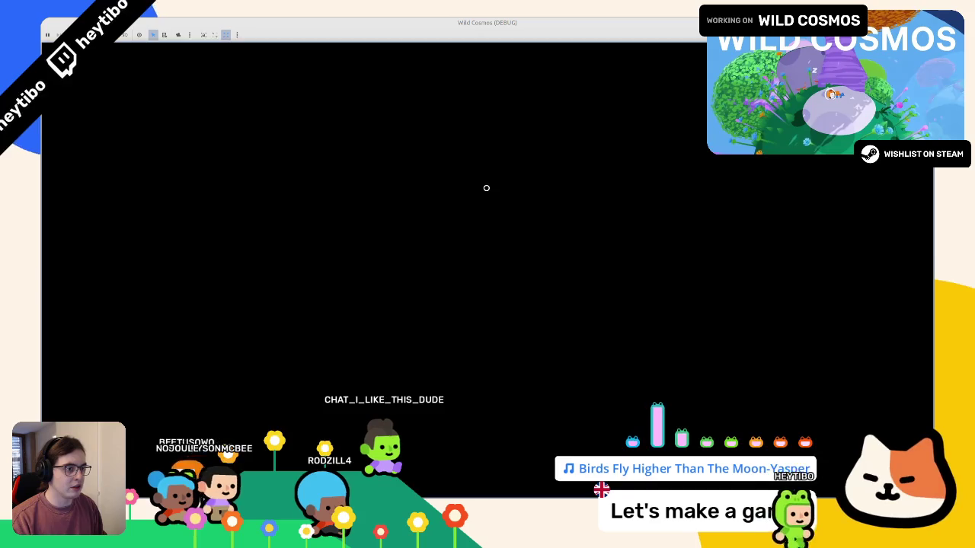
- In the running game, open the Bestiary page and view the Pygmy Helmethead entry
key("Tab")
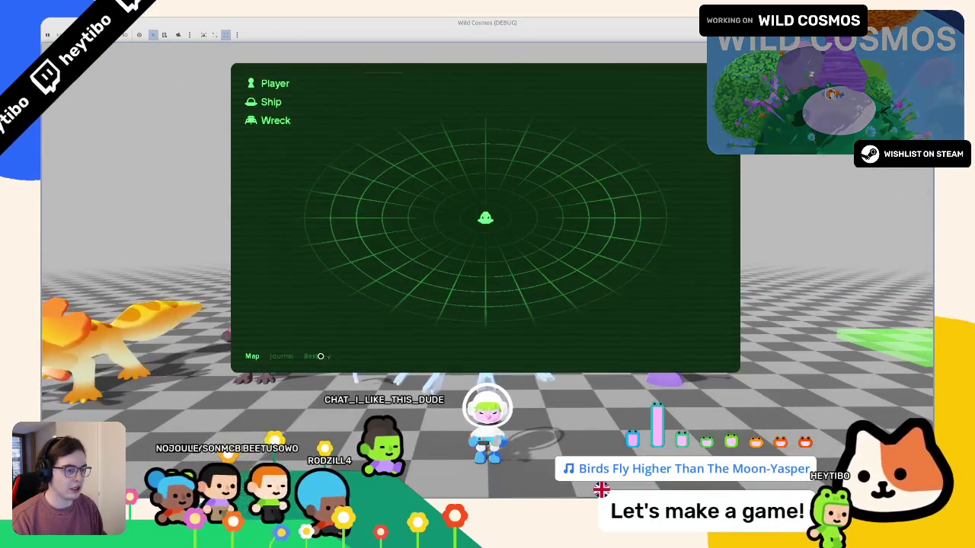
key("e")
left_click(296, 135)
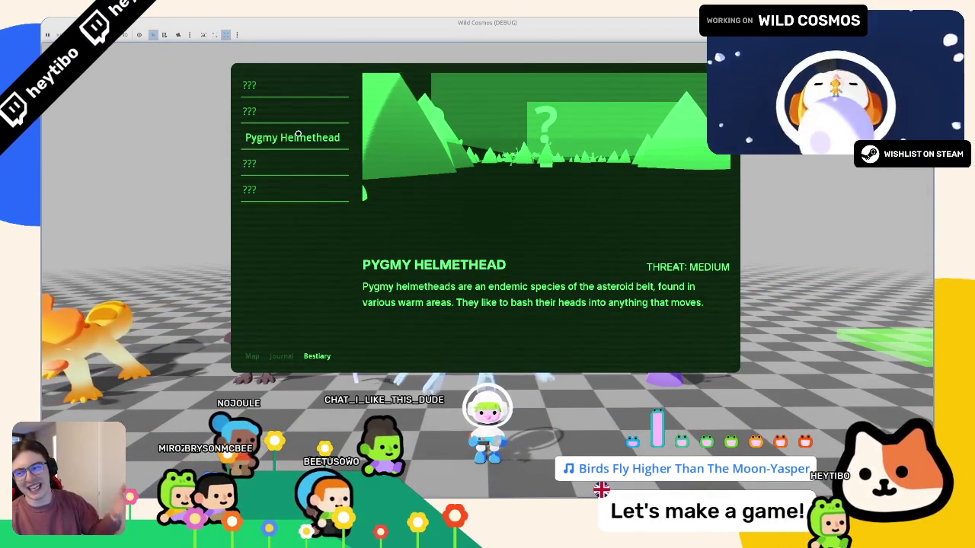
key("q")
key("e")
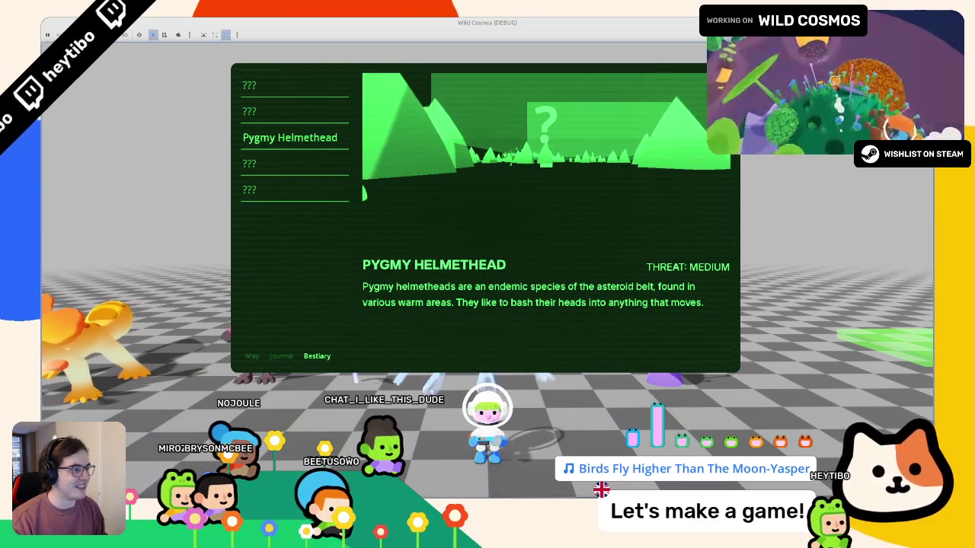
- Stop the game, reselect SubViewport, rerun, and reopen the Pygmy Helmethead bestiary entry
key("F8")
left_click(88, 147)
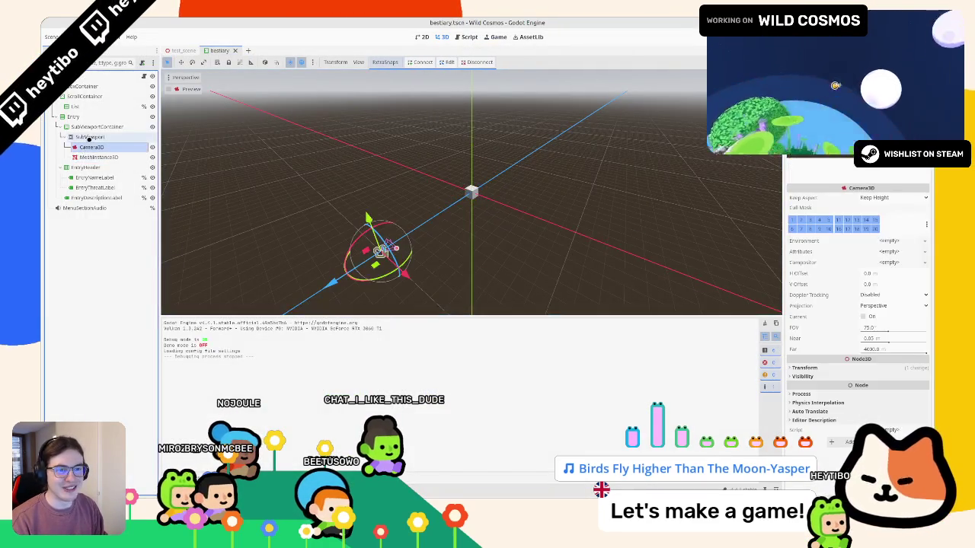
left_click(89, 137)
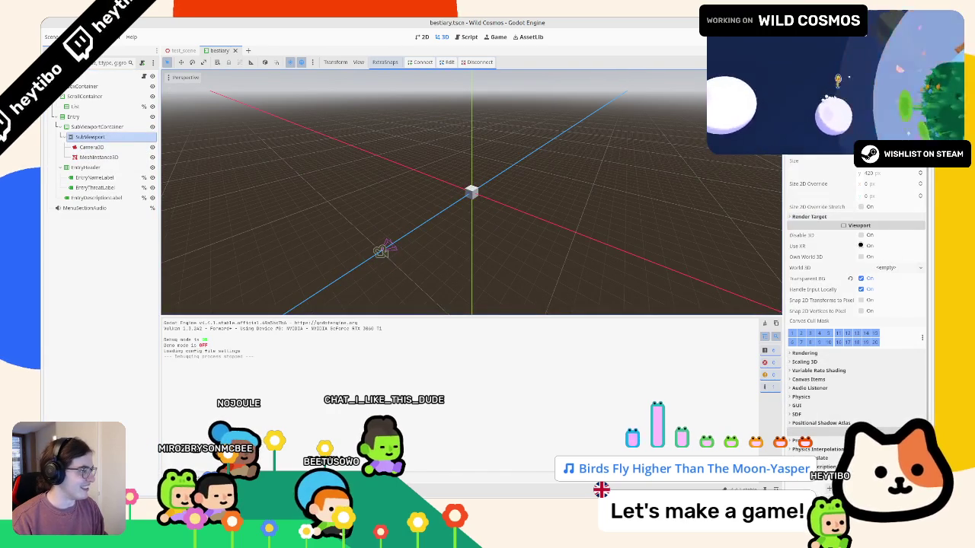
key("F5")
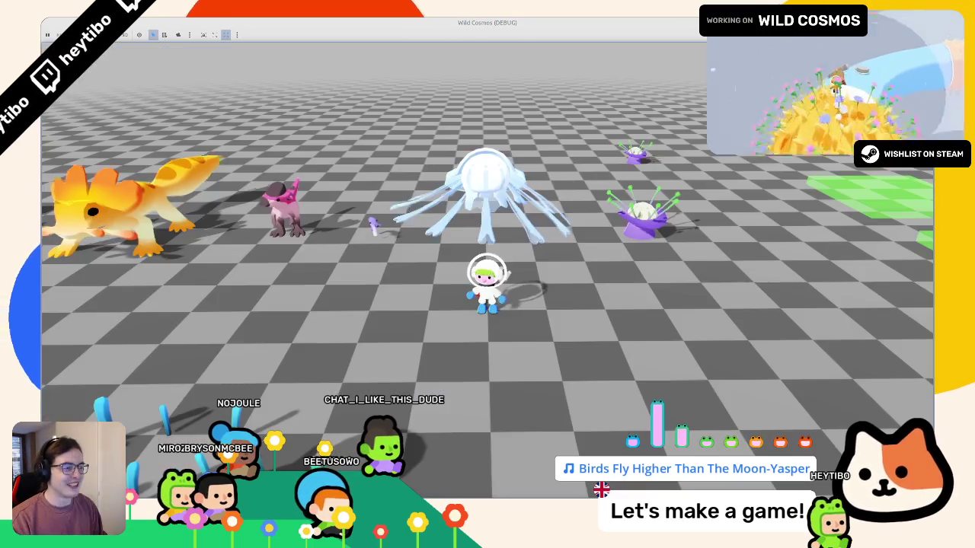
key("Tab")
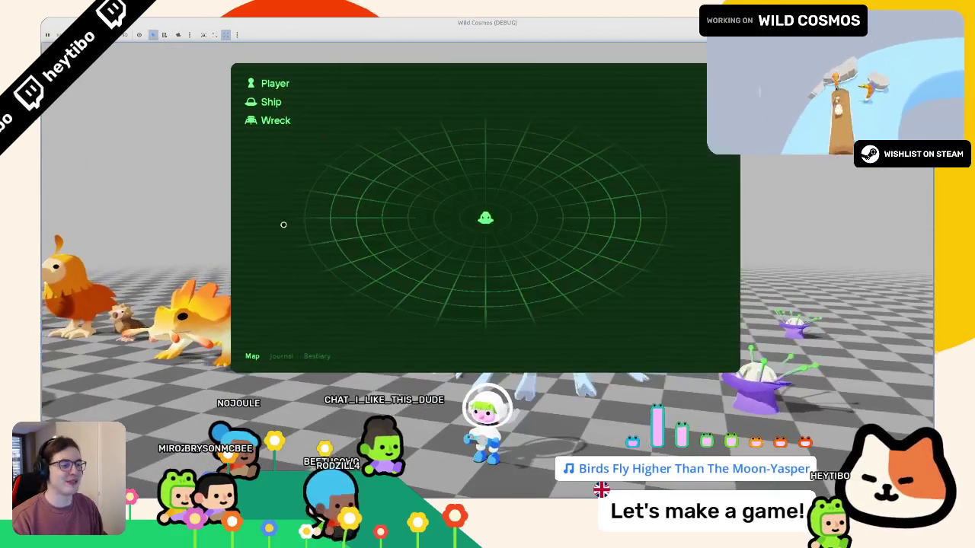
left_click(317, 355)
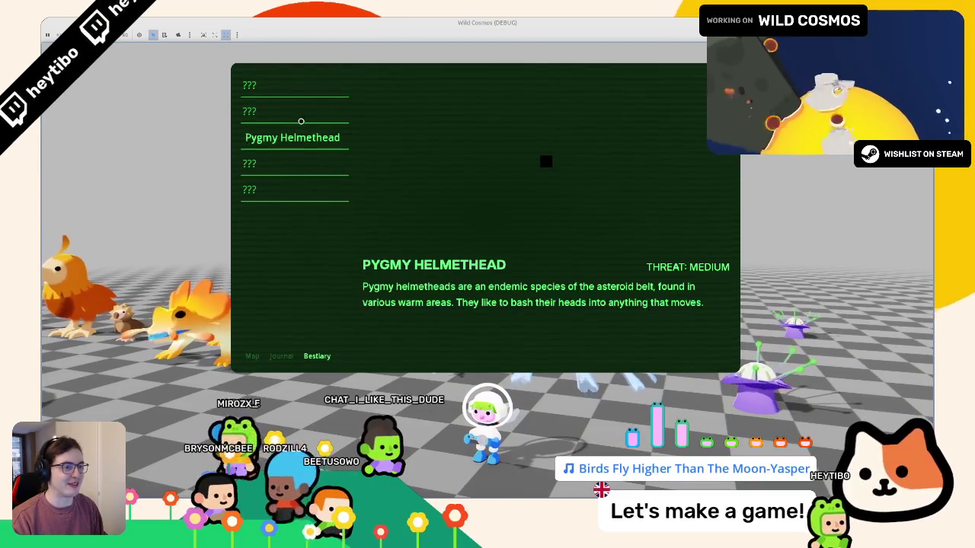
left_click(286, 143)
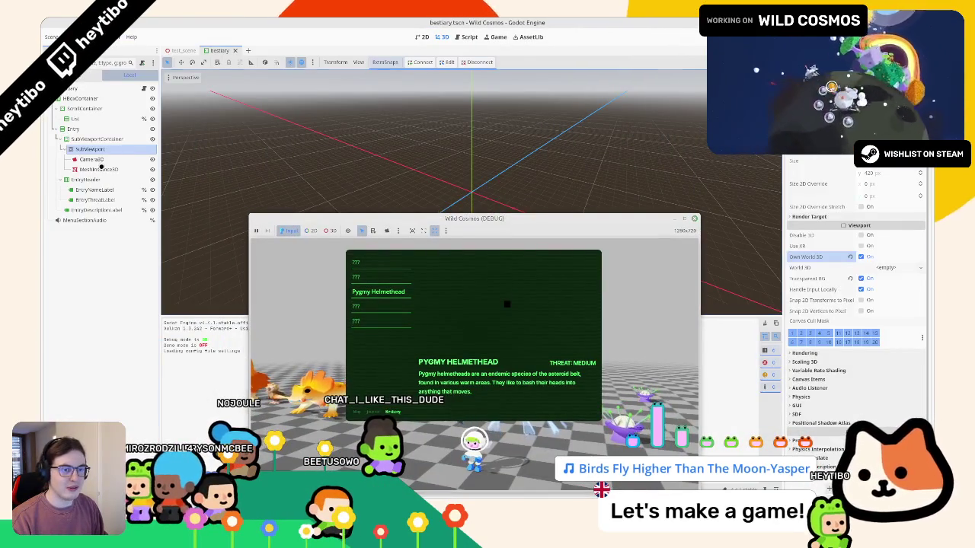
- Set the Camera3D field of view to 50
left_click(93, 160)
left_click(895, 326)
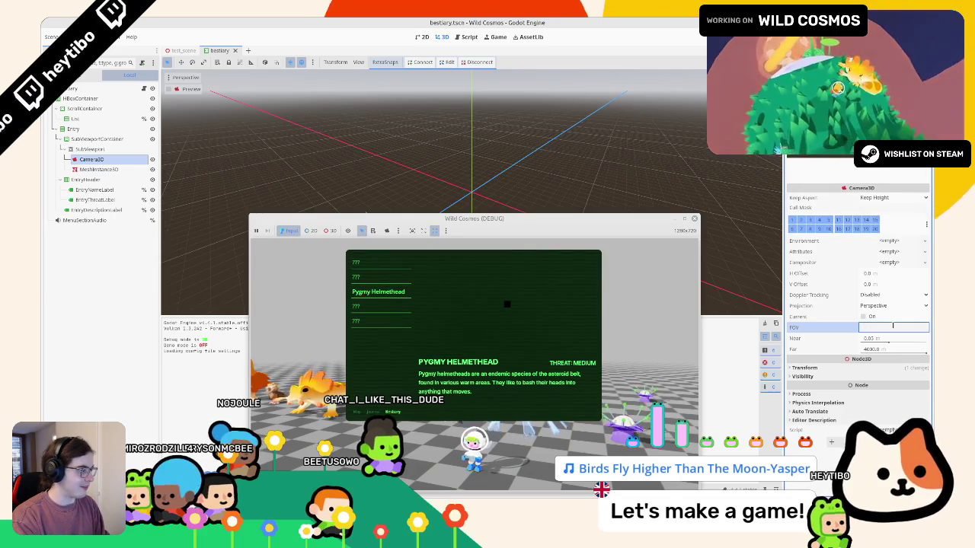
type("50")
key("Return")
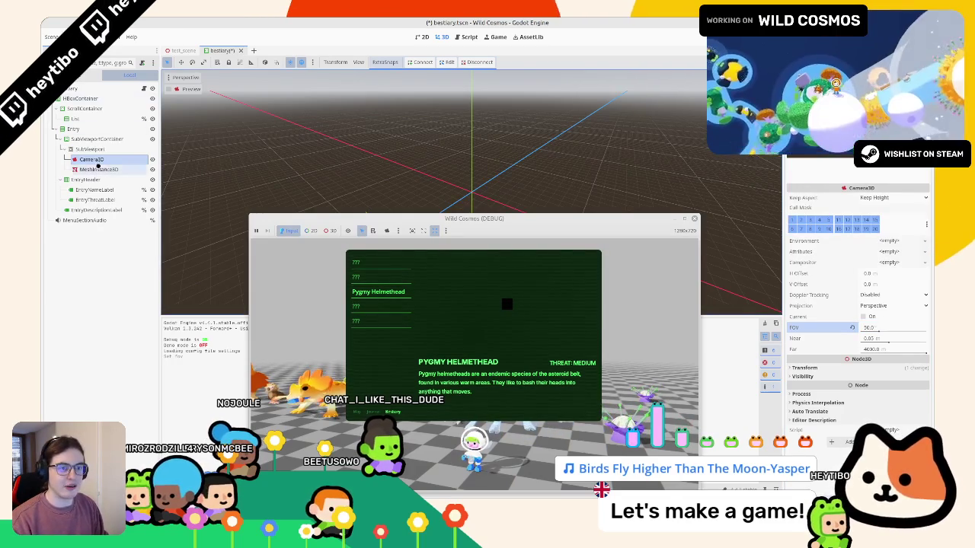
- Position the camera at Z 3.0 and Y 0.5, tilted about -15° on X
left_click(833, 368)
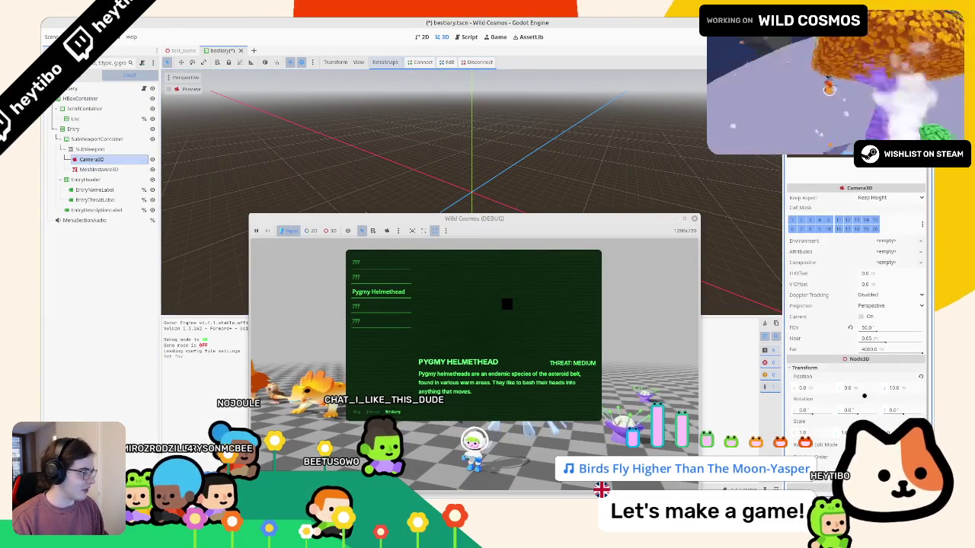
left_click(899, 388)
left_click_drag(899, 387, 877, 388)
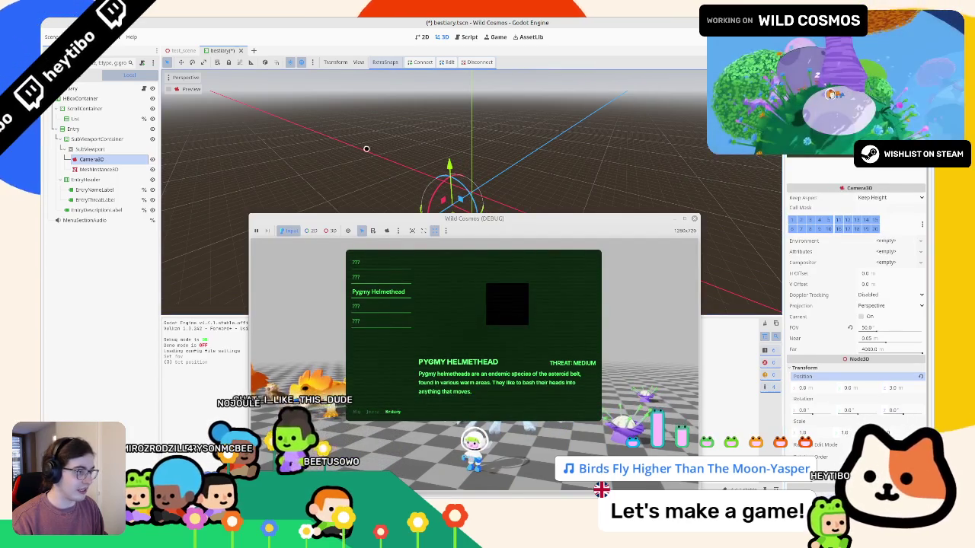
left_click_drag(453, 133, 454, 103)
left_click(860, 388)
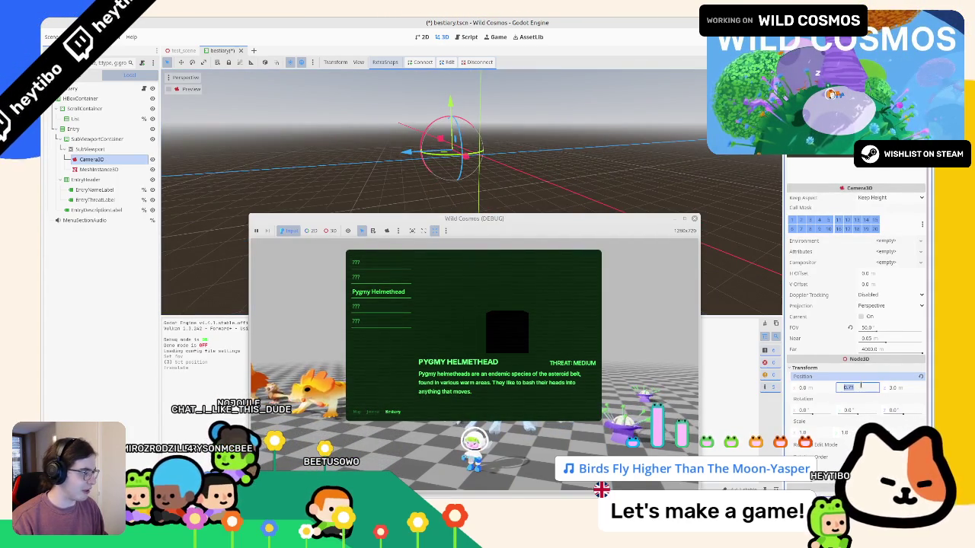
type("0.5")
key("Return")
left_click(847, 409)
left_click_drag(811, 409, 773, 410)
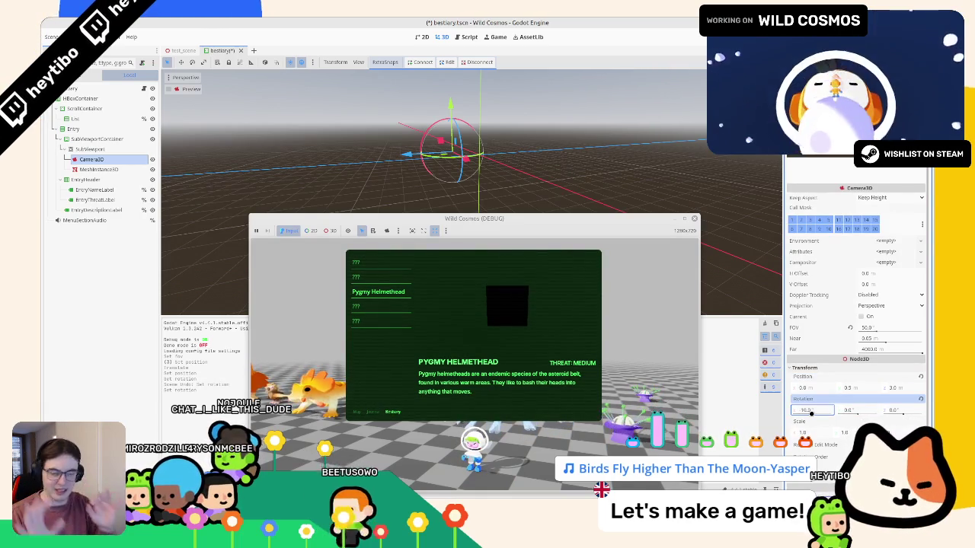
- Set the MeshInstance3D box size to 2.0 on every axis
scroll(406, 144, "up", 3)
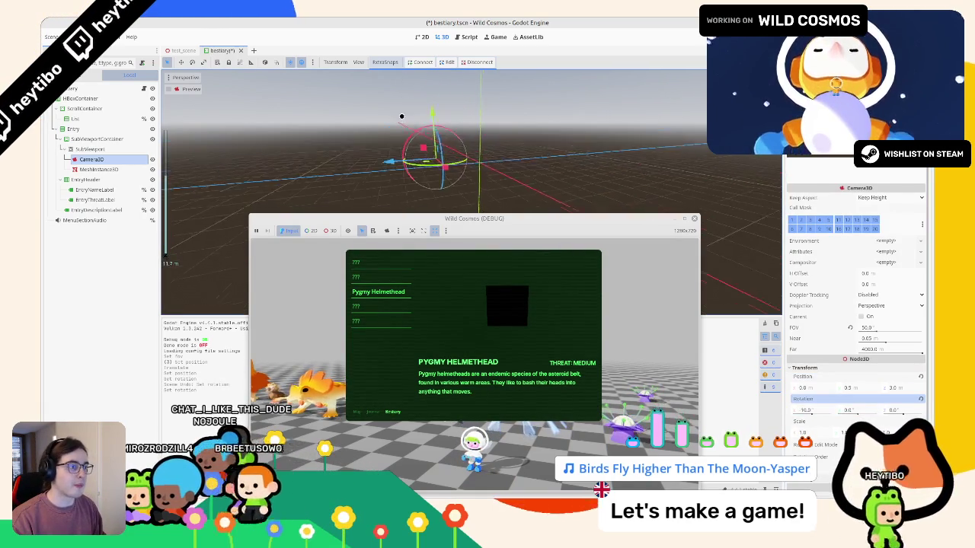
mouse_move(406, 143)
left_mouse_down()
mouse_move(396, 133)
mouse_move(386, 157)
left_mouse_up()
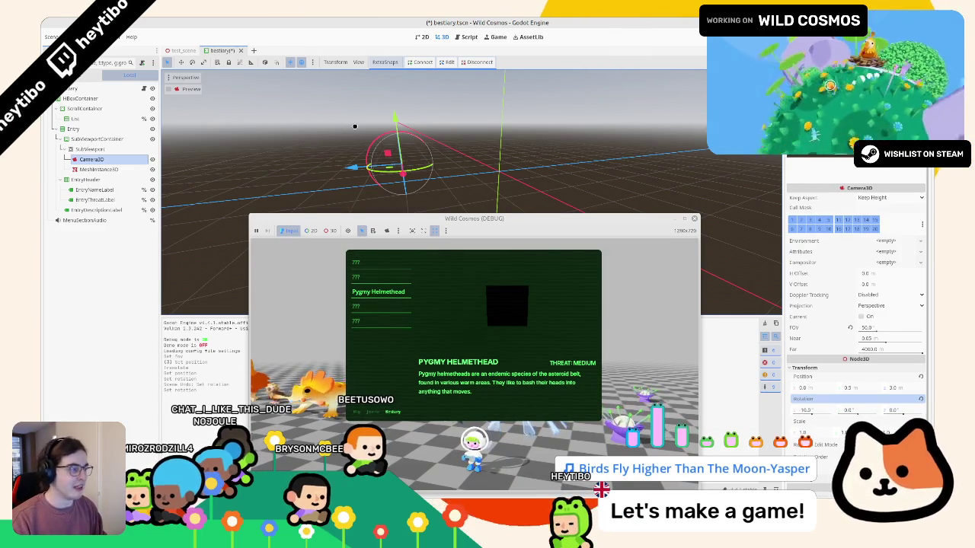
left_click(99, 169)
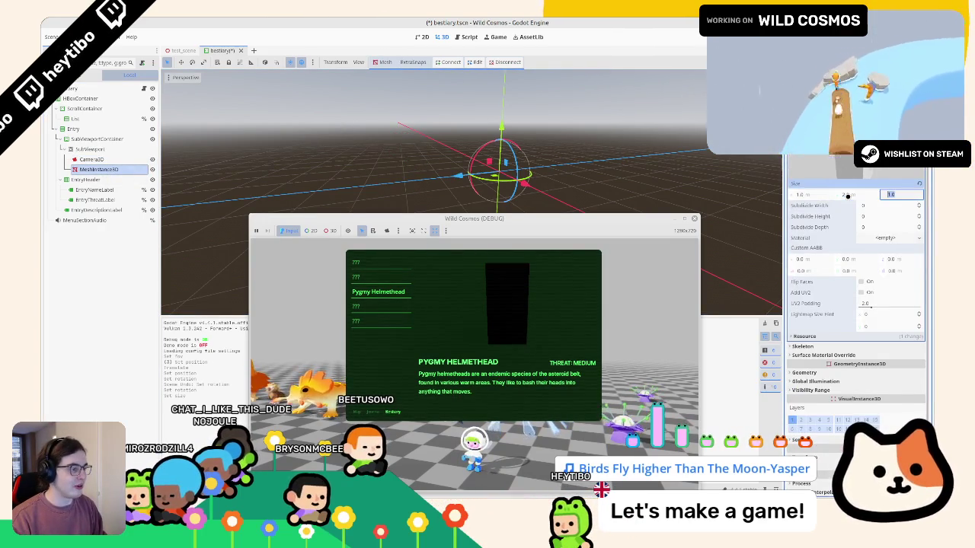
type("2")
key("Tab")
key("Tab")
type("2")
key("Tab")
type("2")
key("Tab")
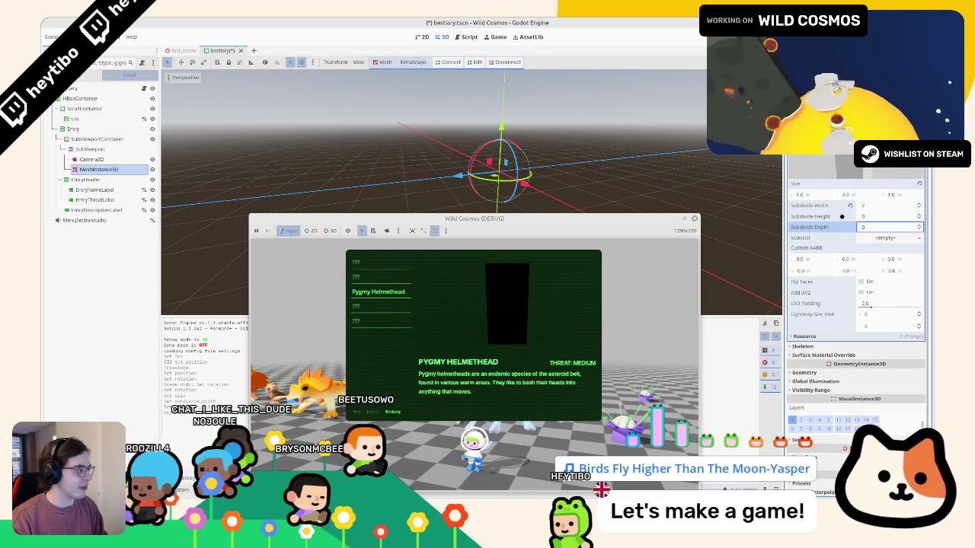
left_click(815, 195)
type("2")
key("Tab")
type("2")
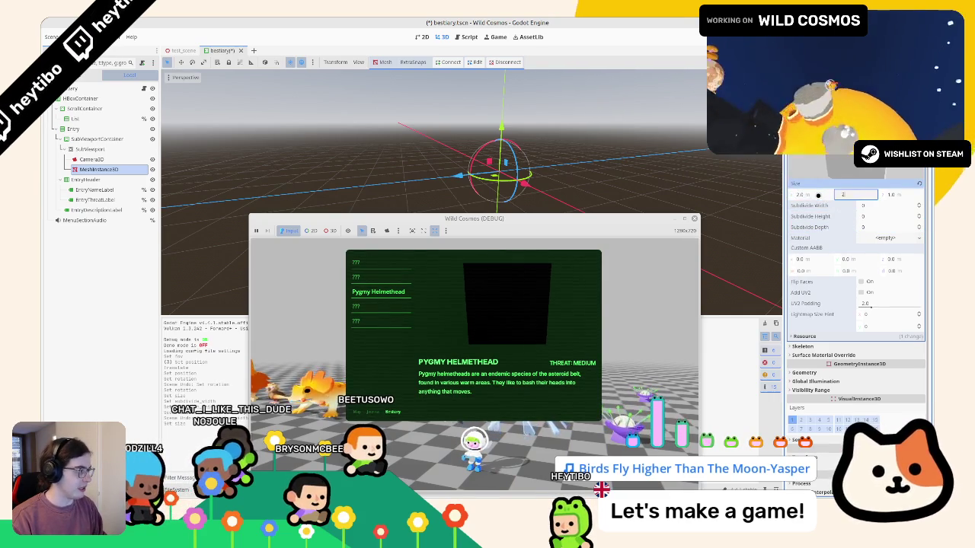
key("Tab")
- Move the camera back to Z 4.0 and stop the running game
left_click(92, 159)
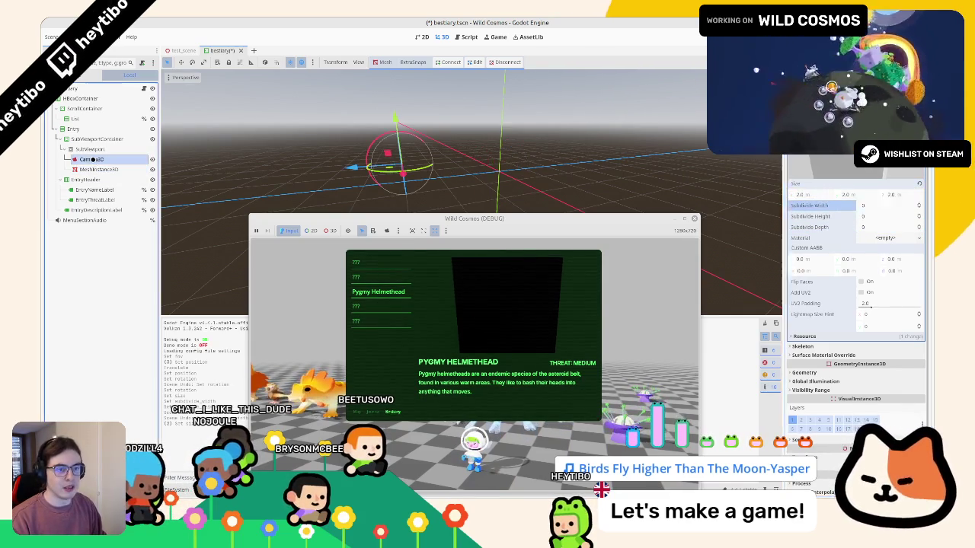
left_click_drag(898, 390, 914, 390)
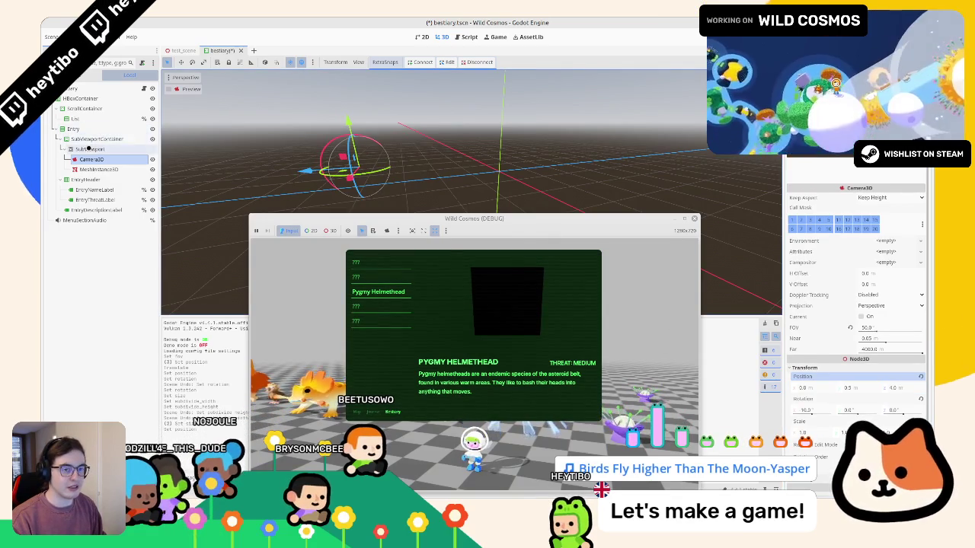
left_click(88, 169)
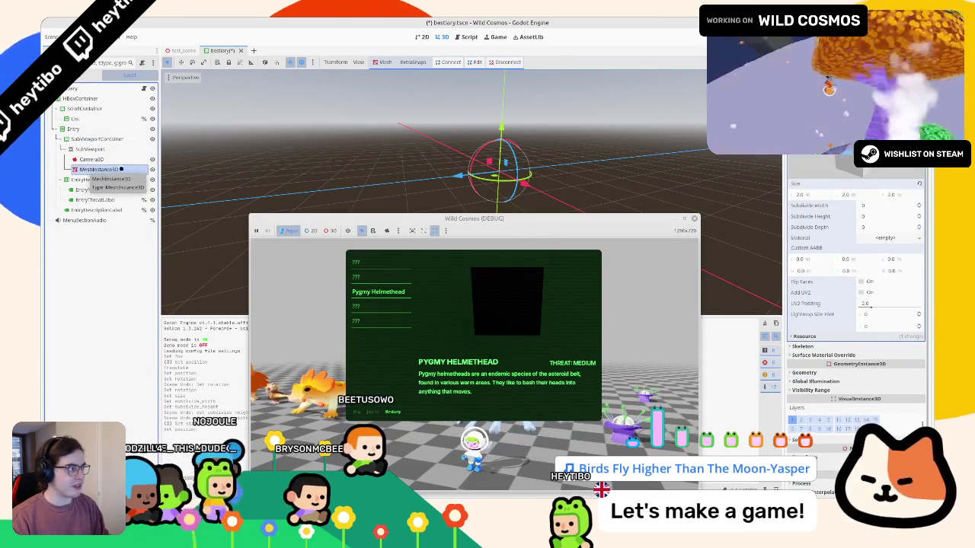
key("F8")
left_click(87, 147)
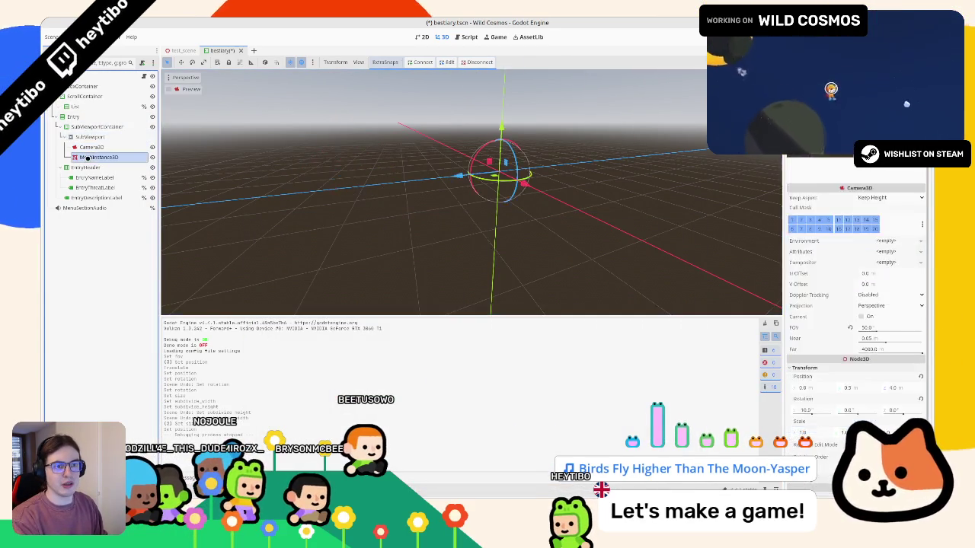
- Delete the placeholder mesh and add a Node3D named ModelHolder under the SubViewport
key("Delete")
left_click(90, 138)
key("ctrl+a")
type("mar")
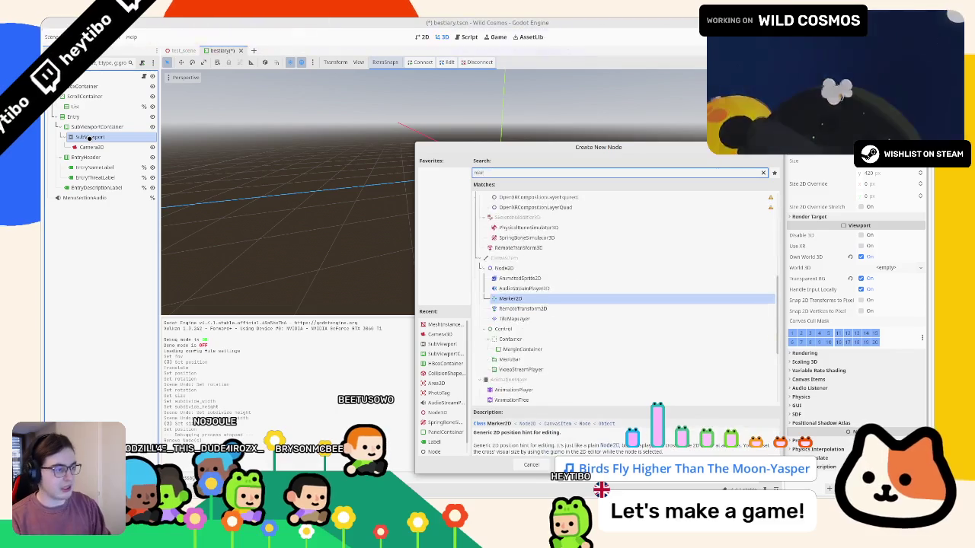
key("BackSpace")
key("BackSpace")
key("BackSpace")
type("node3d")
key("Return")
key("F2")
type("ModelH")
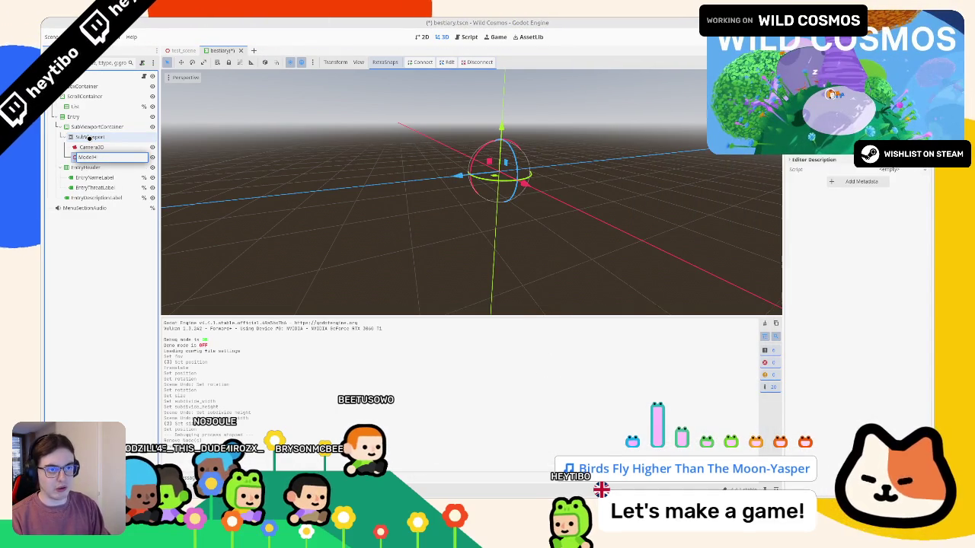
type("er")
key("Return")
- Make ModelHolder accessible by unique name and open the bestiary.gd script
right_click(101, 158)
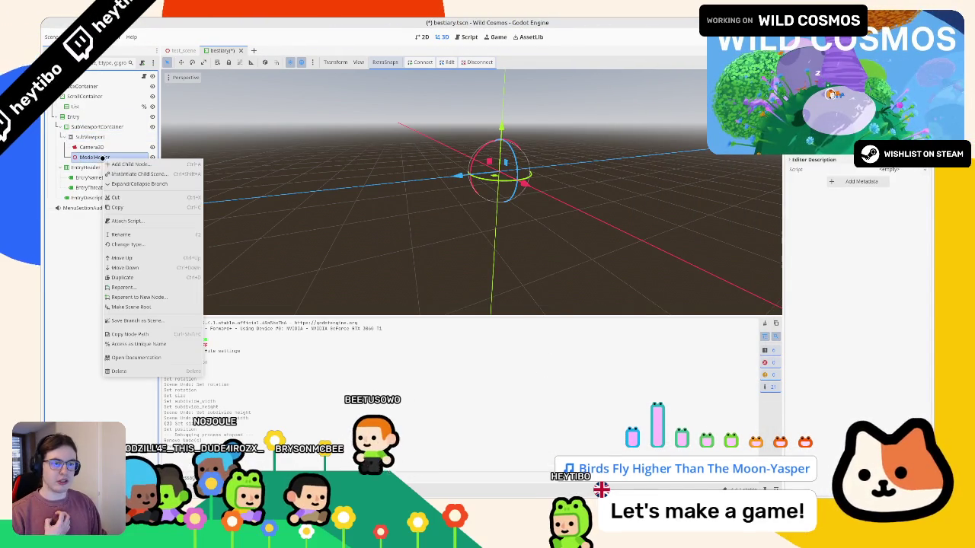
left_click(153, 334)
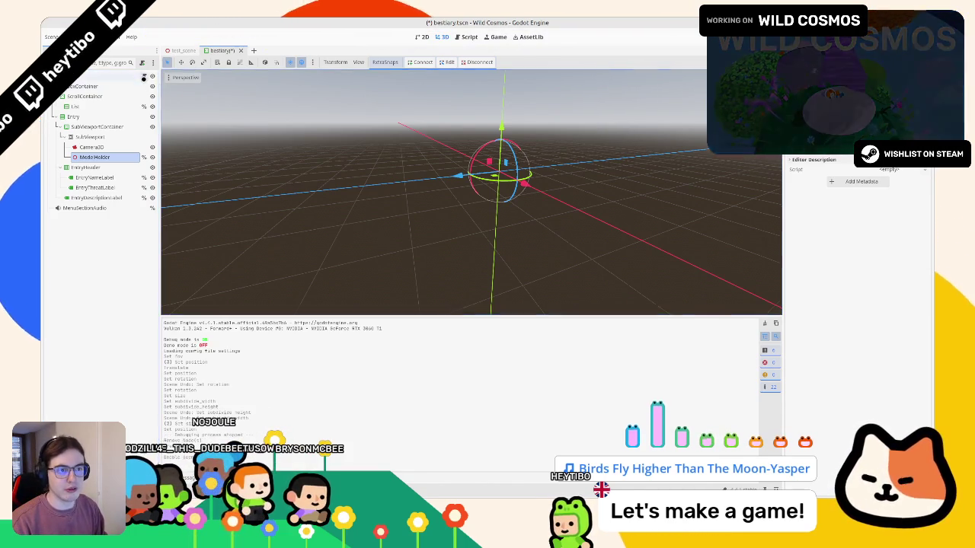
key("ctrl+F3")
scroll(377, 190, "up", 10)
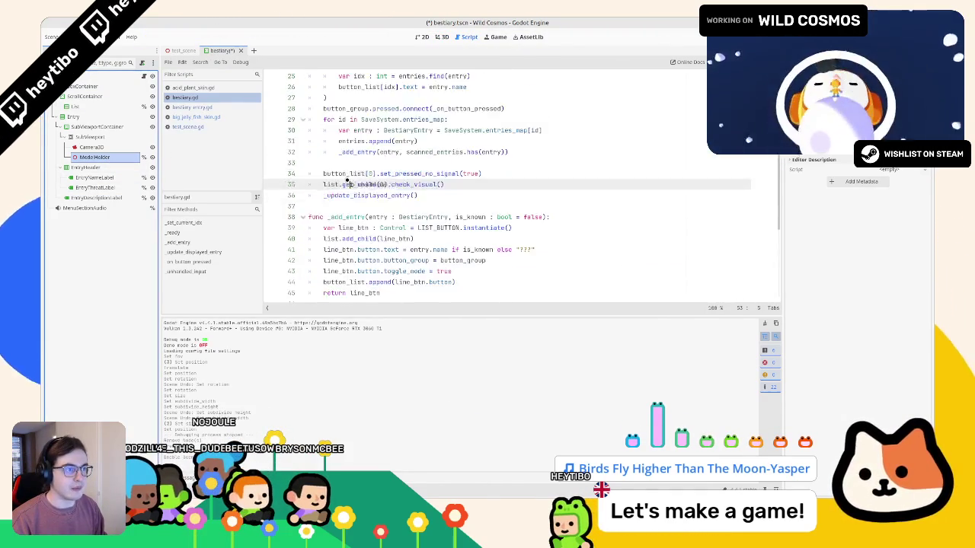
mouse_move(377, 190)
left_mouse_down()
mouse_move(374, 227)
mouse_move(372, 143)
mouse_move(367, 152)
left_mouse_up()
scroll(493, 169, "down", 9)
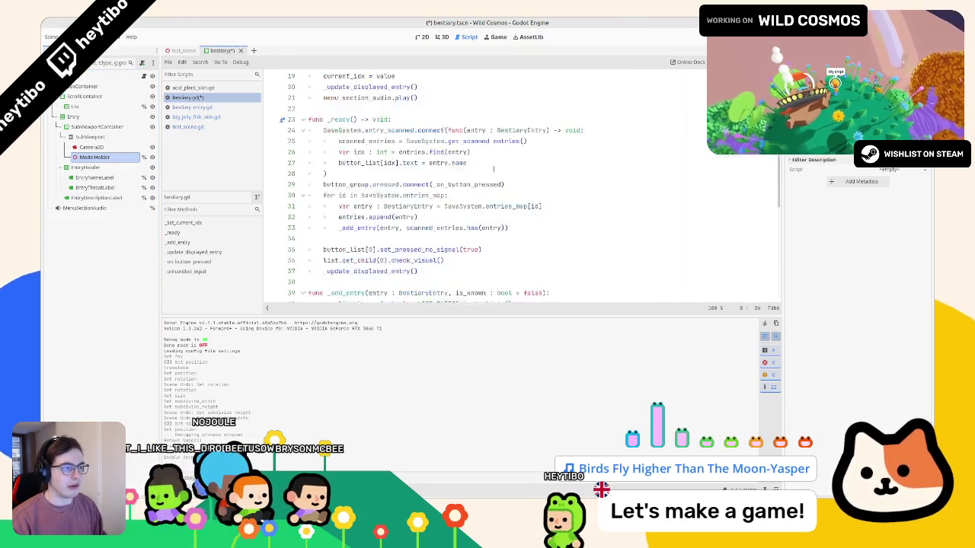
scroll(494, 169, "up", 9)
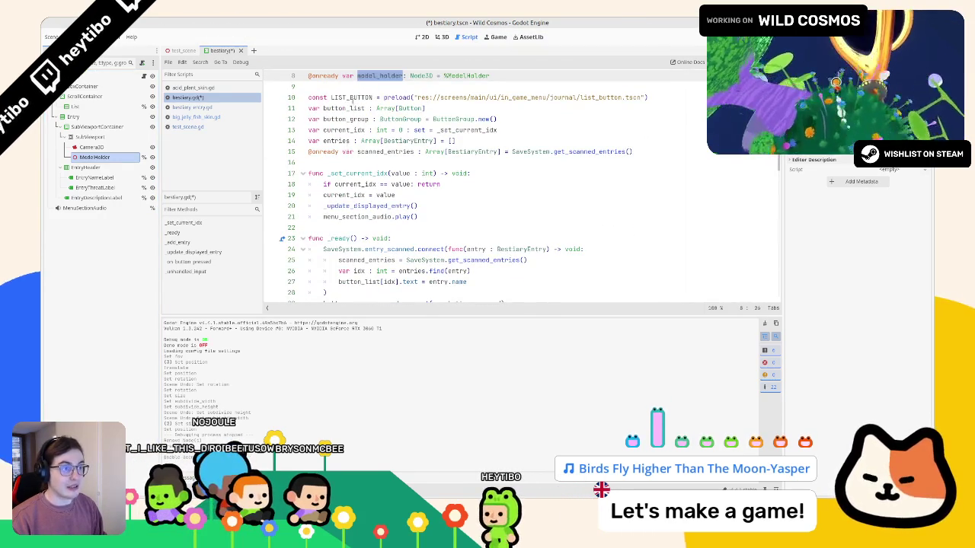
left_click(353, 90)
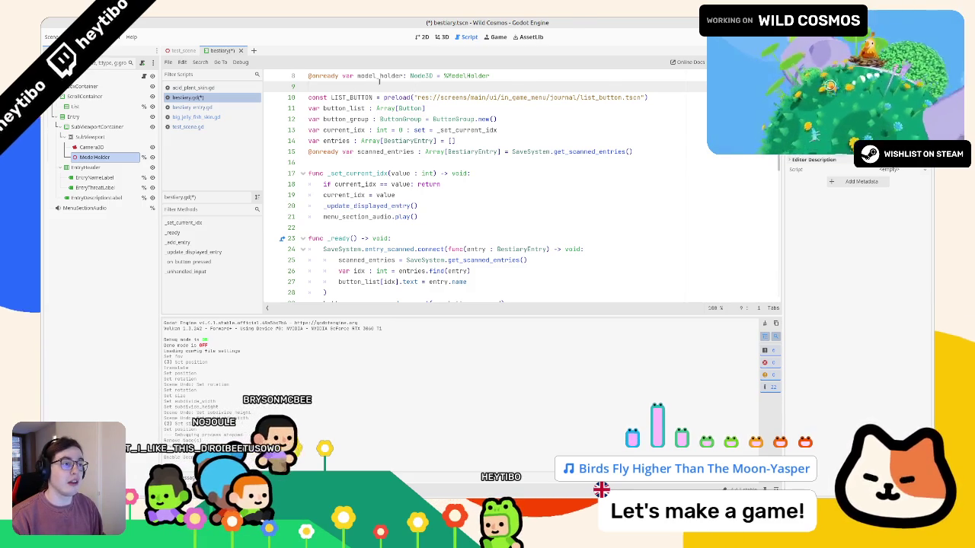
double_click(380, 76)
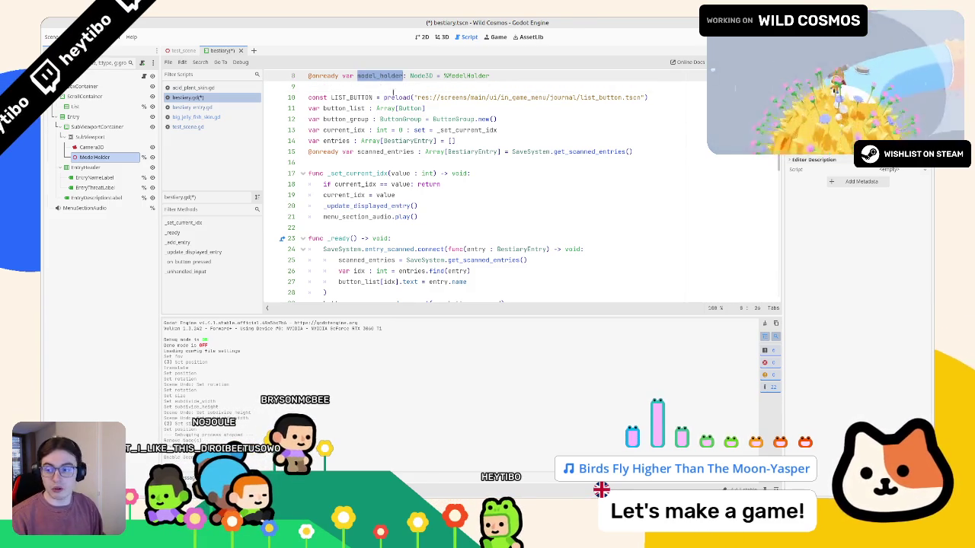
scroll(466, 238, "down", 5)
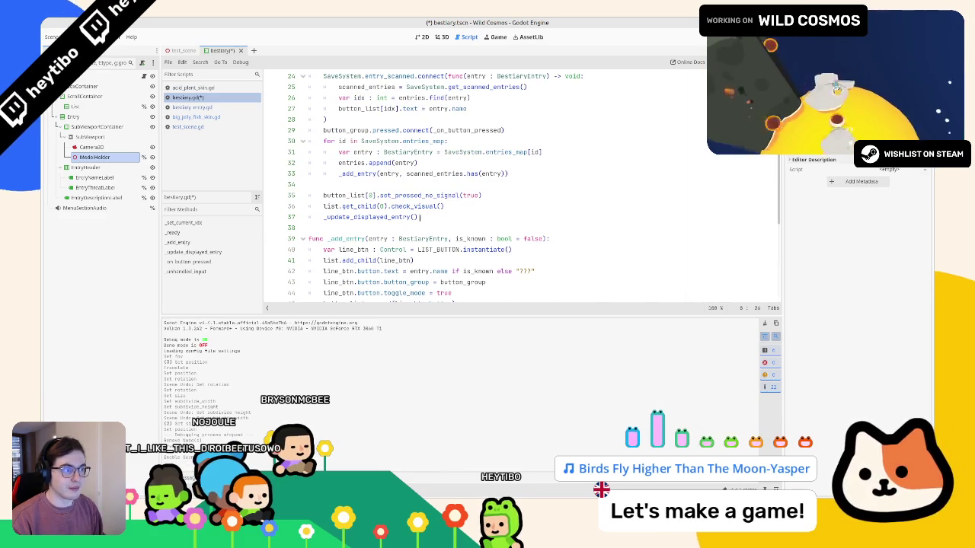
- In _update_displayed_entry, loop over model_holder.get_children() calling queue_free() on each child
left_click(420, 218)
scroll(428, 217, "down", 7)
left_click(379, 164)
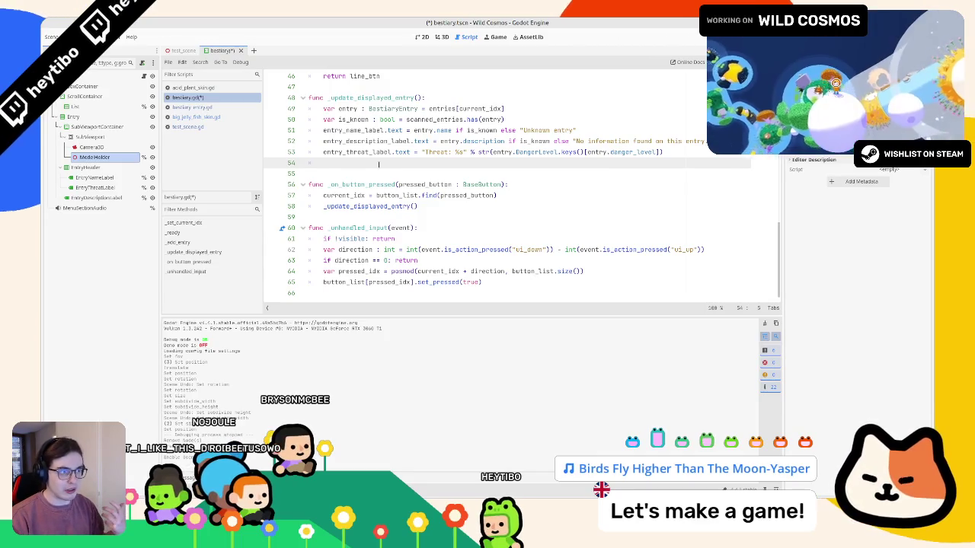
key("Return")
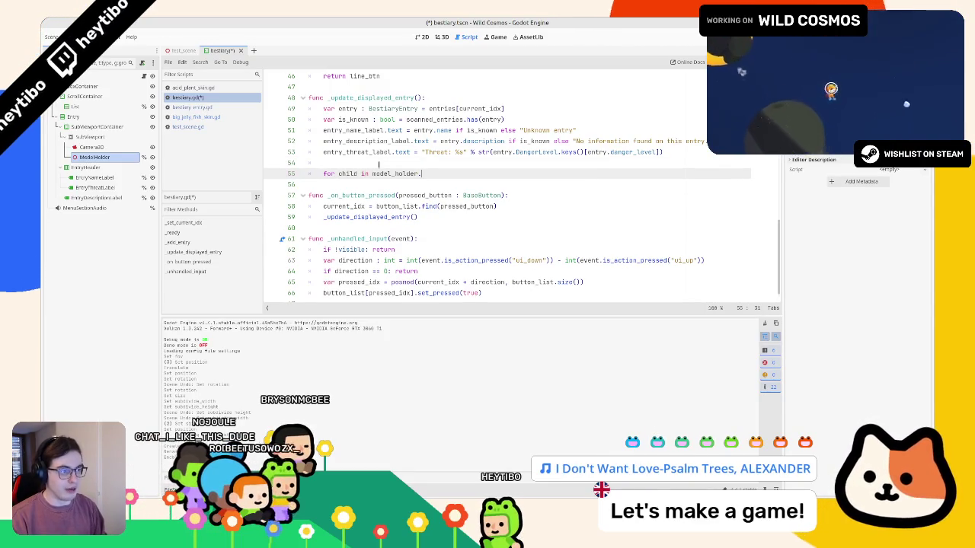
type(".get_chi")
key("Down")
key("Return")
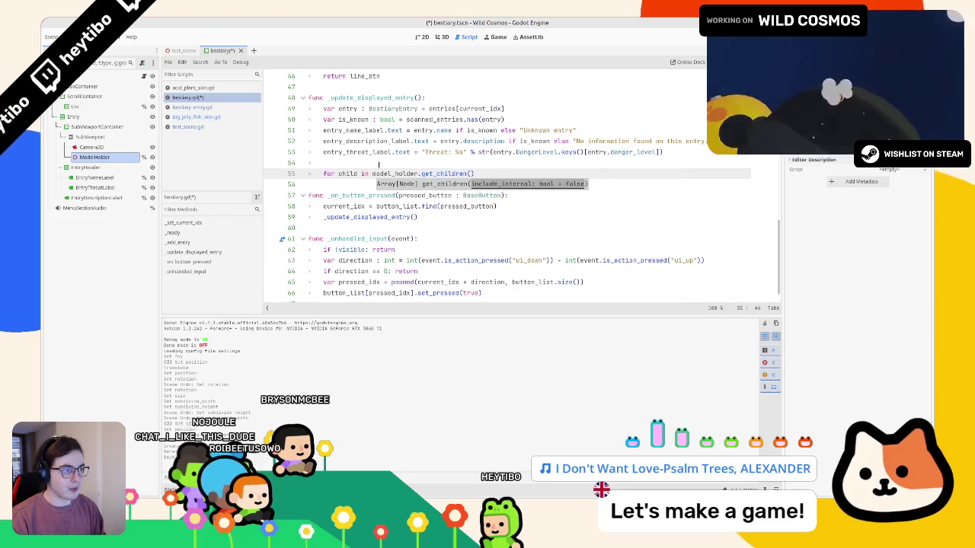
type(":")
key("Return")
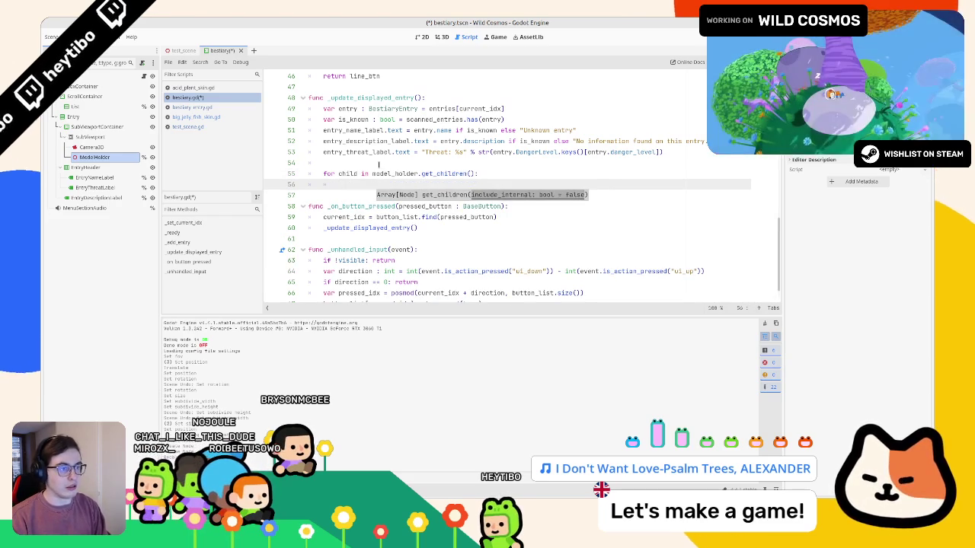
type("child.queue")
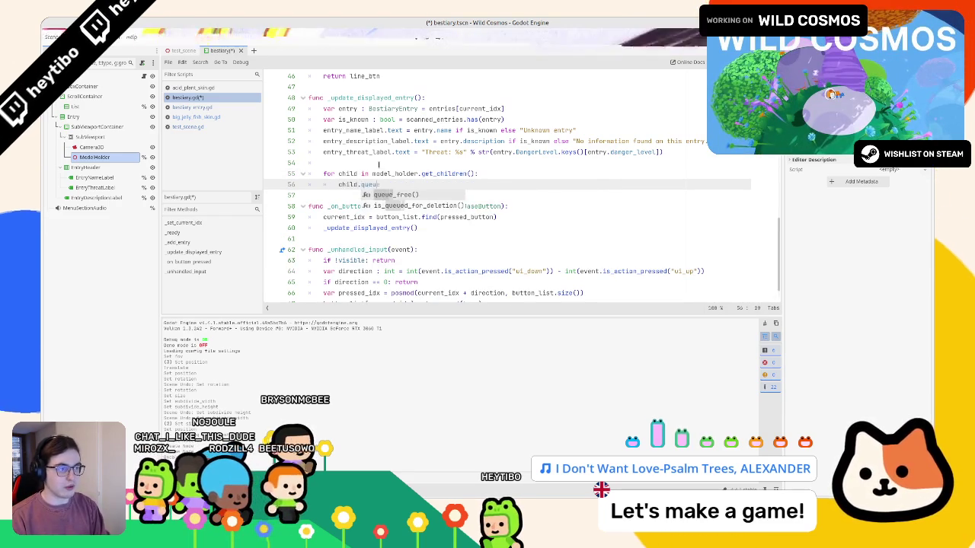
key("Return")
key("Return")
key("Return")
key("BackSpace")
key("BackSpace")
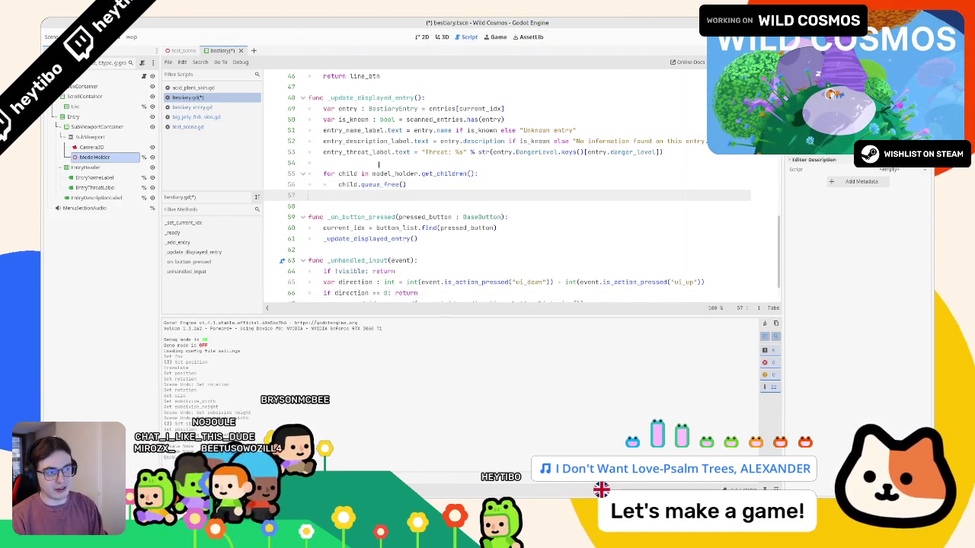
key("Return")
- Check the model_holder declaration, save the script, and return below the loop
left_click(358, 163)
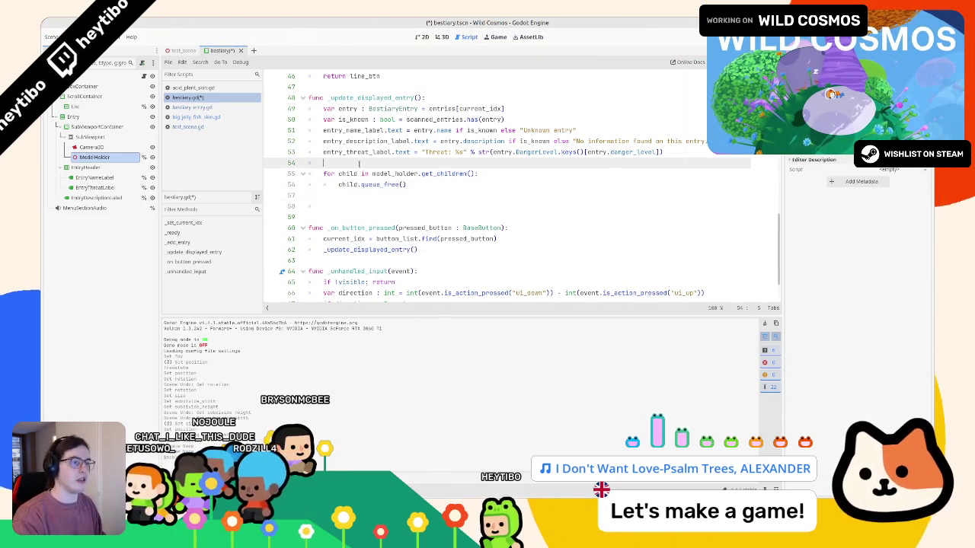
left_click(357, 175)
left_click(386, 175, "ctrl")
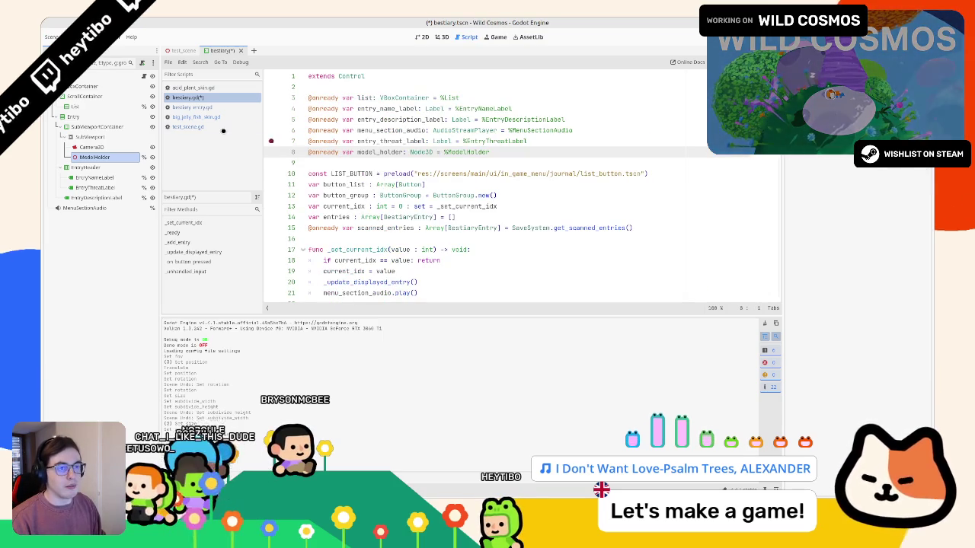
key("ctrl+s")
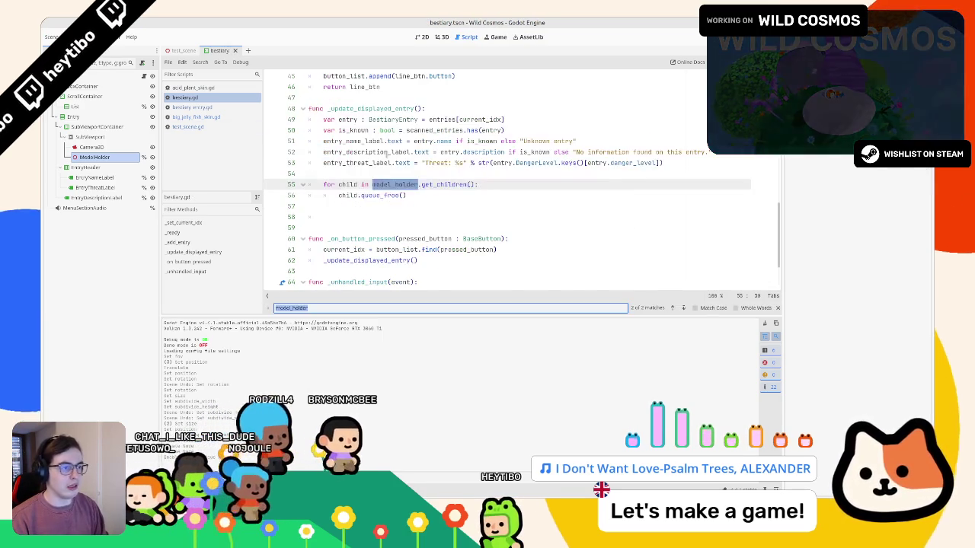
key("alt+Left")
left_click(469, 225)
left_click(352, 216)
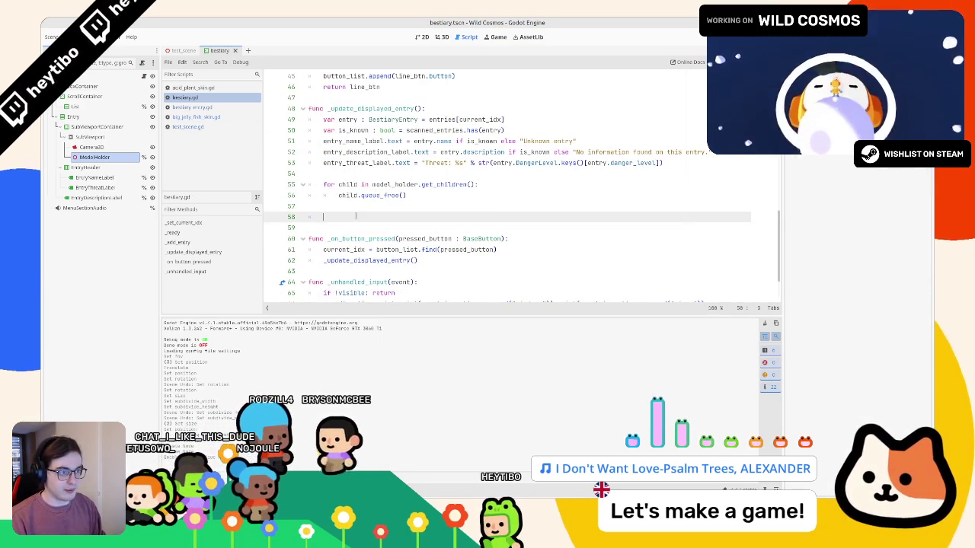
- Add an if-block for a non-null entry.preview_scene that calls instantiate() on it
type("if en")
type("try")
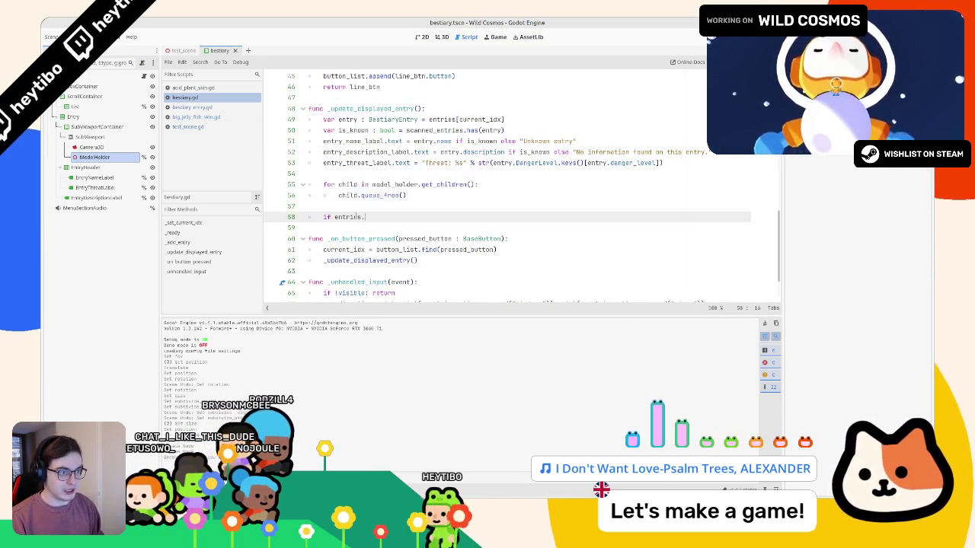
type(".")
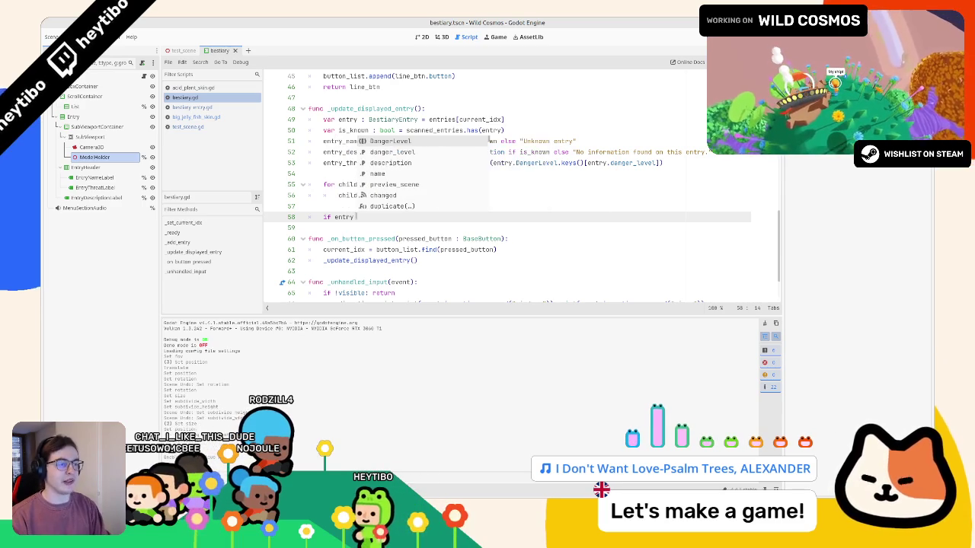
type("scen")
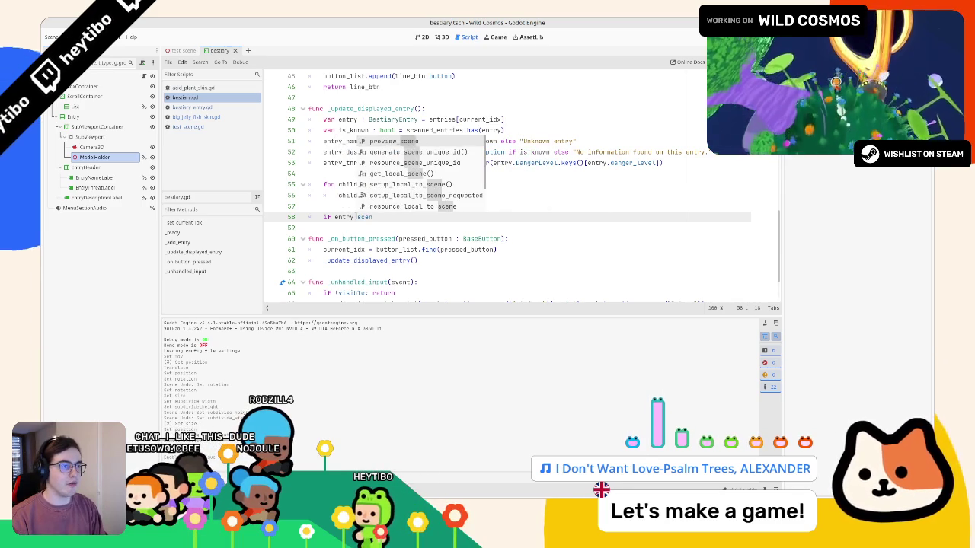
key("Return")
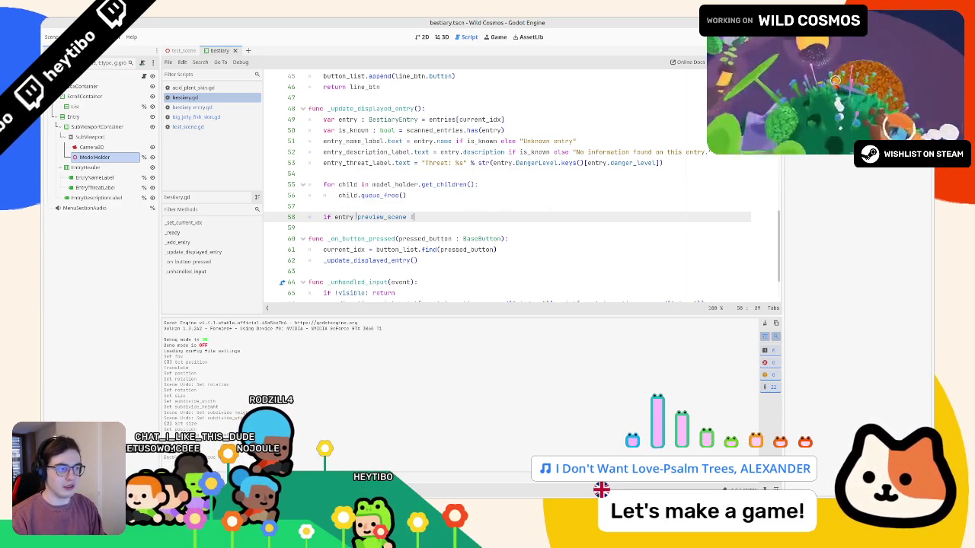
type("ull:")
key("Return")
type("entry")
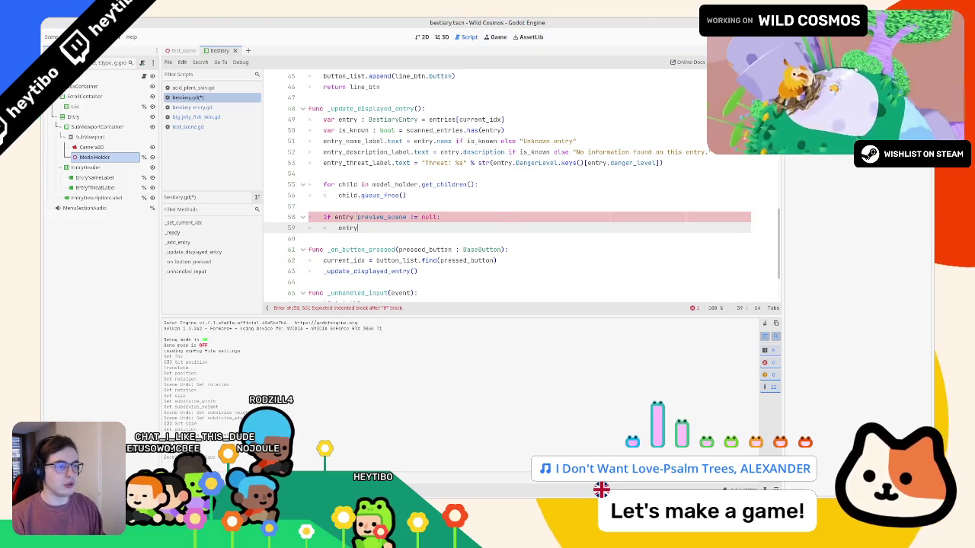
type(".previ")
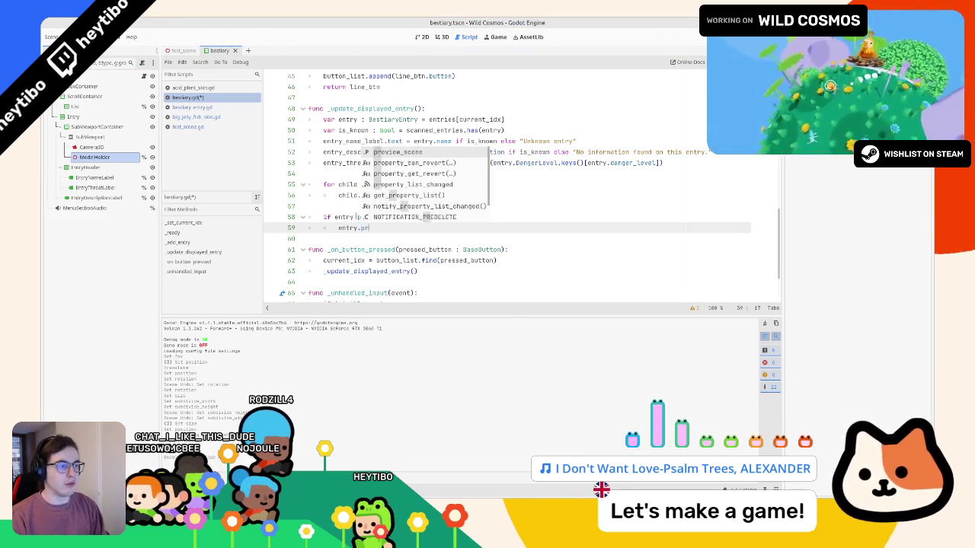
key("Return")
type(".i")
key("Return")
- Store the instantiated scene in 'var preview_scene: Node3D'
key("Home")
type("var ")
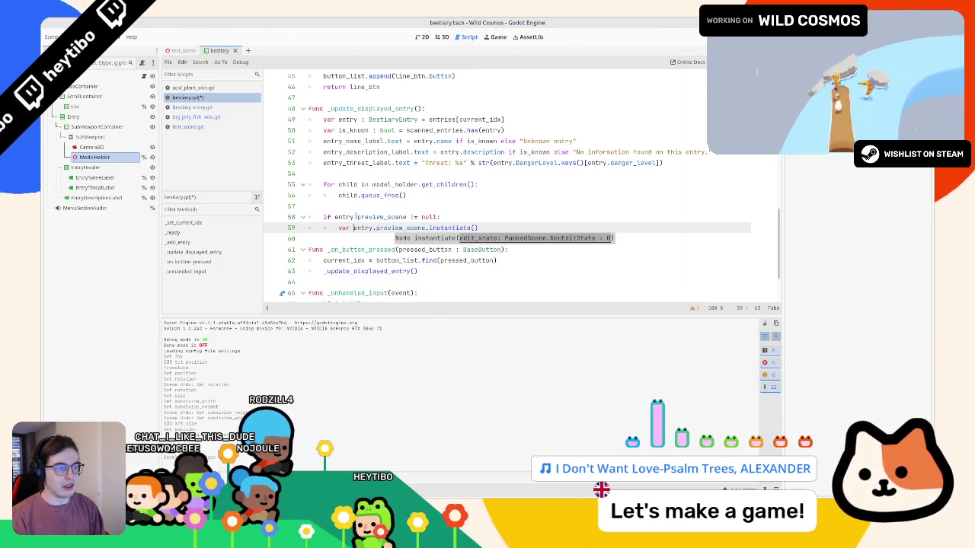
type("preview_")
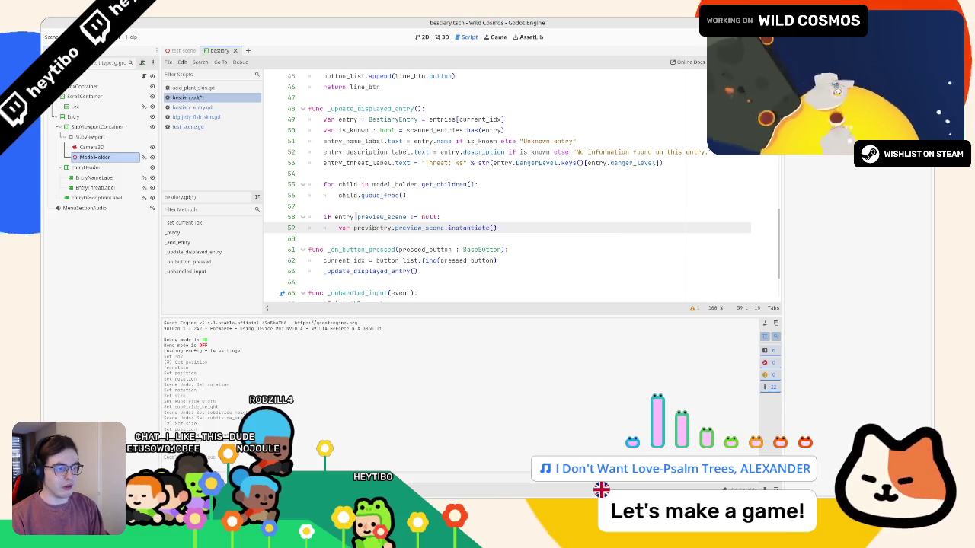
type("scene: ")
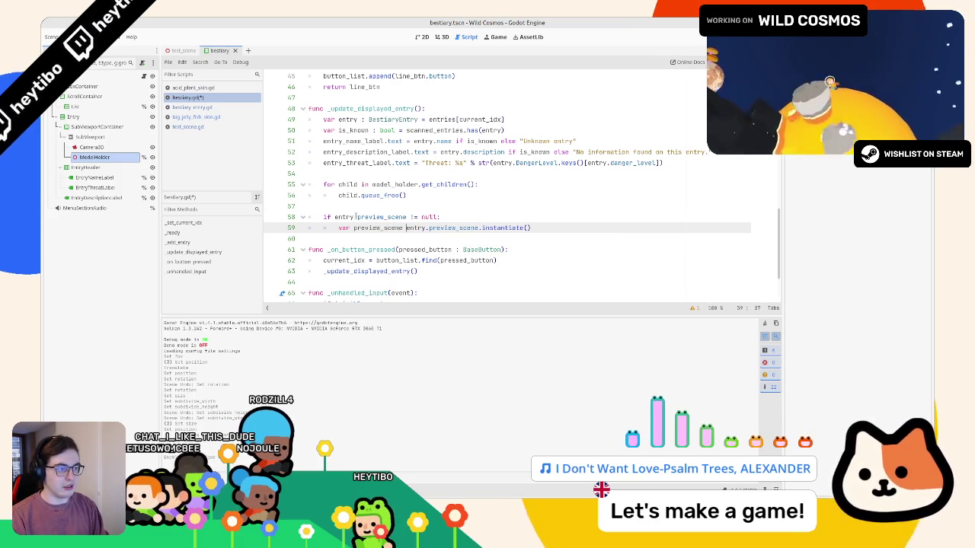
type("Node3")
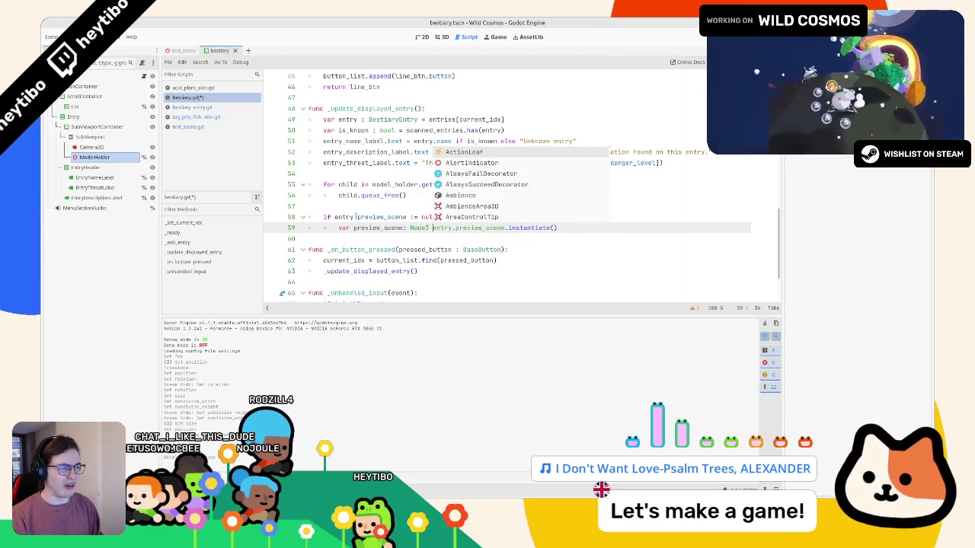
type(" =")
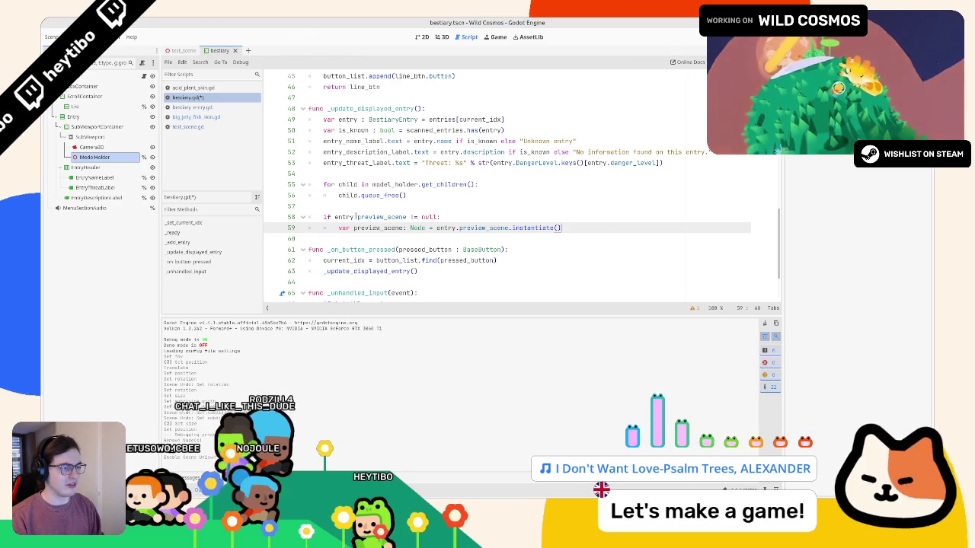
key("End")
key("Return")
key("Up")
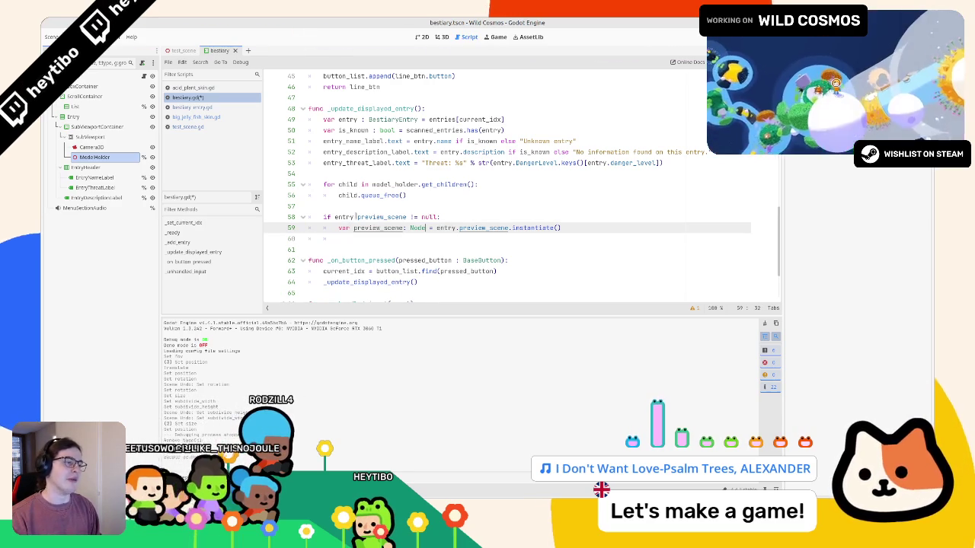
type("3D")
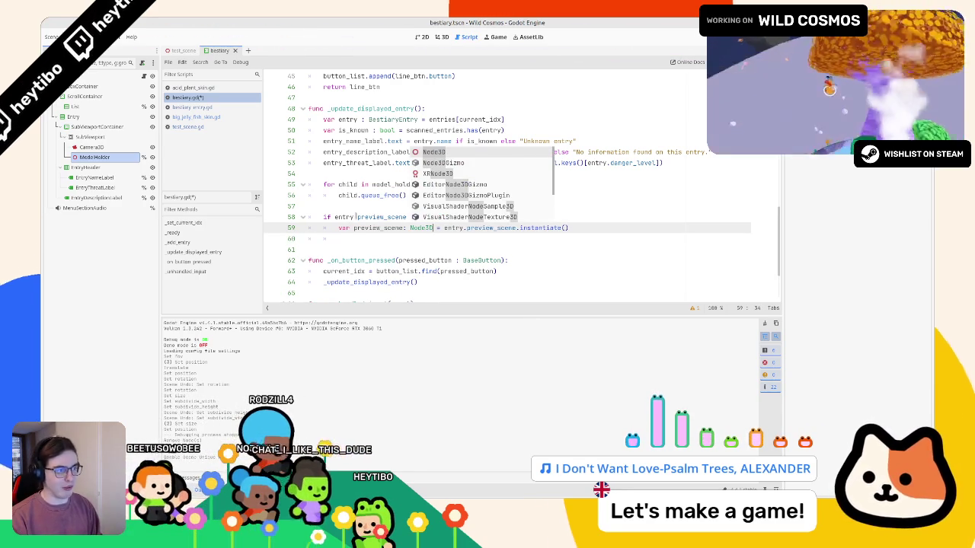
key("Escape")
key("Down")
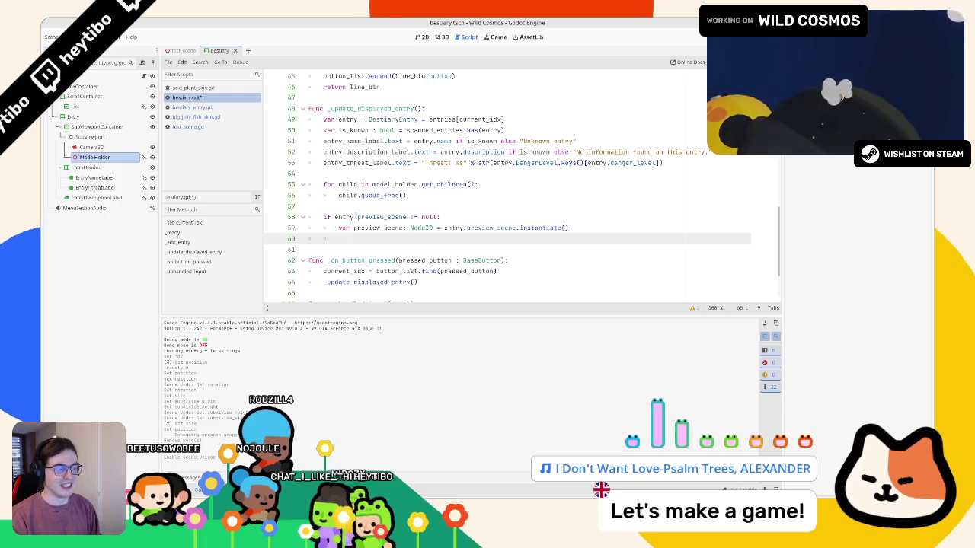
- Try CreatureSkin as the preview_scene type, then revert it to Node3D
double_click(421, 228)
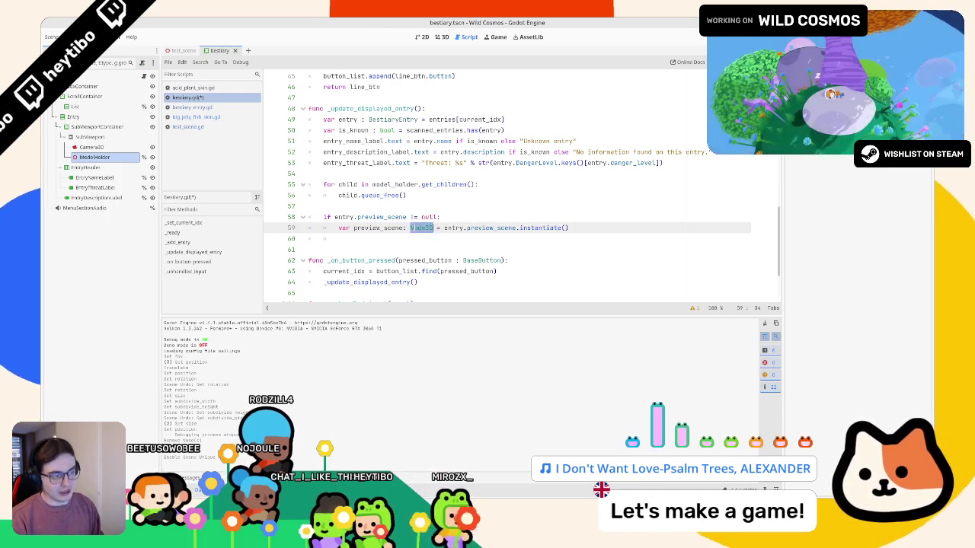
type("Skine")
key("BackSpace")
key("BackSpace")
key("BackSpace")
type("Creature")
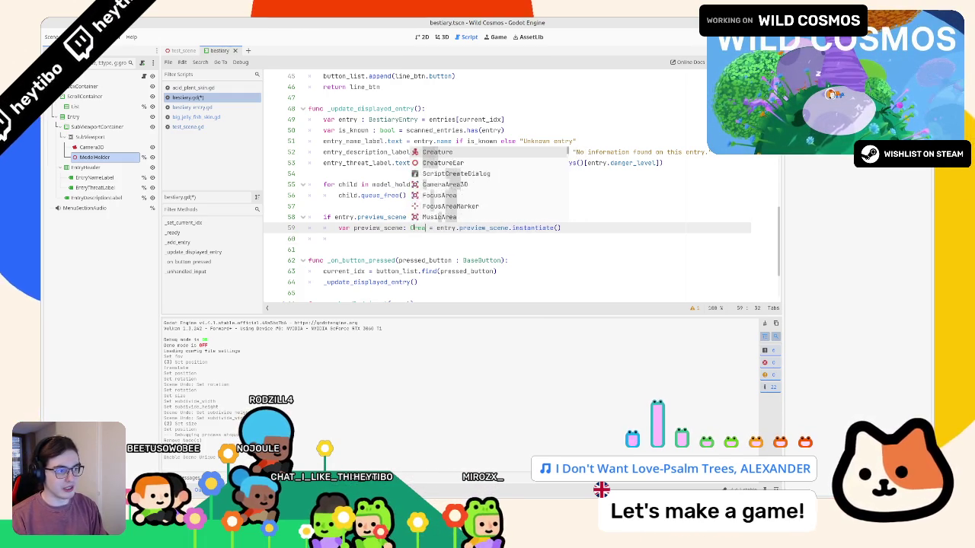
type("Skin")
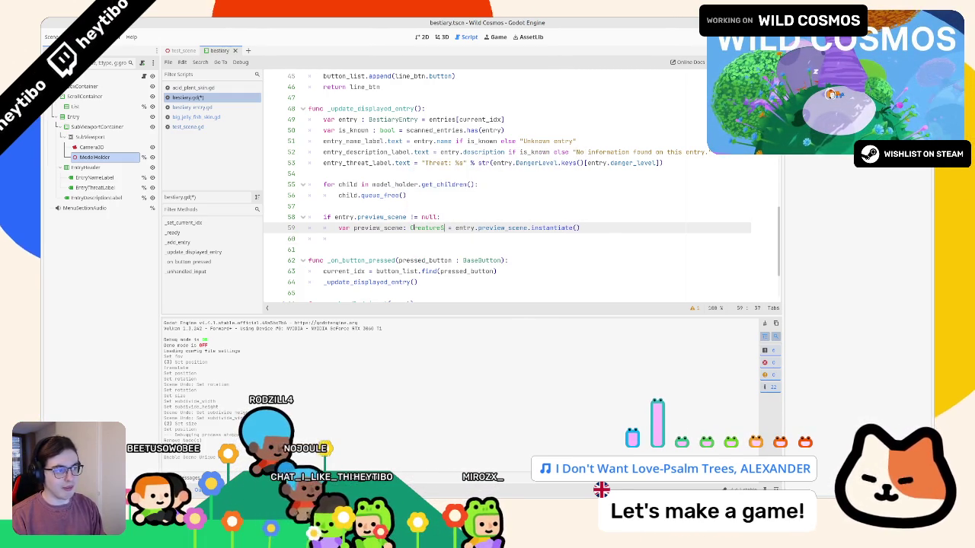
double_click(433, 228)
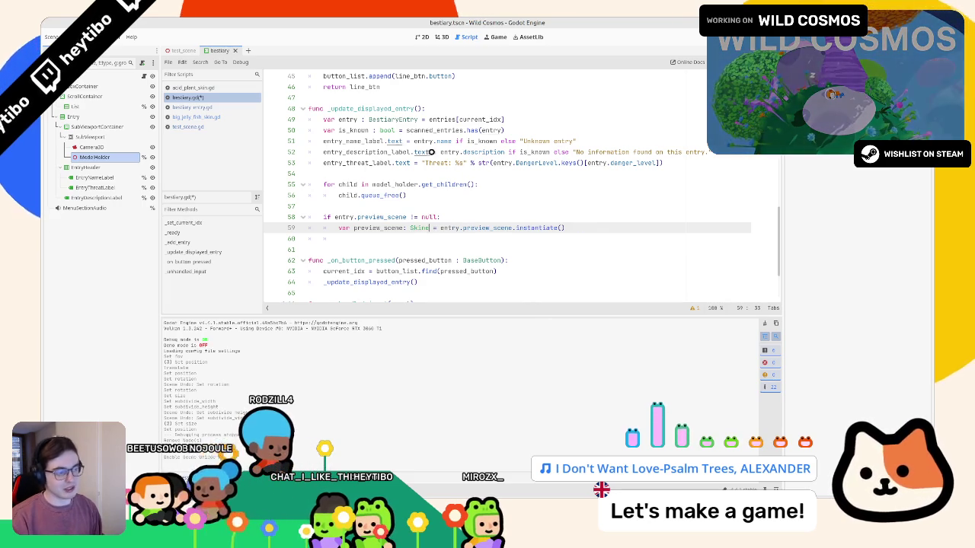
type("Node3D")
left_click(414, 248)
- Add model_holder.add_child(preview_scene) and launch the game to test
left_click(381, 228)
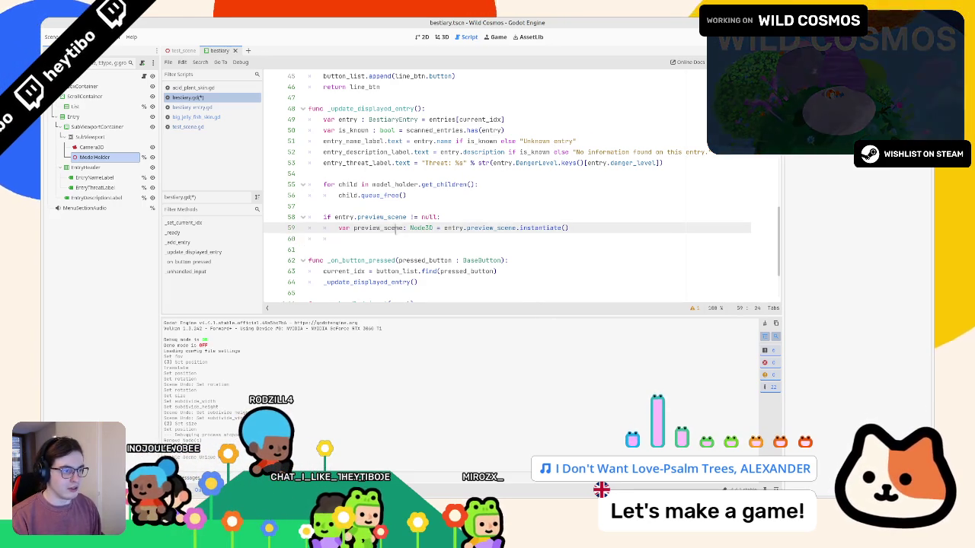
left_click(516, 242)
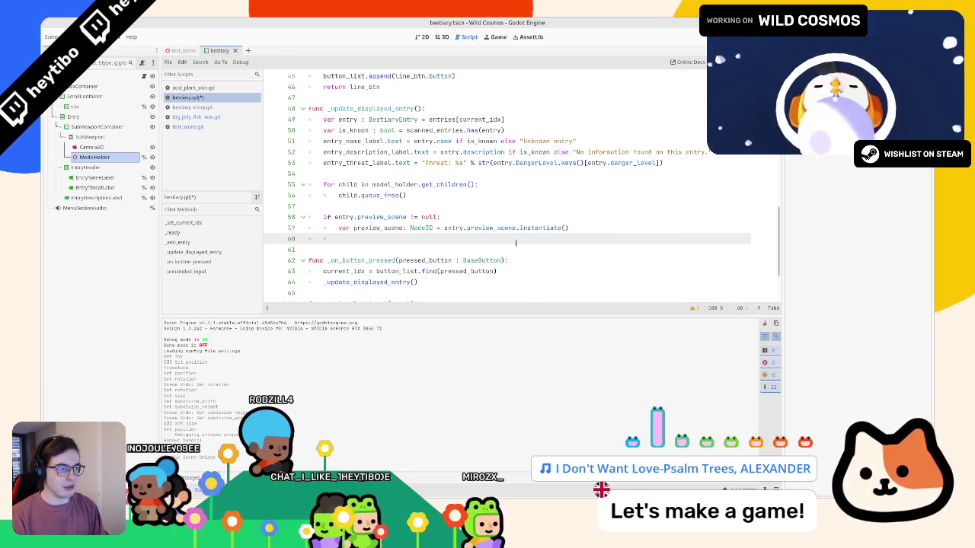
type("model_holder.add_")
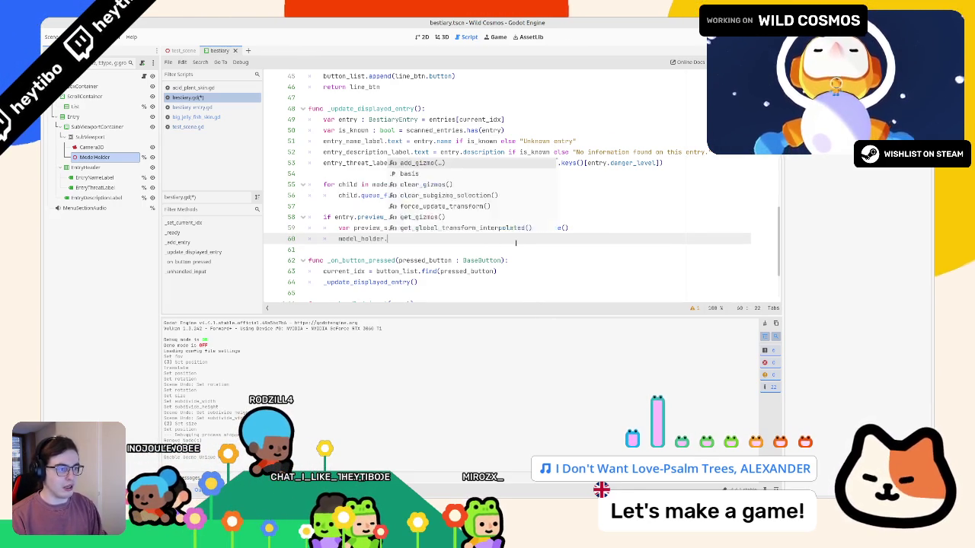
type("child(preview_scene)")
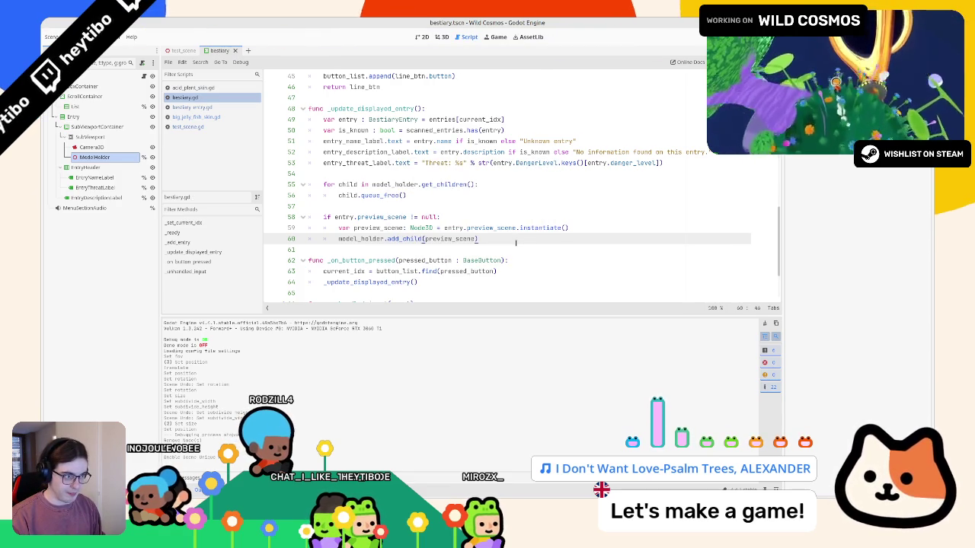
key("F6")
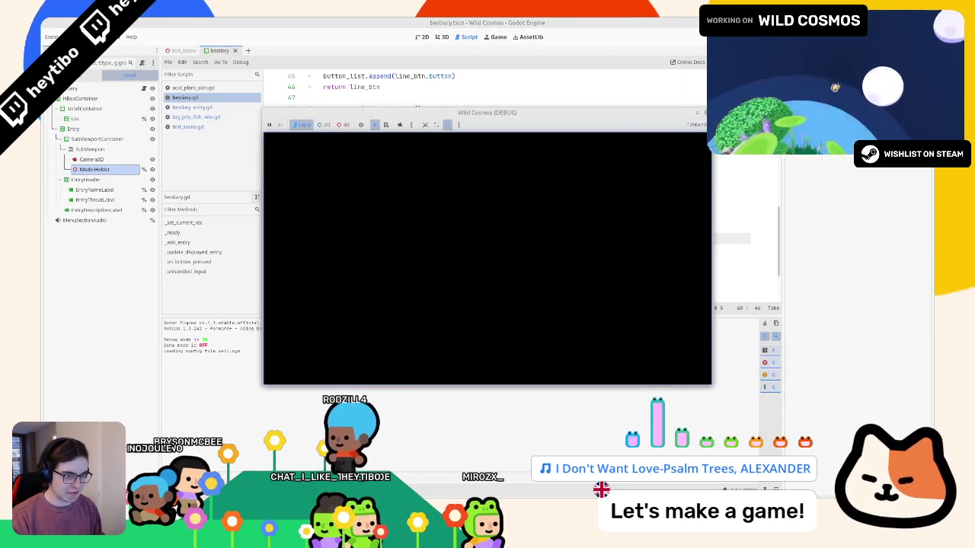
- Open the scanner's Bestiary and view the Pygmy Helmethead entry
left_click(501, 261)
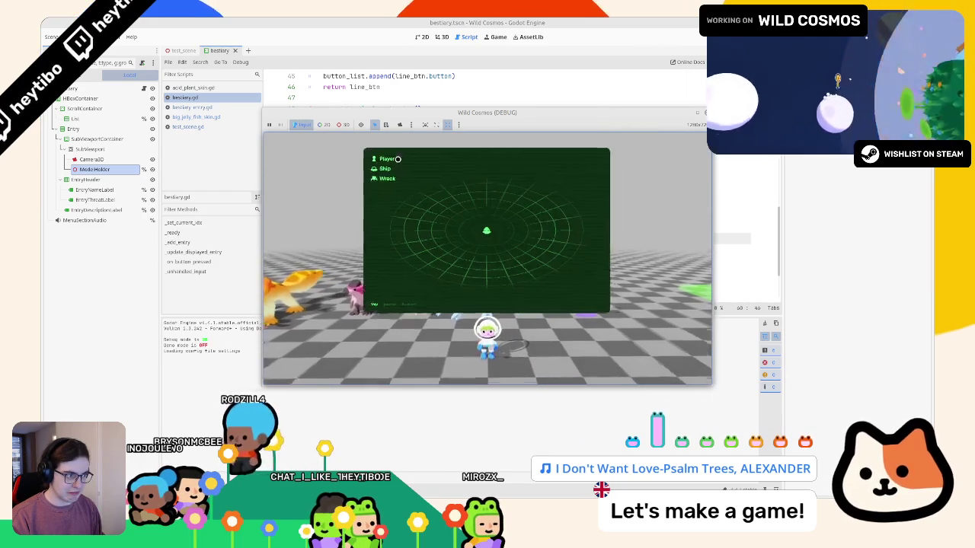
left_click(405, 304)
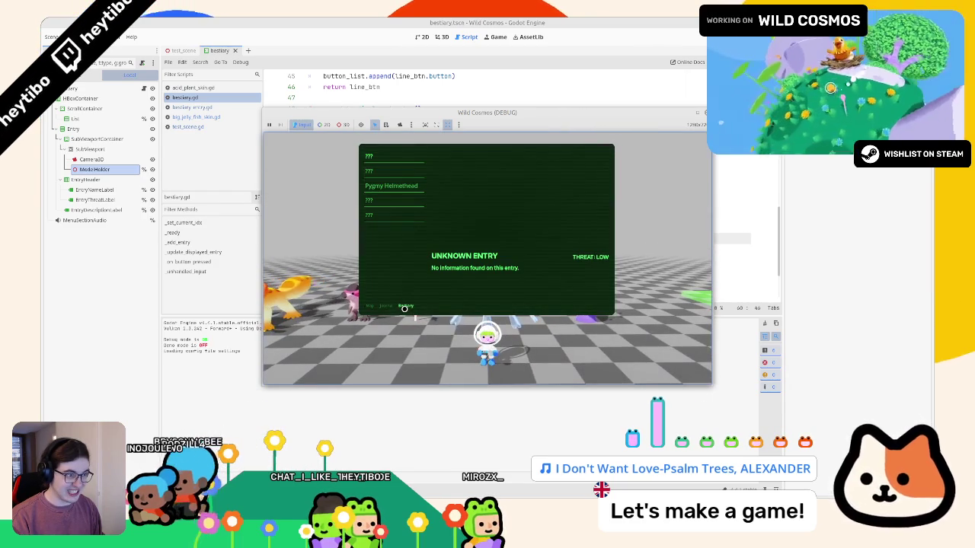
left_click(388, 185)
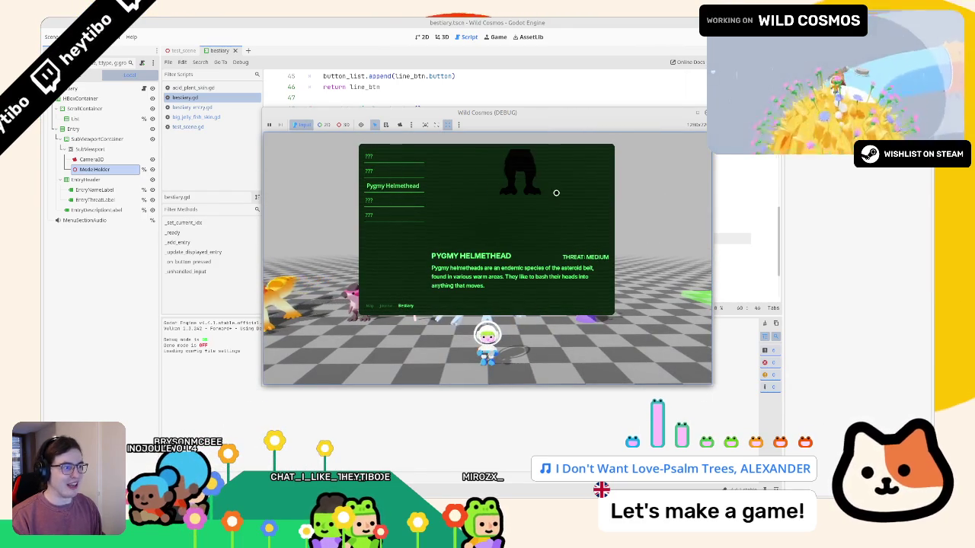
- Keep the game window always on top and select the bestiary camera node
right_click(526, 130)
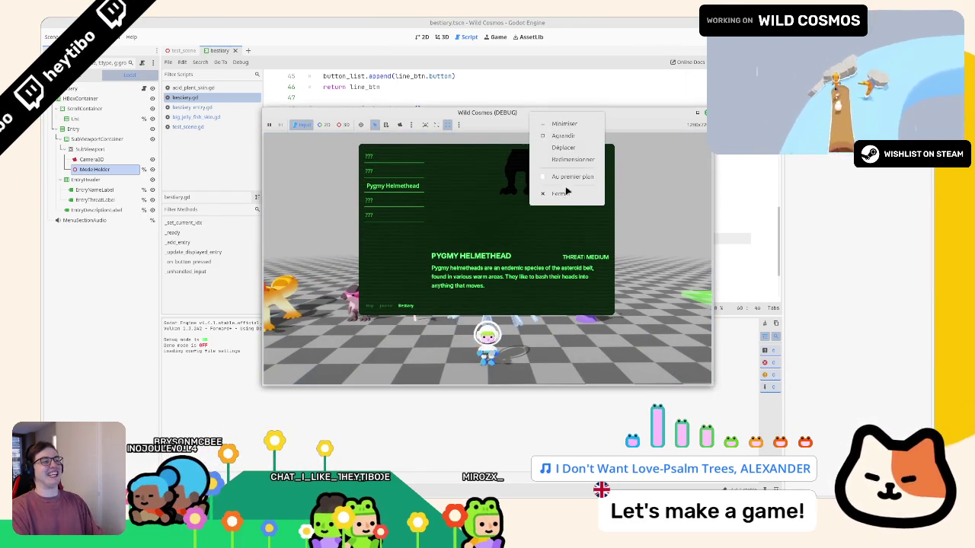
left_click(561, 191)
left_click(107, 161)
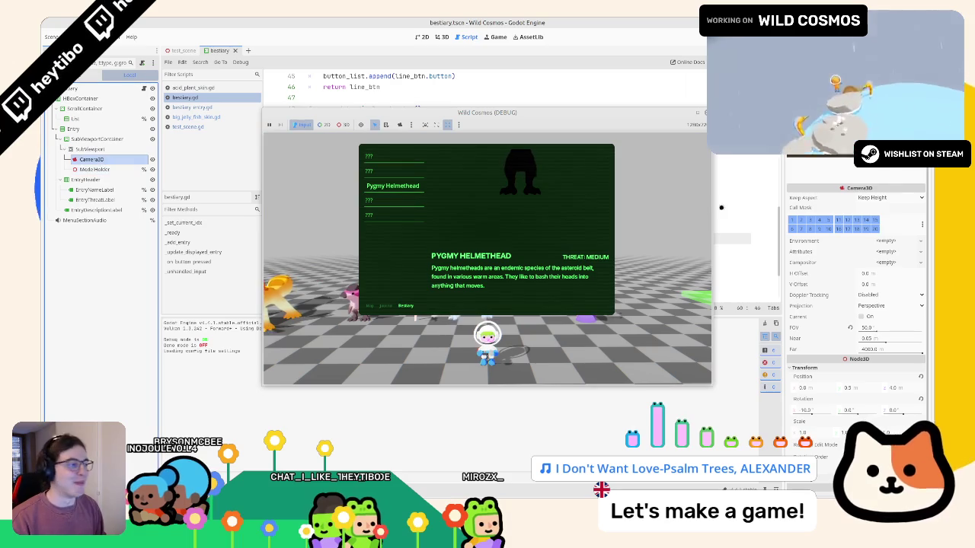
- Set the bestiary preview camera's Position Y to 2
left_click(851, 387)
type("2")
key("Return")
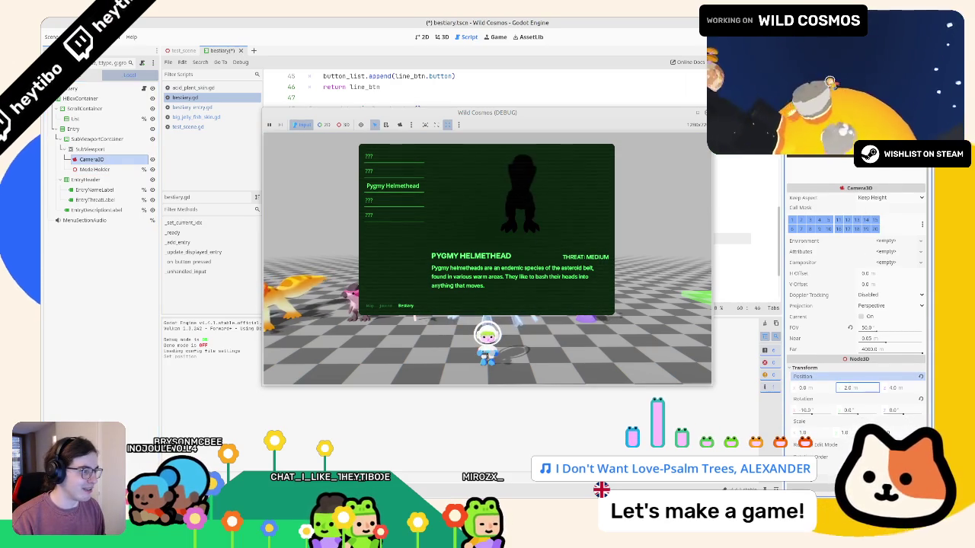
- Check ModelHolder and the camera's Y position and rotation, then stop the running game
left_click(122, 168)
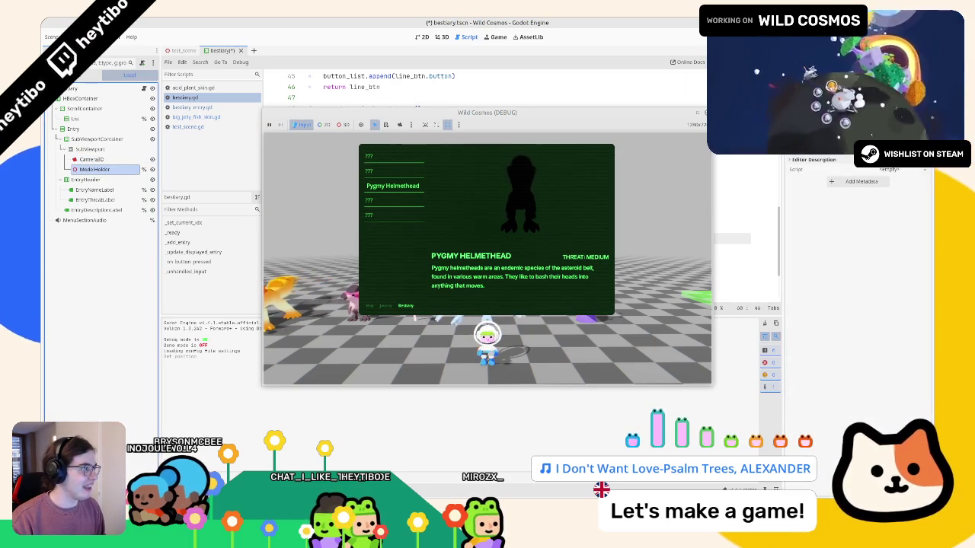
scroll(859, 228, "up", 3)
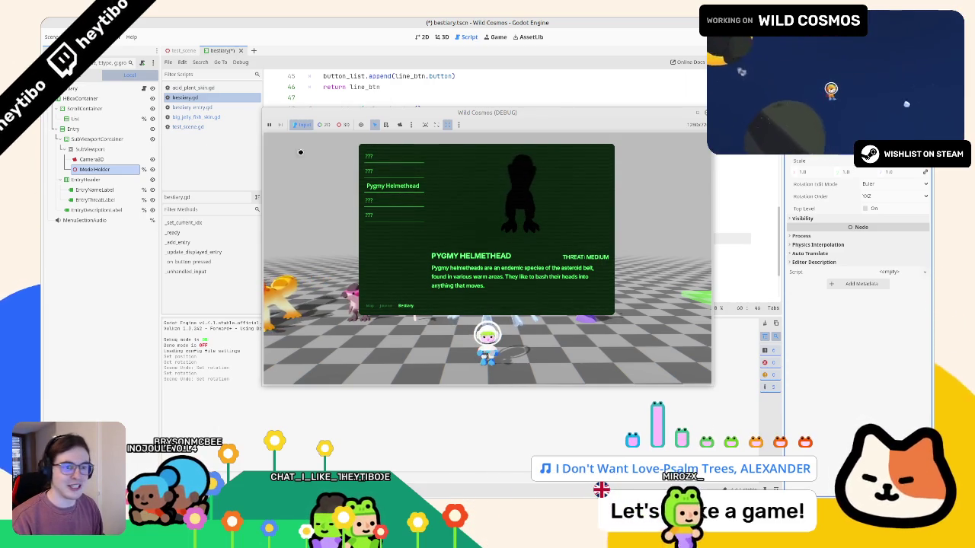
left_click(91, 159)
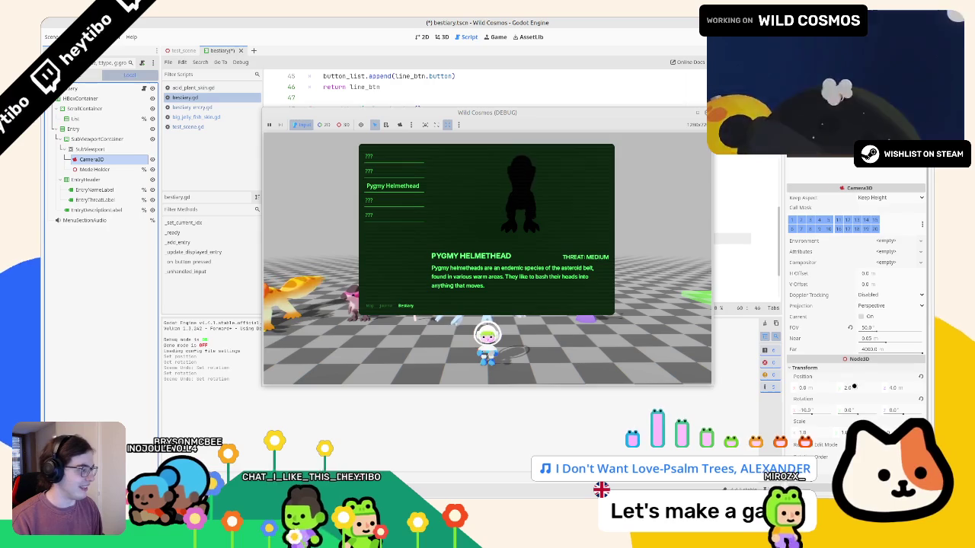
left_click(855, 386)
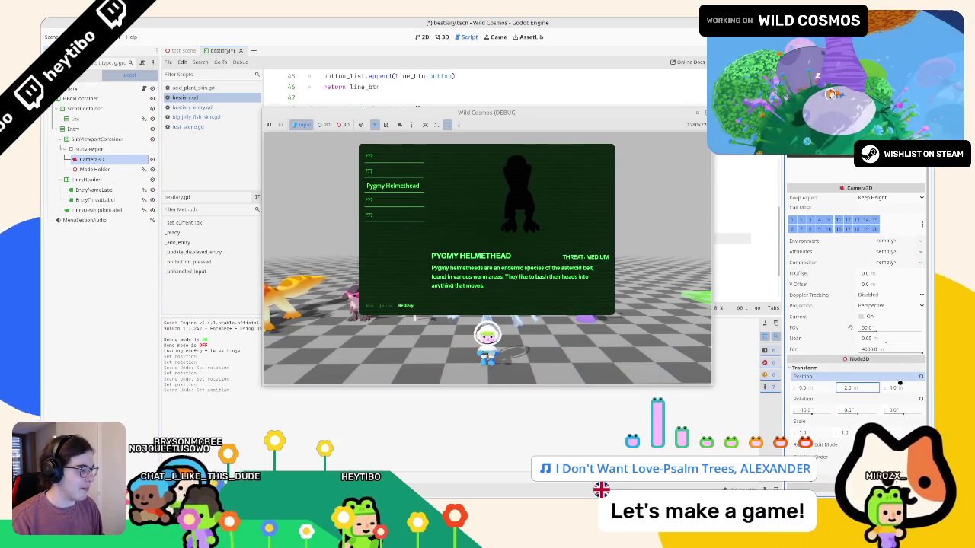
left_click(856, 410)
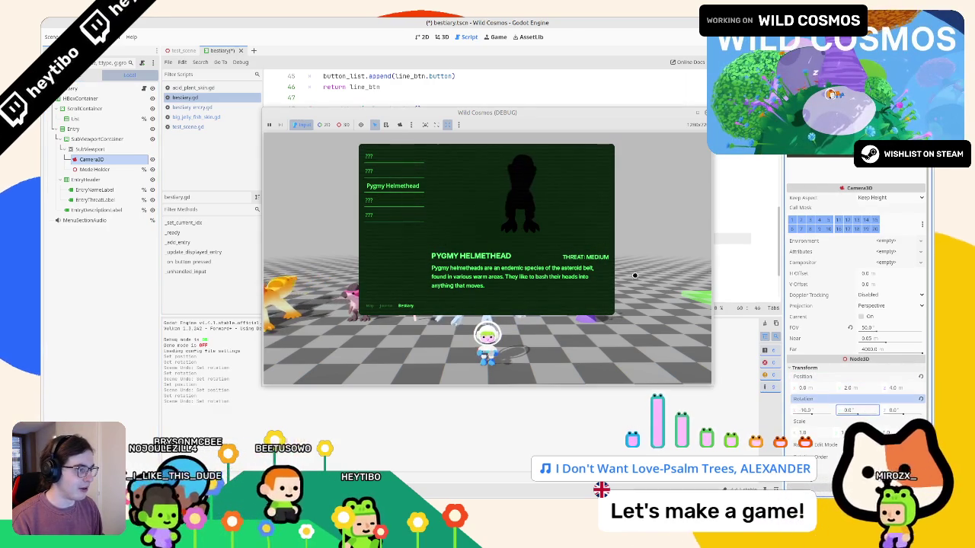
left_click(95, 169)
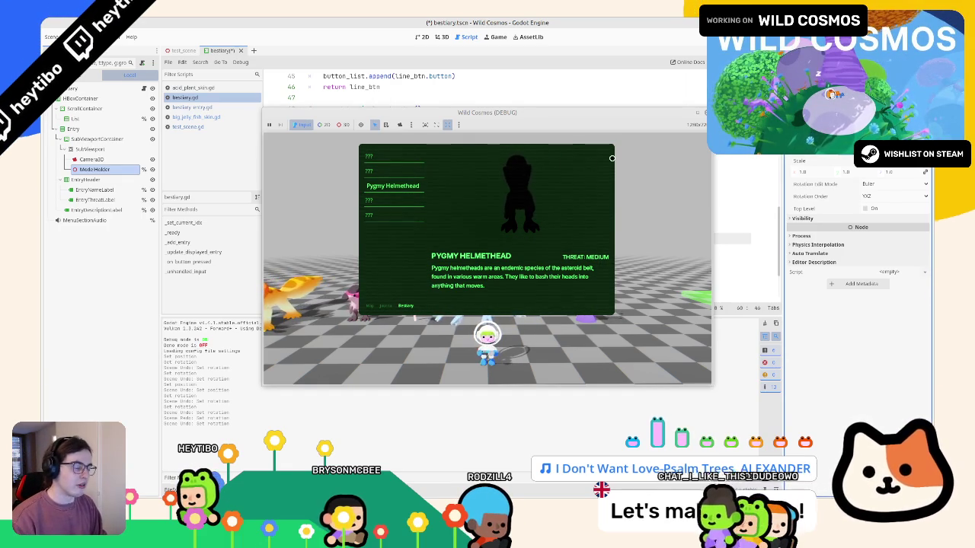
key("F8")
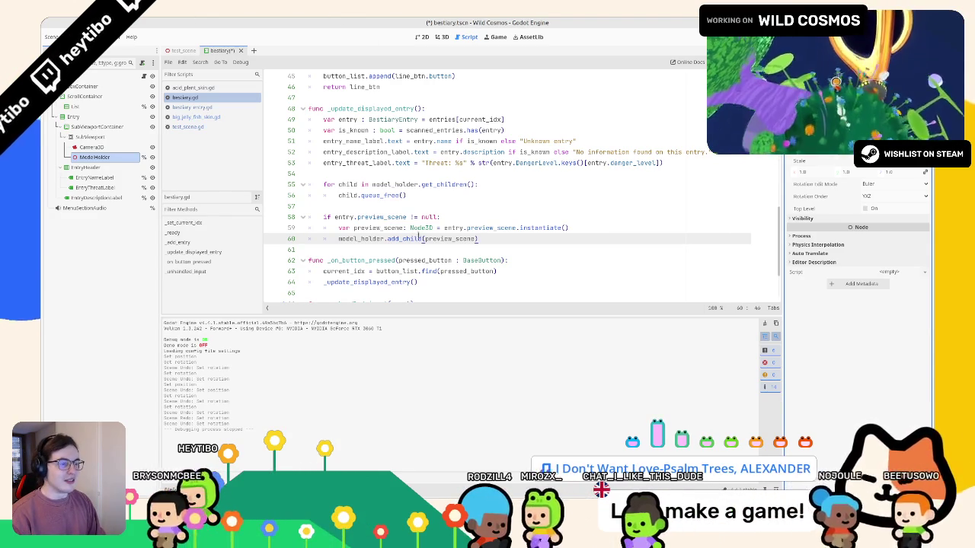
- Add a find_children("", "MeshInstance3D") call on model_holder below the add_child line
key("Return")
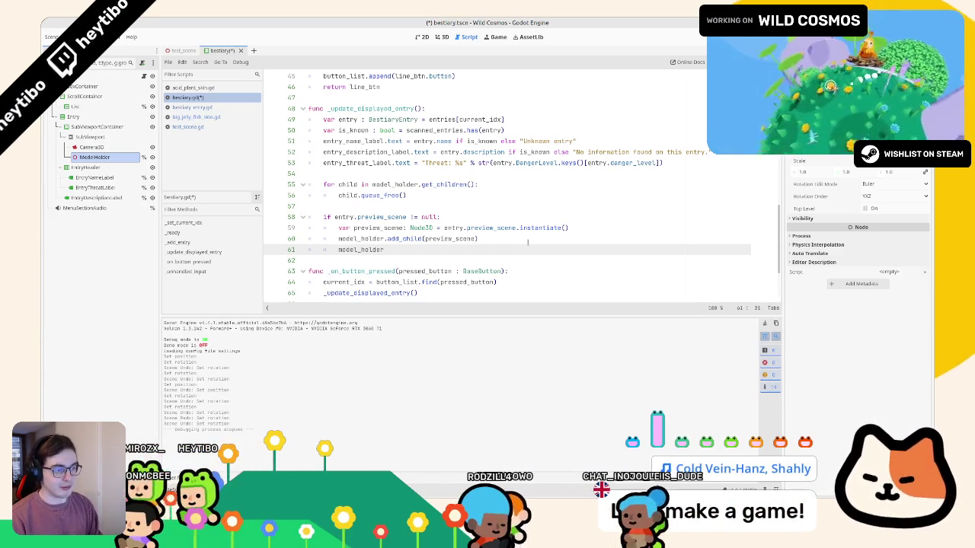
type(".find_ch")
key("Return")
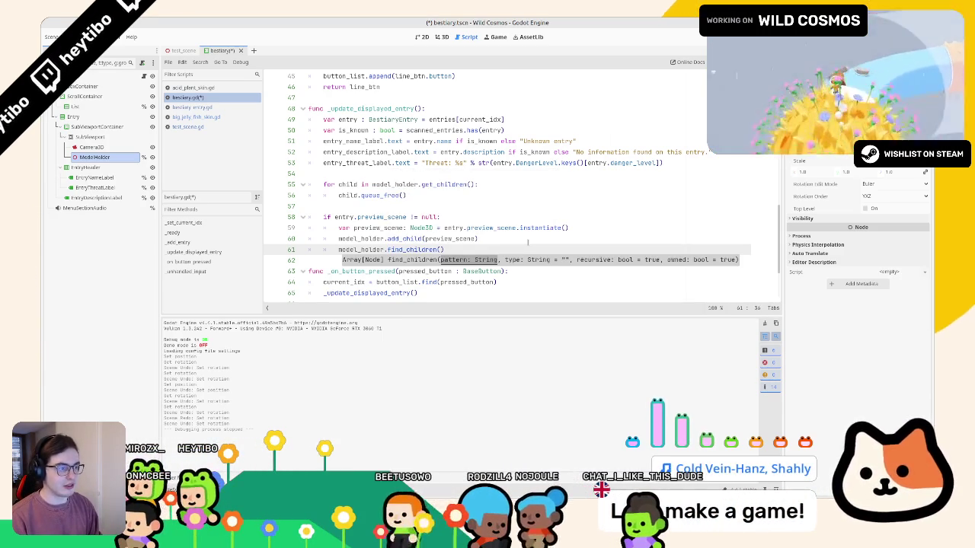
type("\"\", \"")
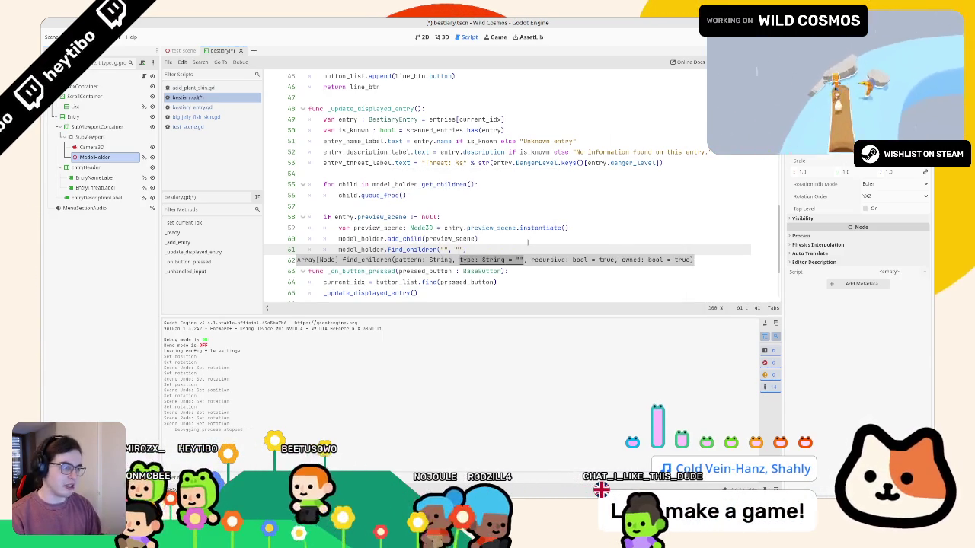
key("Up")
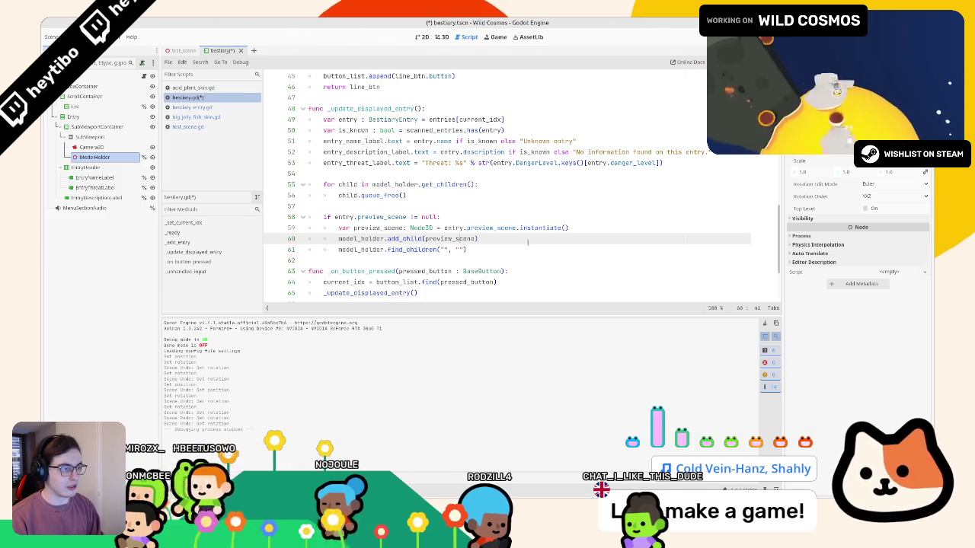
key("Return")
type("mesh")
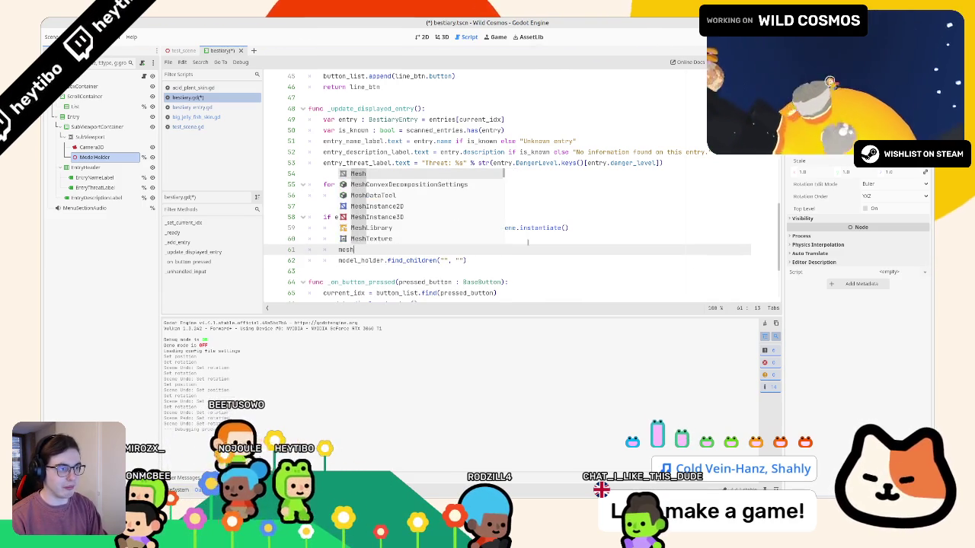
key("Escape")
key("shift+Home")
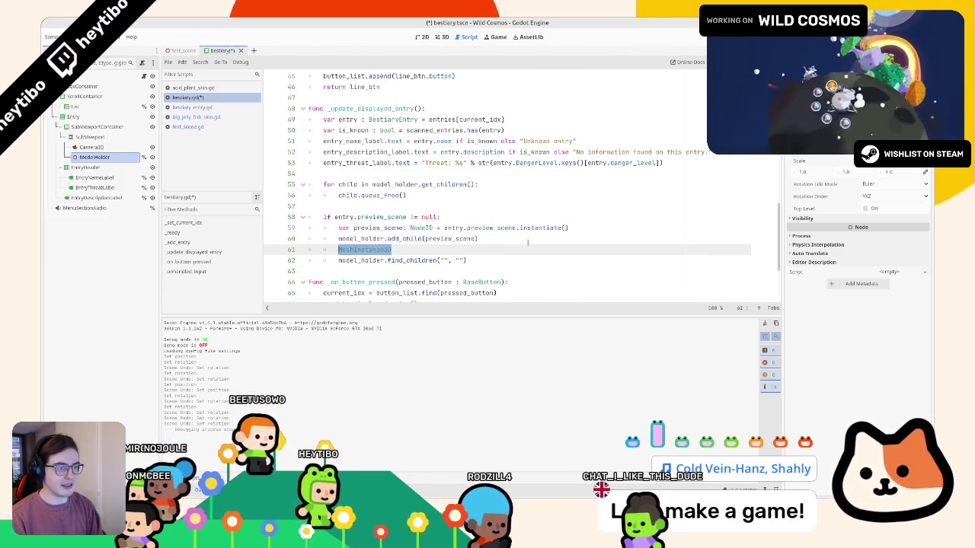
key("BackSpace")
key("BackSpace")
key("Down")
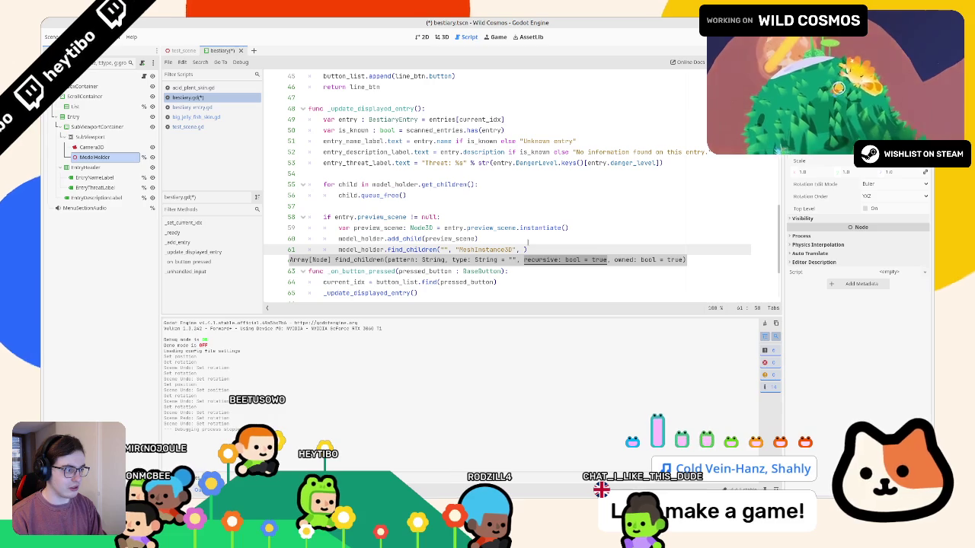
key("BackSpace")
key("BackSpace")
- Declare a meshes variable typed Array[MeshInstance3D]
key("Home")
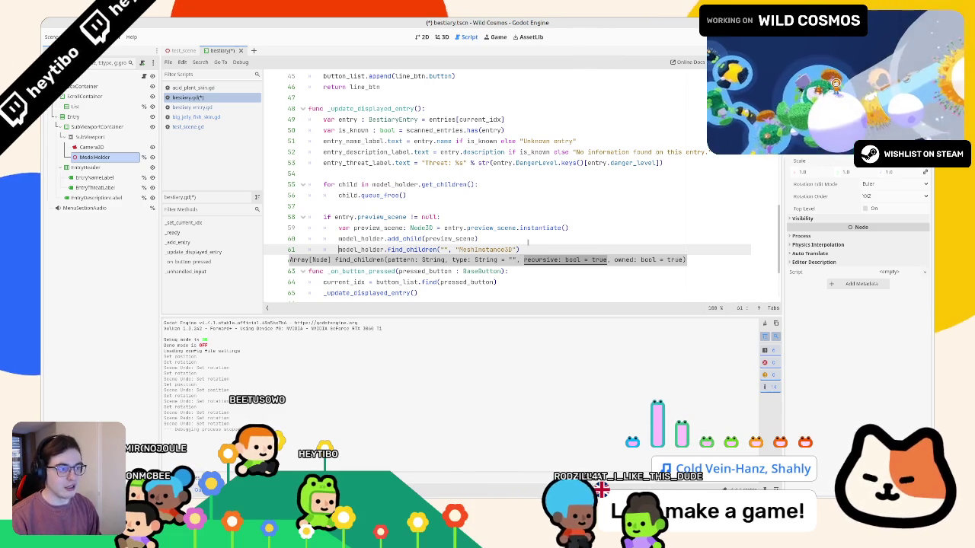
type("var meshes :")
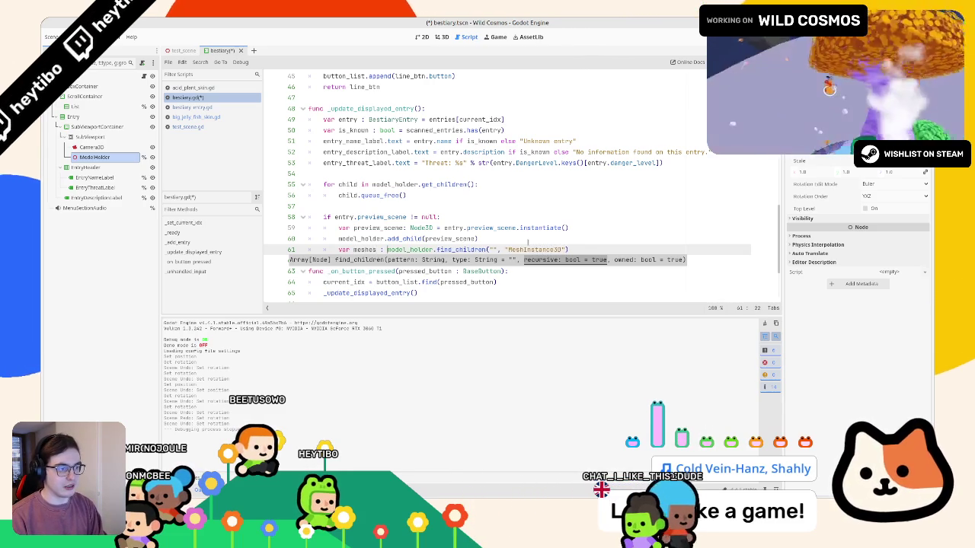
key("Left")
key("BackSpace")
key("BackSpace")
type(":")
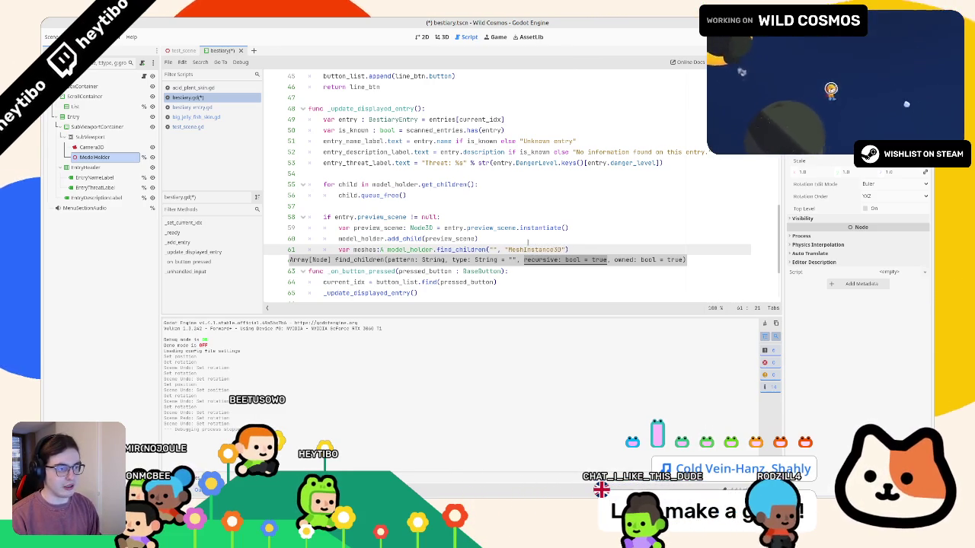
key("Return")
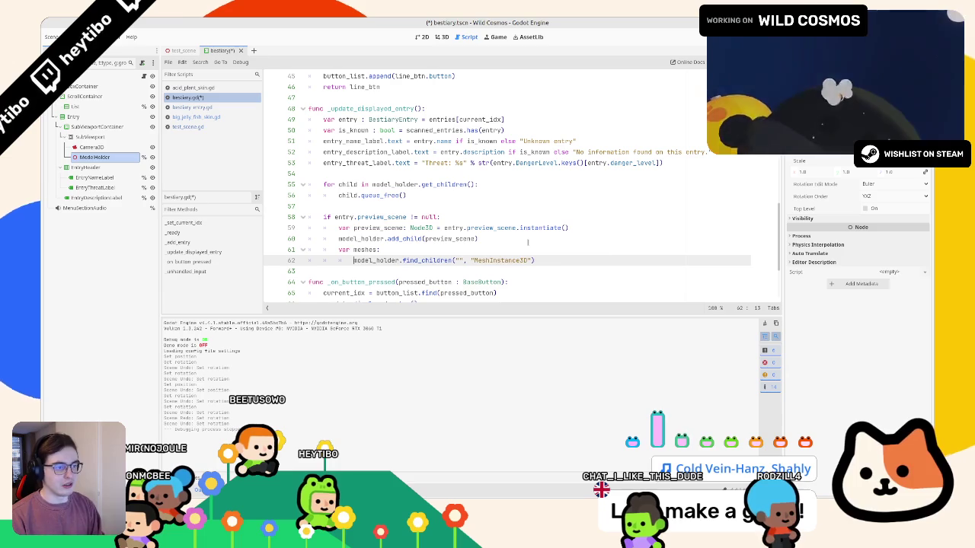
key("ctrl+z")
type("Arr")
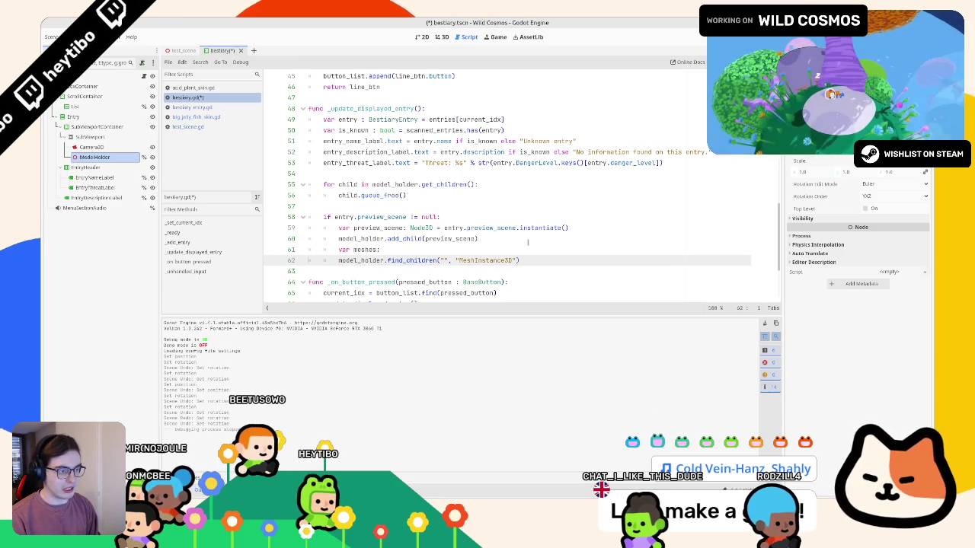
type("ay")
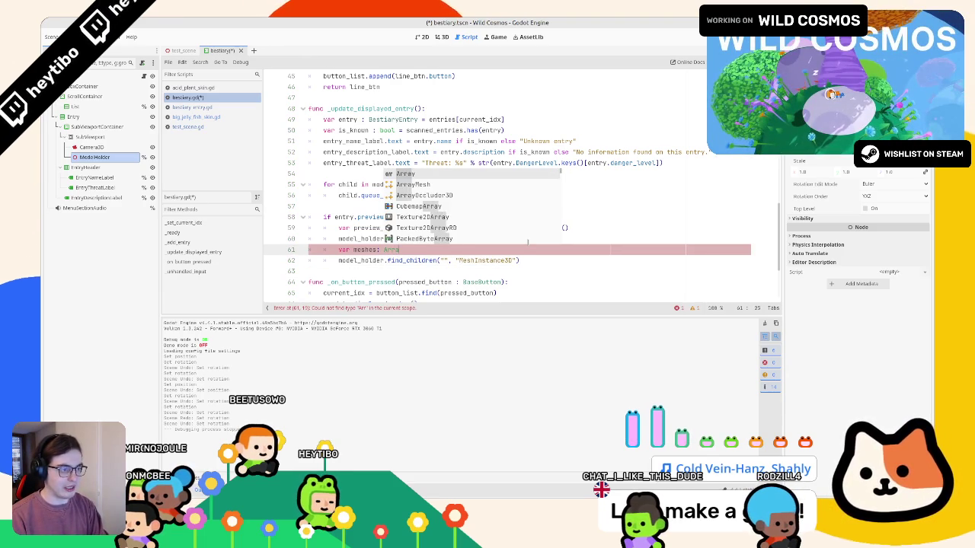
type("[Mesh")
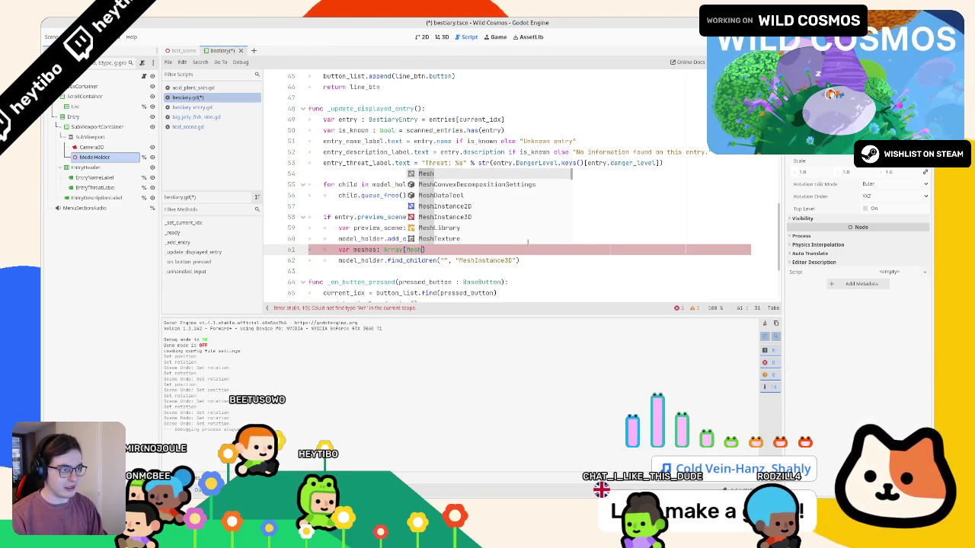
key("Down")
key("Down")
key("Down")
key("Return")
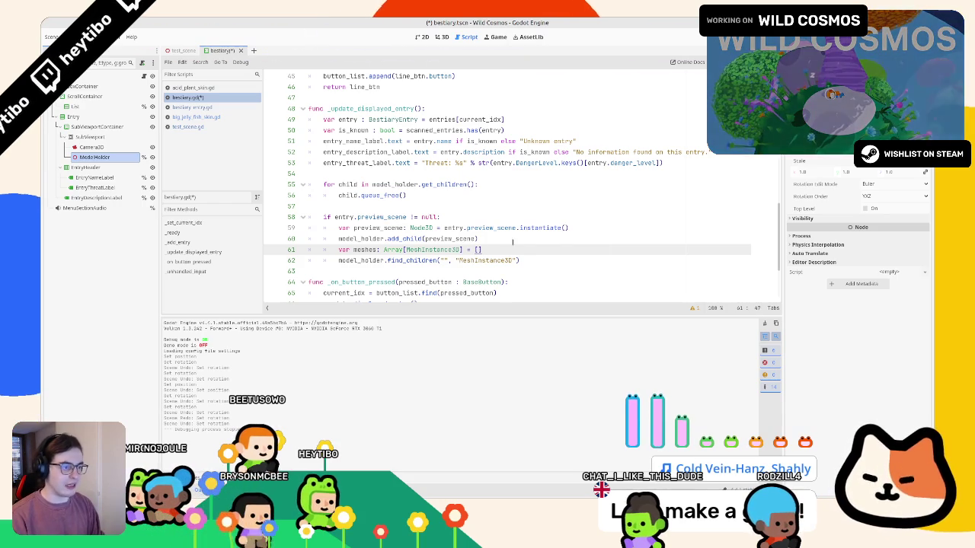
- Fill it with meshes.assign() of the find_children call, rename it to m_instances, and save
left_click_drag(339, 261, 599, 265)
key("ctrl+c")
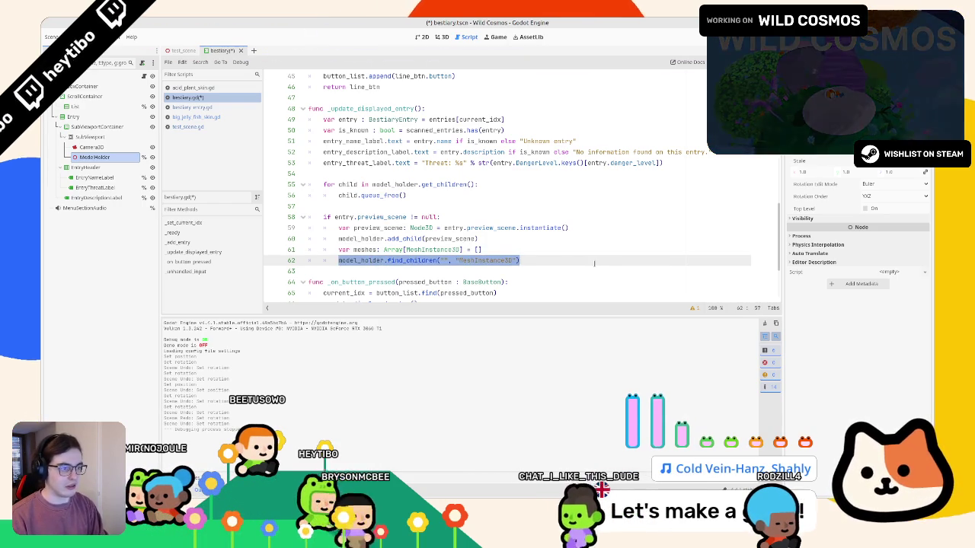
type("meshes.assign(")
key("ctrl+v")
double_click(350, 260)
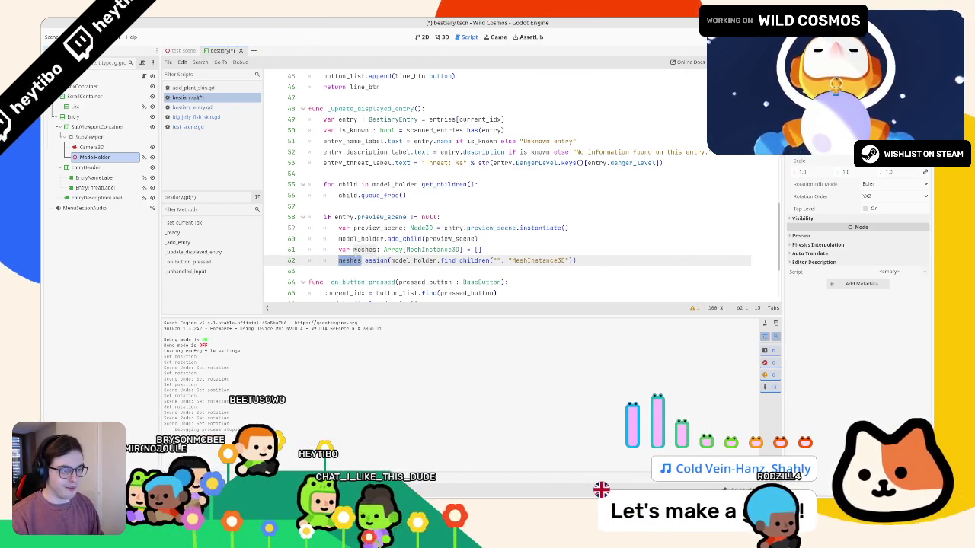
key("ctrl+d")
type("m_instances")
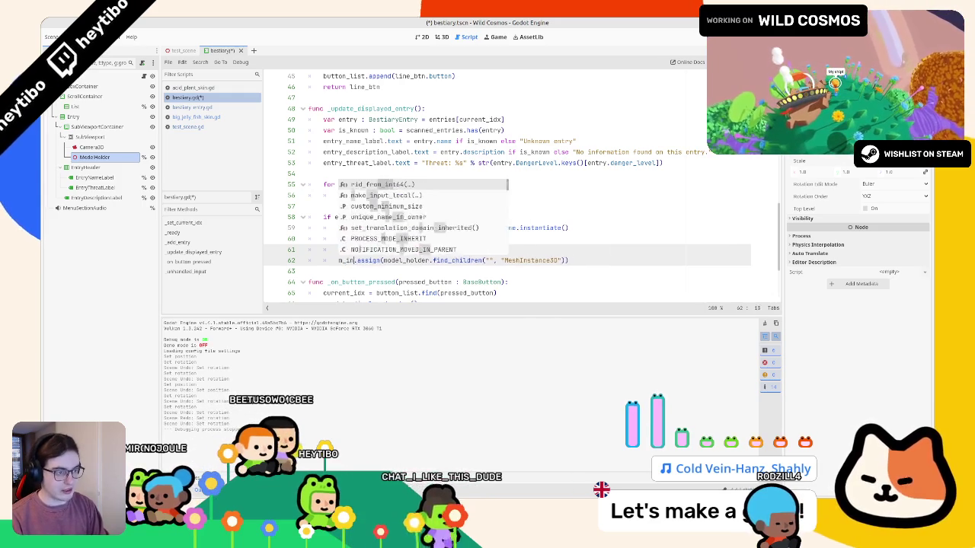
key("Escape")
key("End")
key("Return")
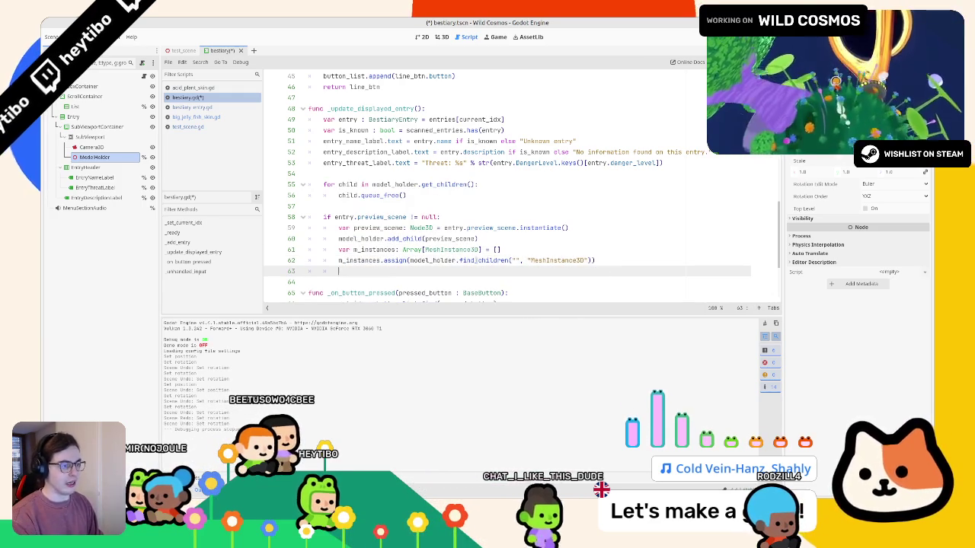
key("ctrl+s")
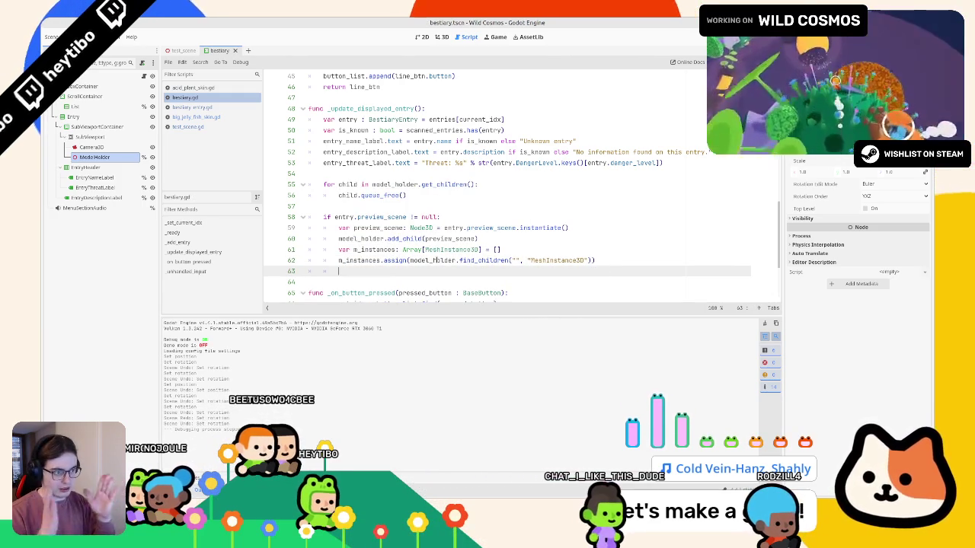
- Rename m_instances to mesh_instances on both lines 61 and 62
left_click(363, 250)
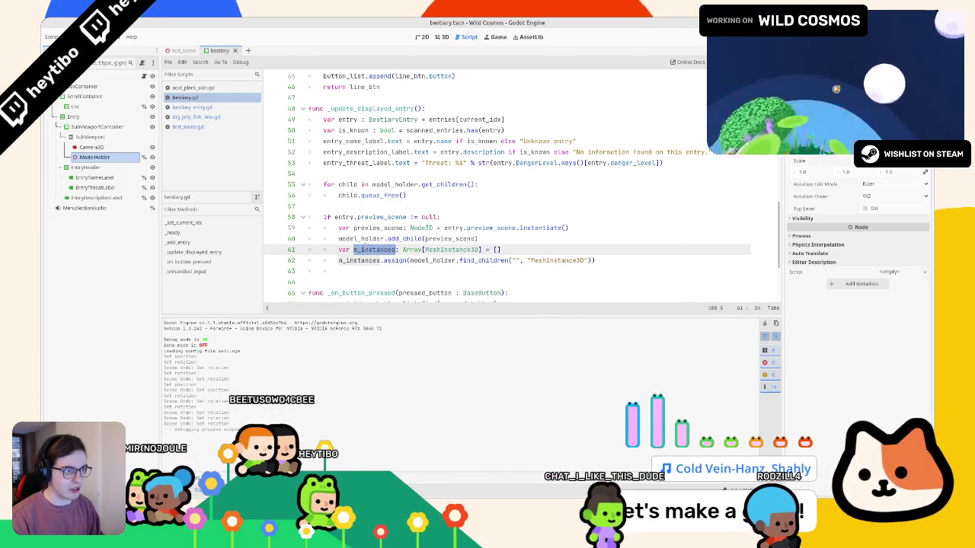
double_click(348, 152)
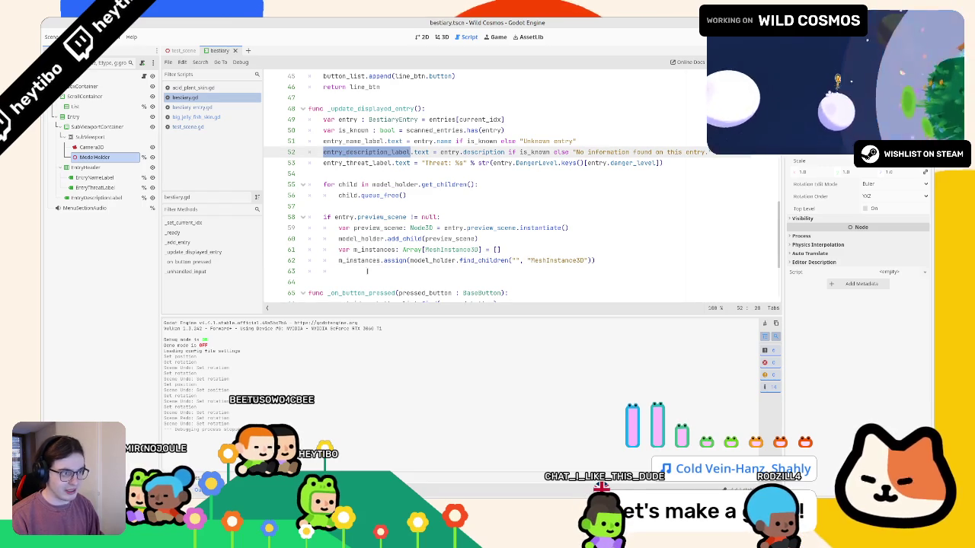
left_click(362, 250)
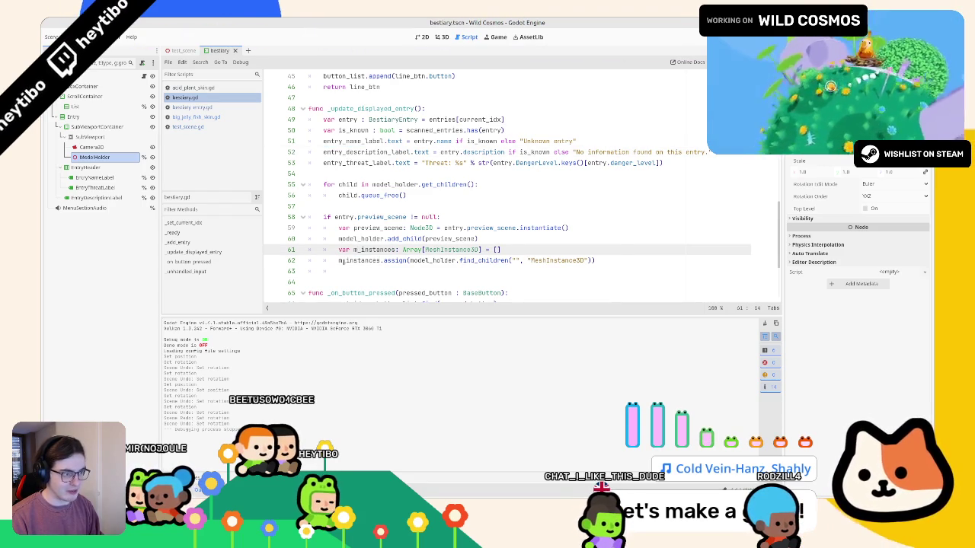
left_click(341, 260)
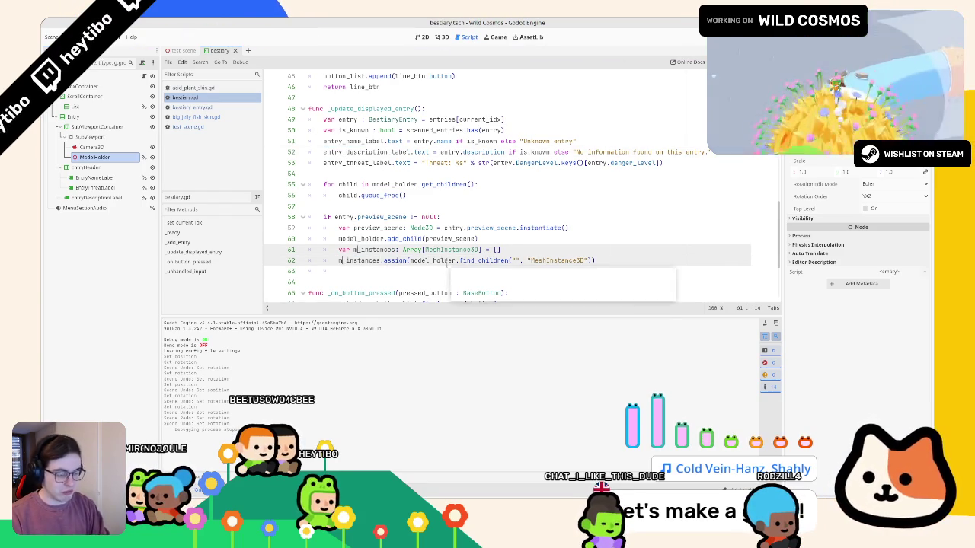
type("esh")
key("Down")
key("Down")
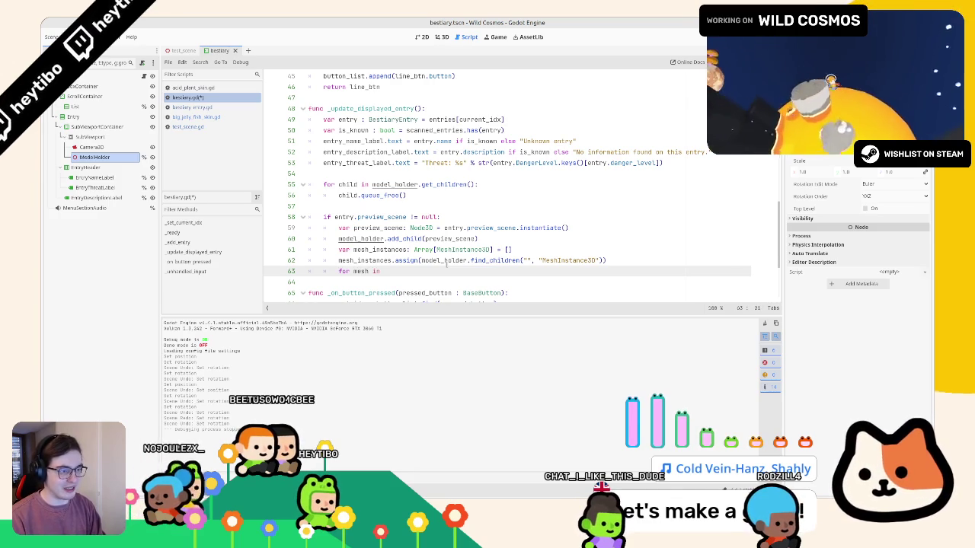
- Add a 'for m_i in mesh_instances:' loop printing m_i above a material_override line, then run the game
type("mi")
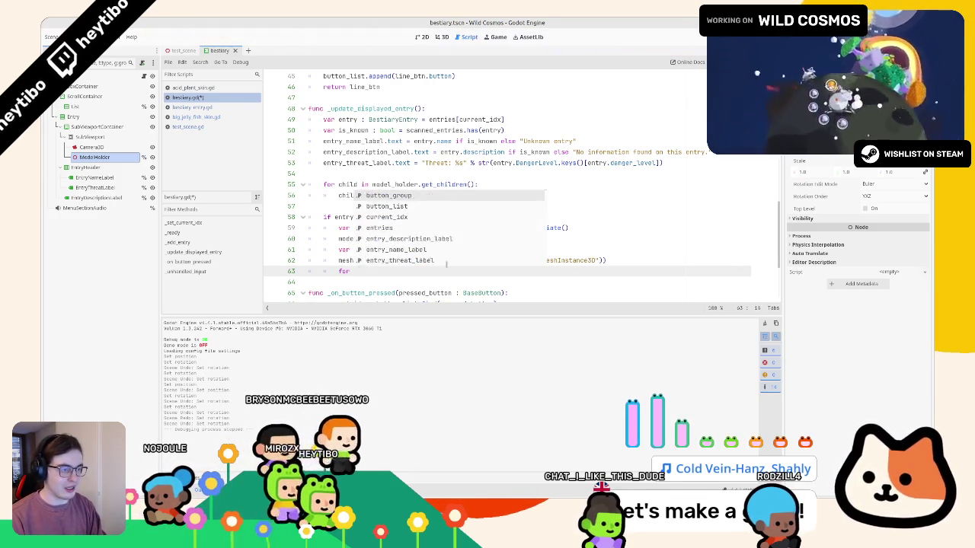
key("BackSpace")
type("_i in mesh_instances:")
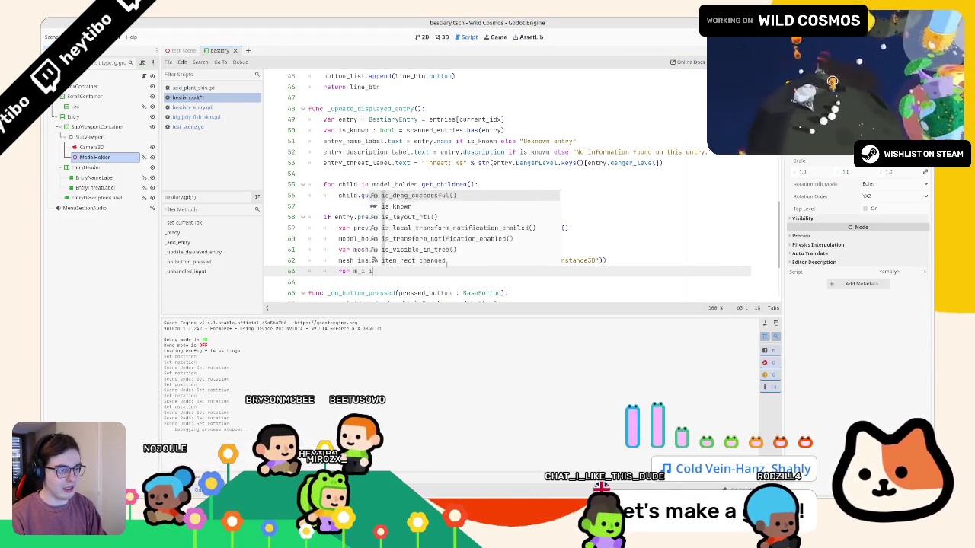
key("Return")
type("pa")
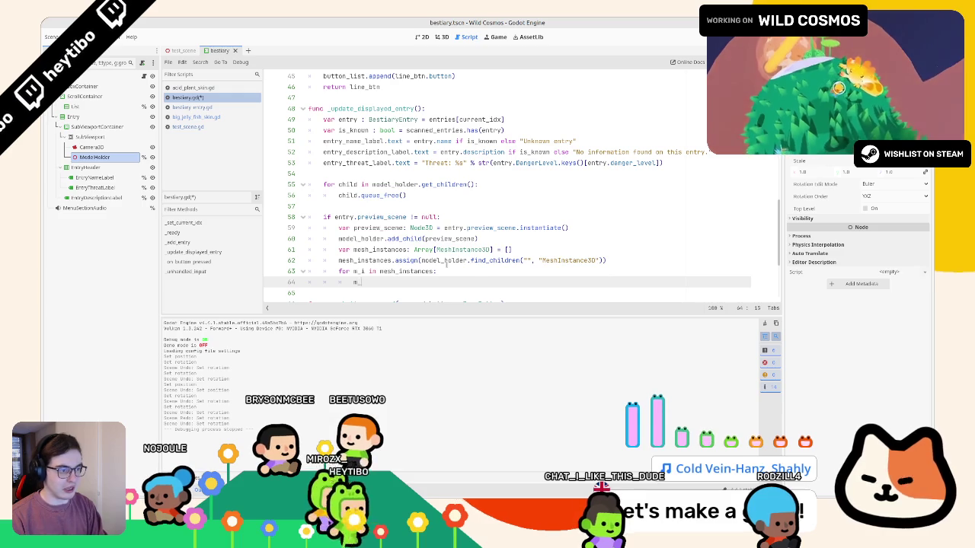
type("i.mat")
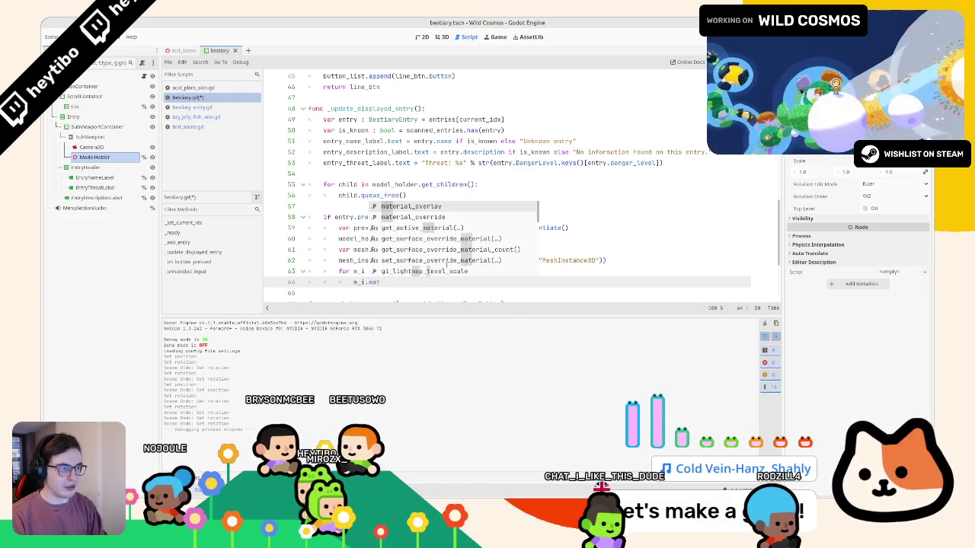
type("erial_overla")
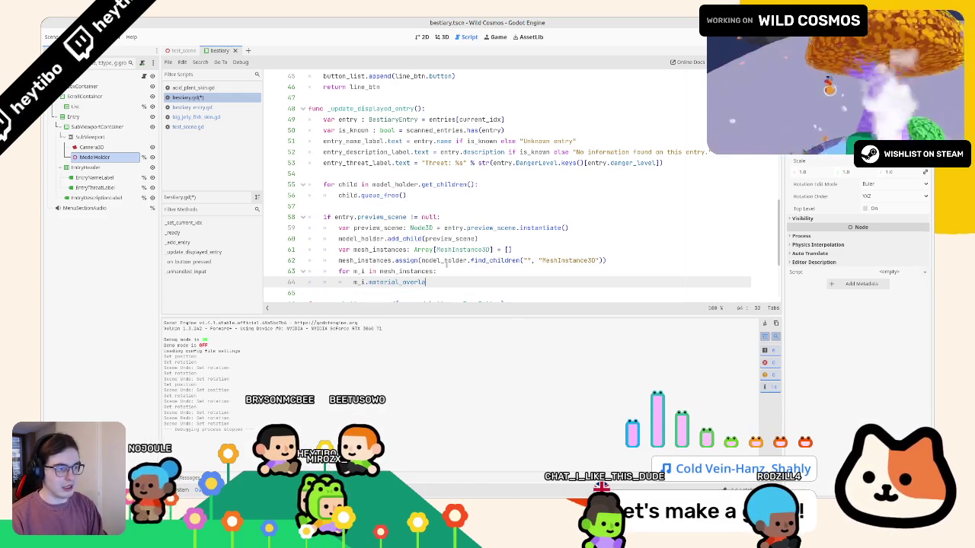
type("ride")
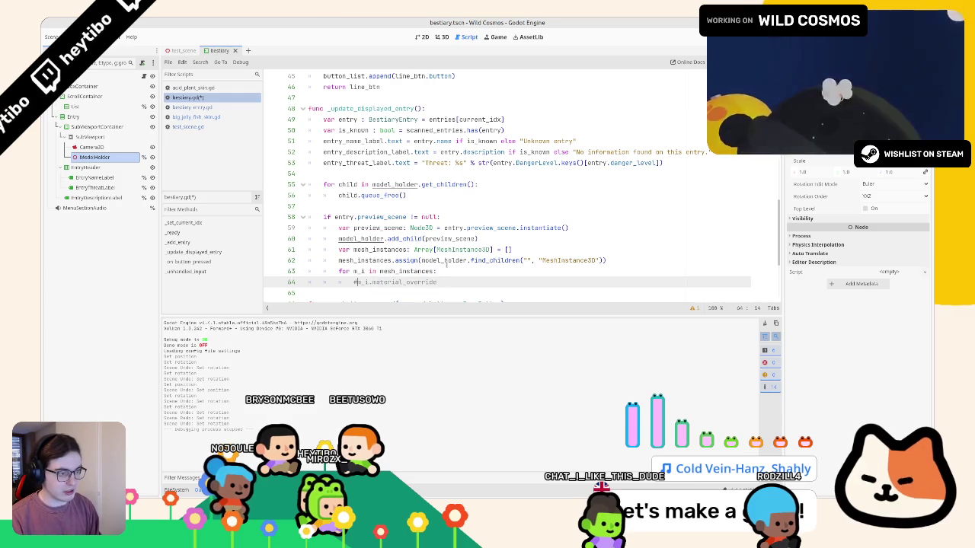
key("ctrl+shift+Return")
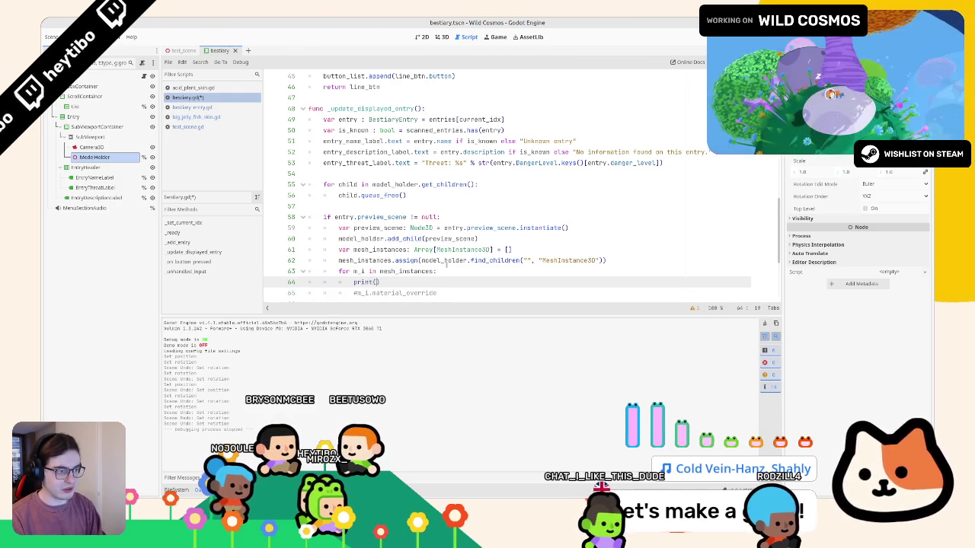
type("(m_i")
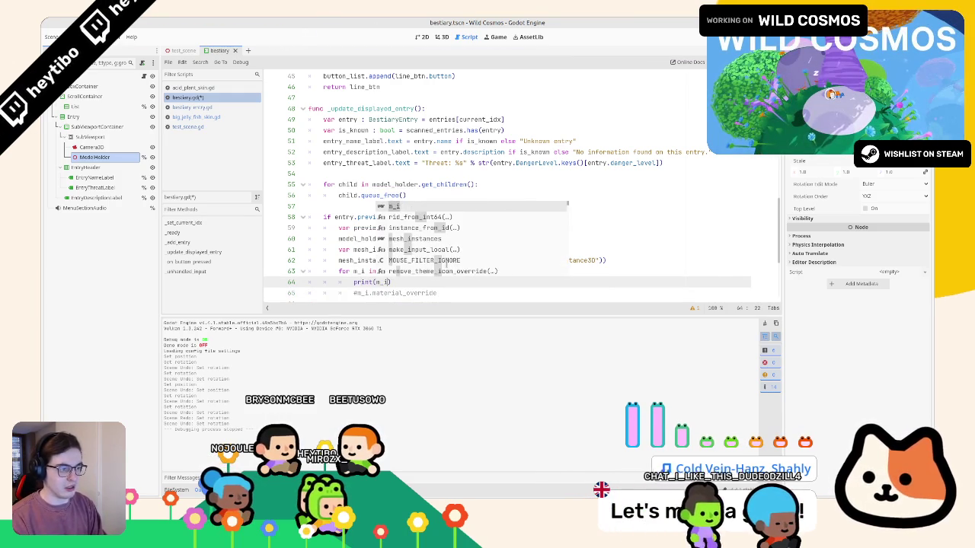
key("F5")
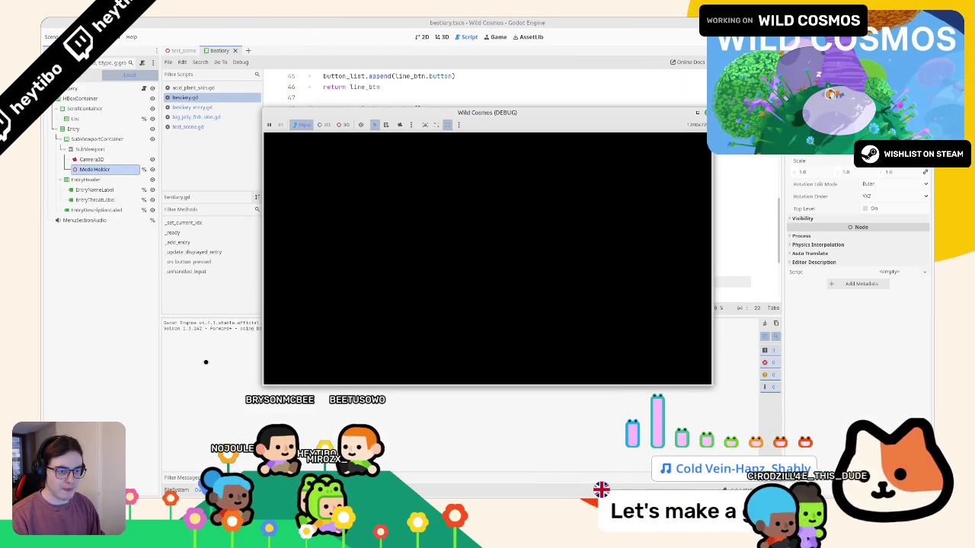
- Open Pygmy Helmethead's entry in the in-game scanner Bestiary, then close the game
key("Tab")
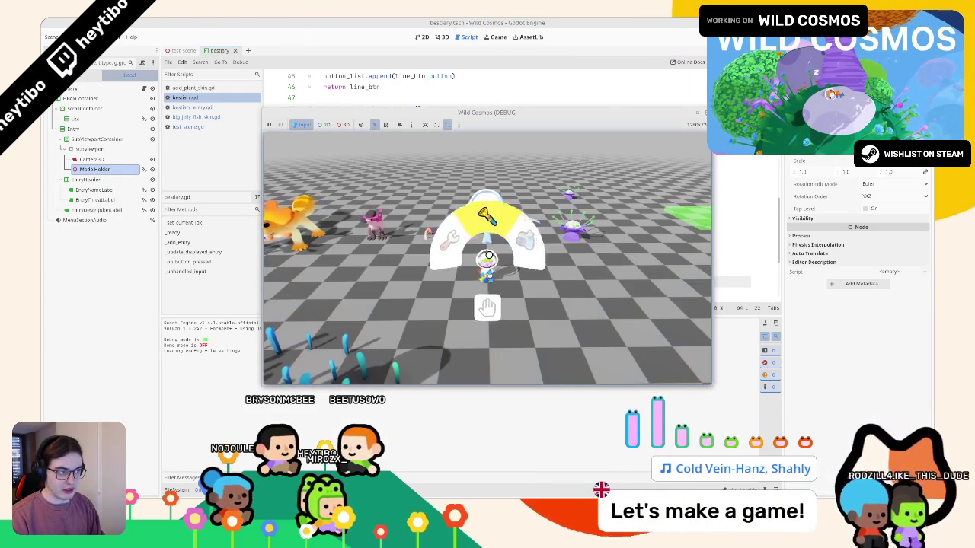
left_click(487, 259)
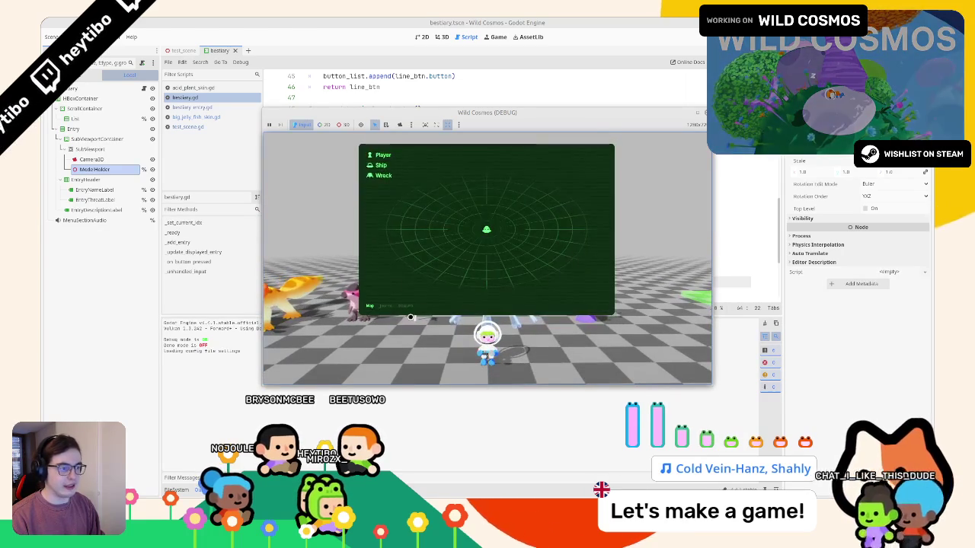
left_click(385, 185)
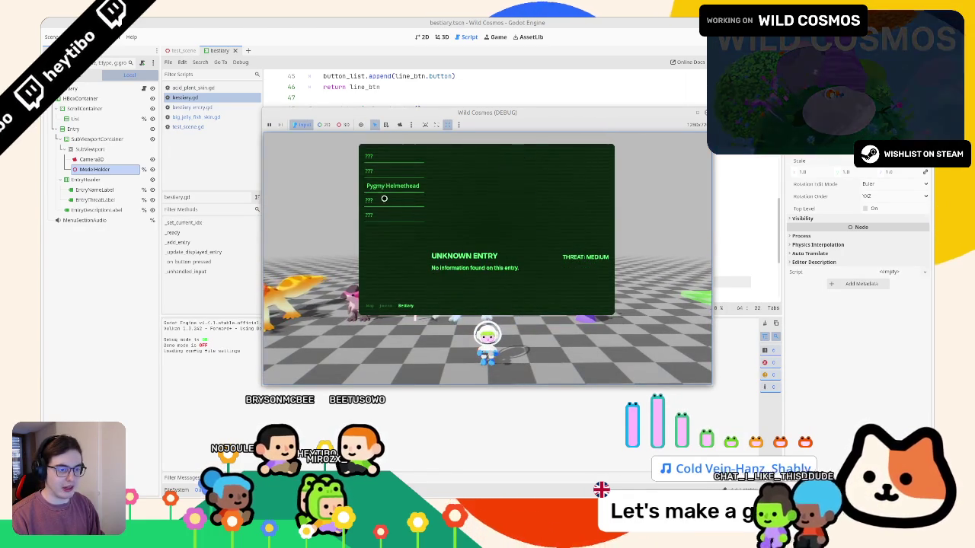
key("F8")
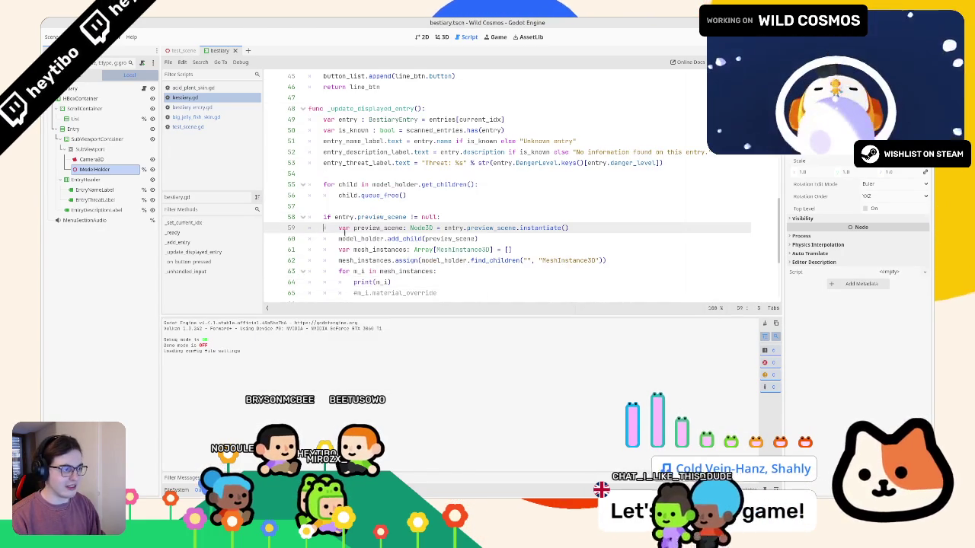
- Print mesh_instances after the find_children call, run the game, then remove the debug line
double_click(364, 260)
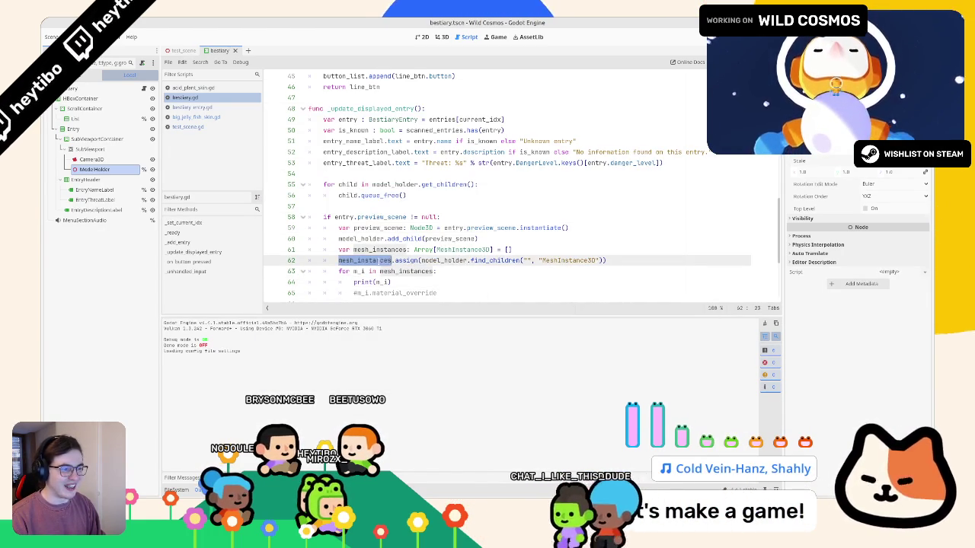
left_click(651, 261)
key("Return")
type("print(mesh_instances")
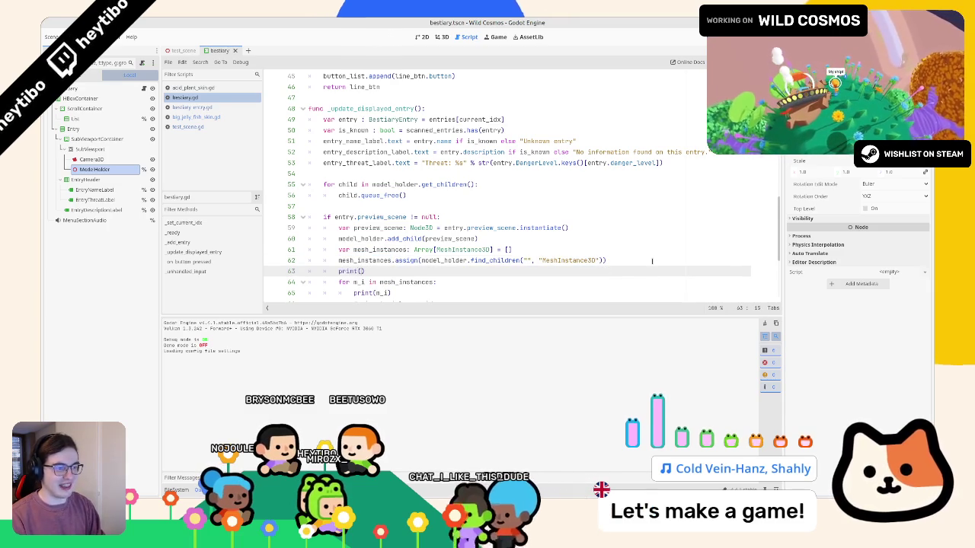
key("F5")
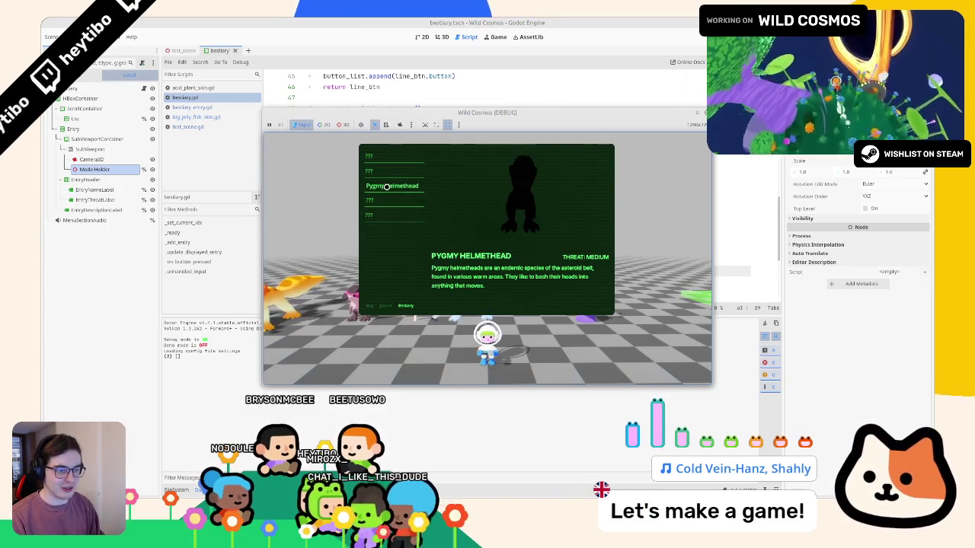
key("F8")
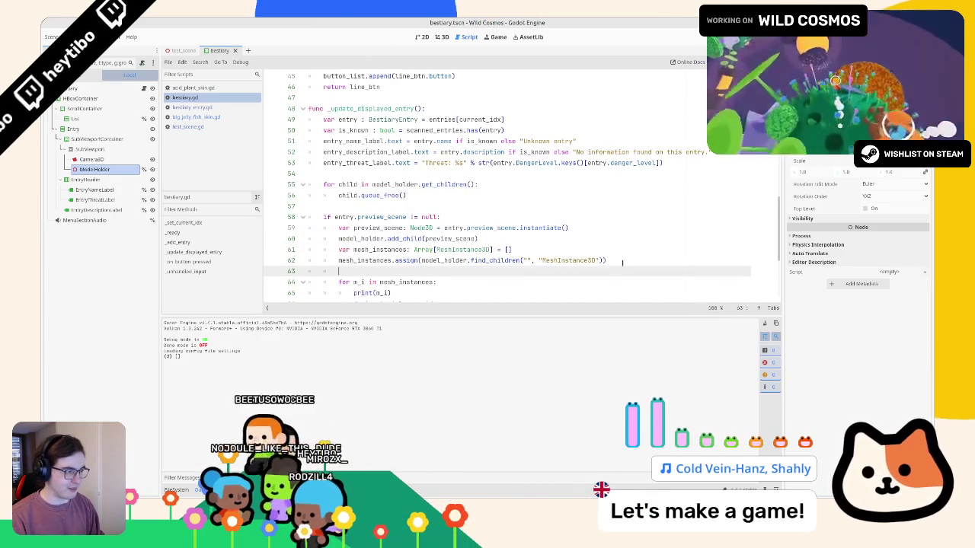
key("ctrl+z")
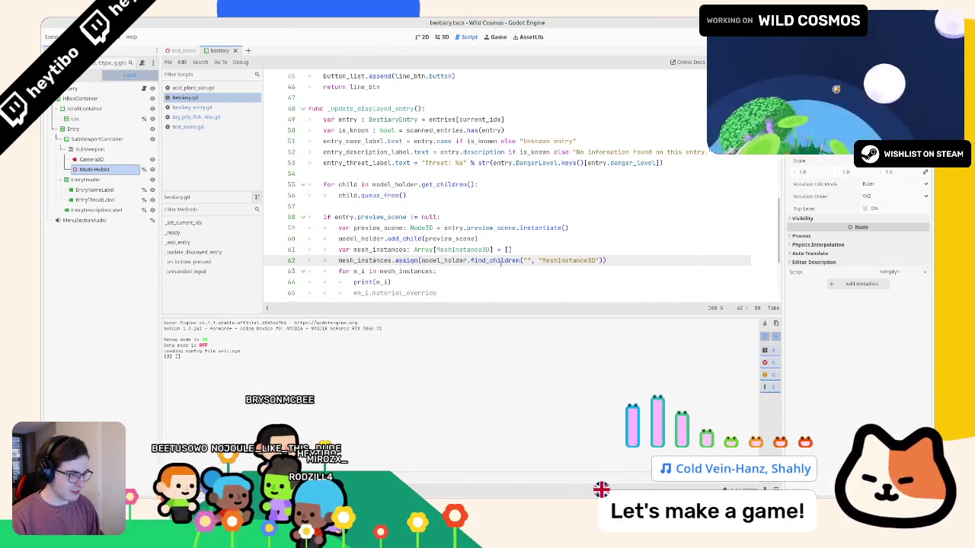
- Start adding extra arguments to the find_children call after "MeshInstance3D"
double_click(499, 261)
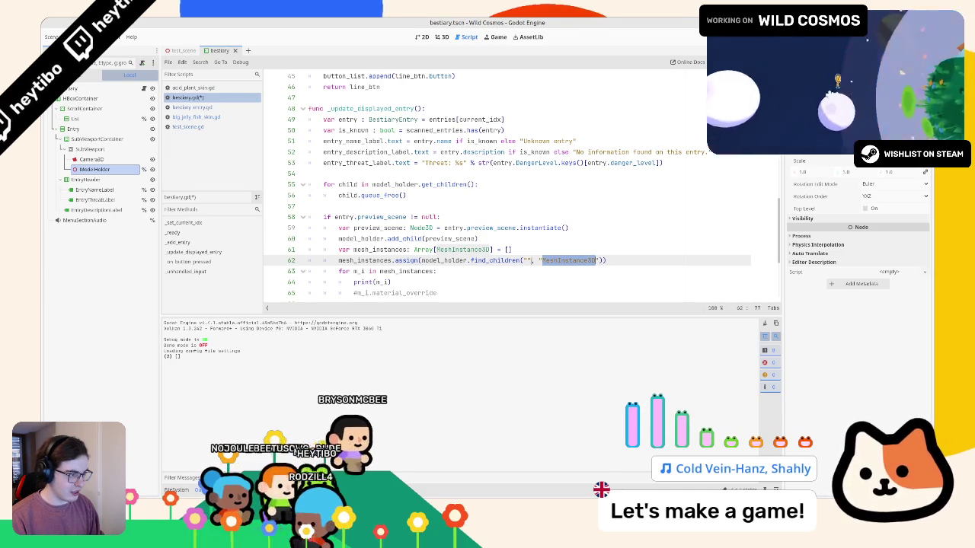
type(",")
left_click(602, 261)
type(", true, false")
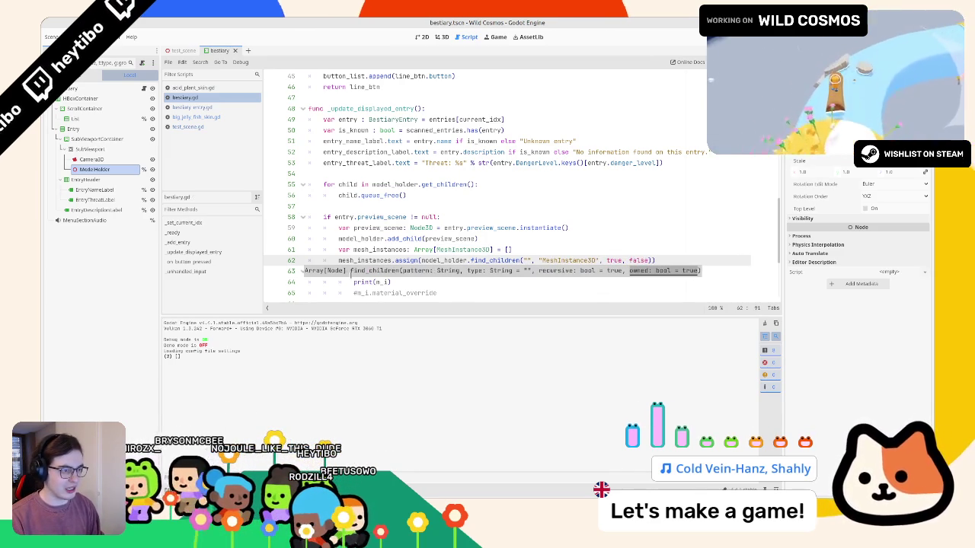
- Rerun the game with the recursive search, then begin a print of model_holder.get_child_count()
key("F6")
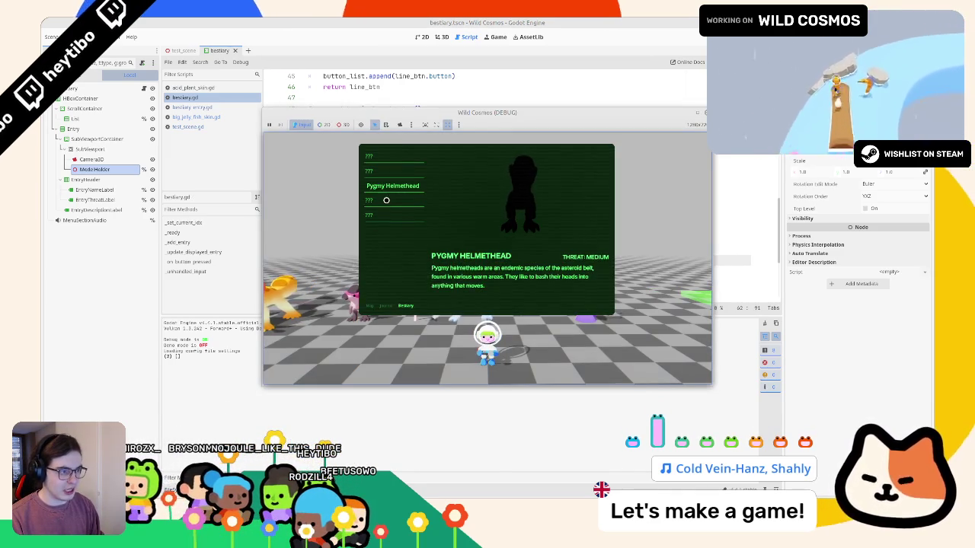
key("F8")
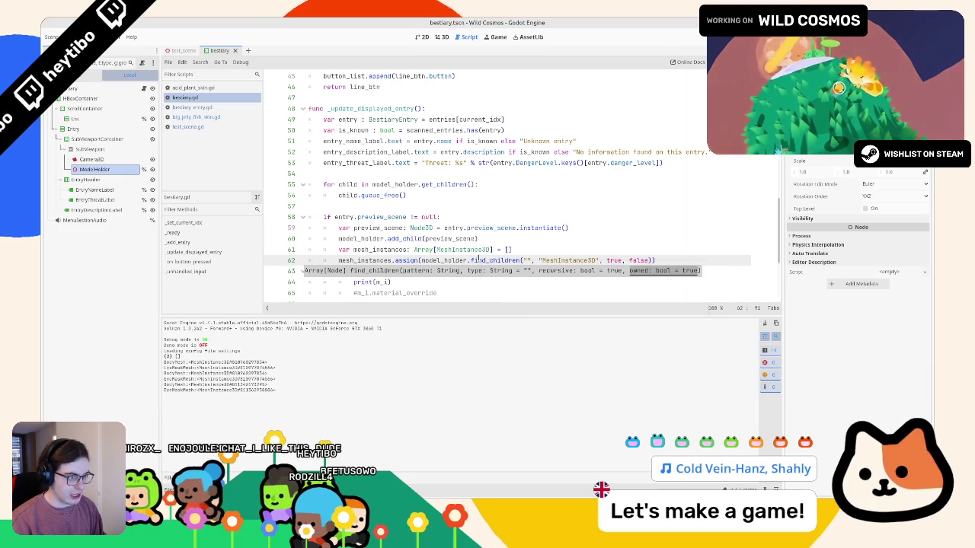
left_click(524, 250)
key("Return")
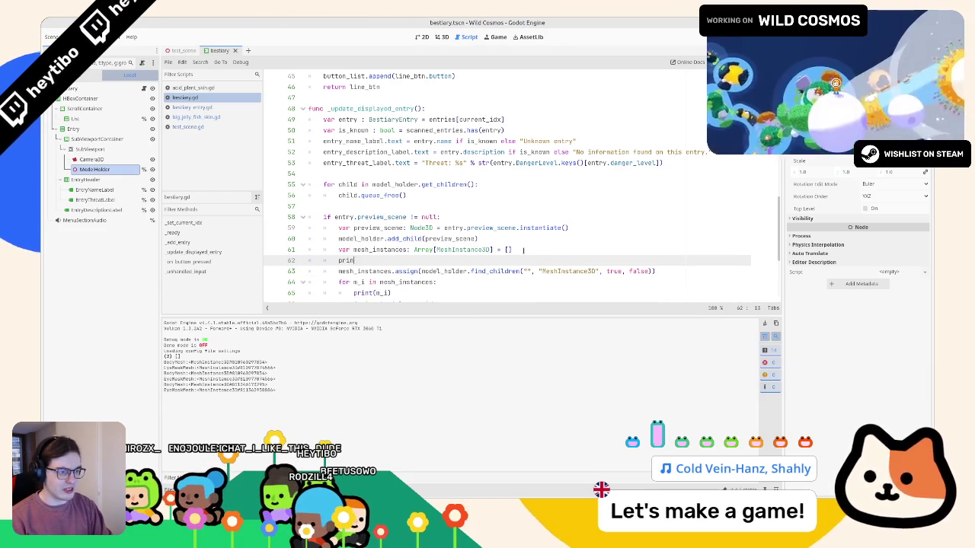
type("nt(model_holder.get_child")
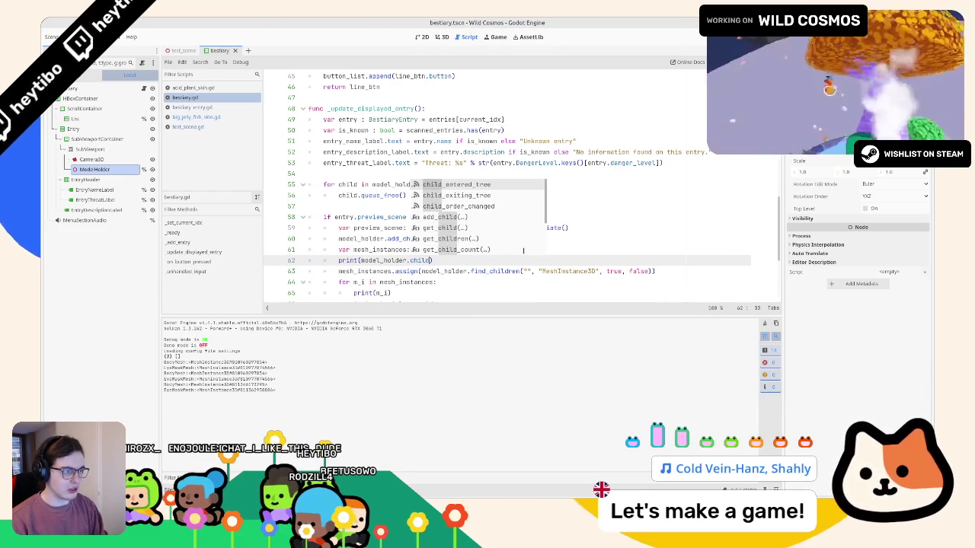
type("_c")
- Print model_holder.get_child_count() and run the game on Pygmy Helmethead's entry
key("Return")
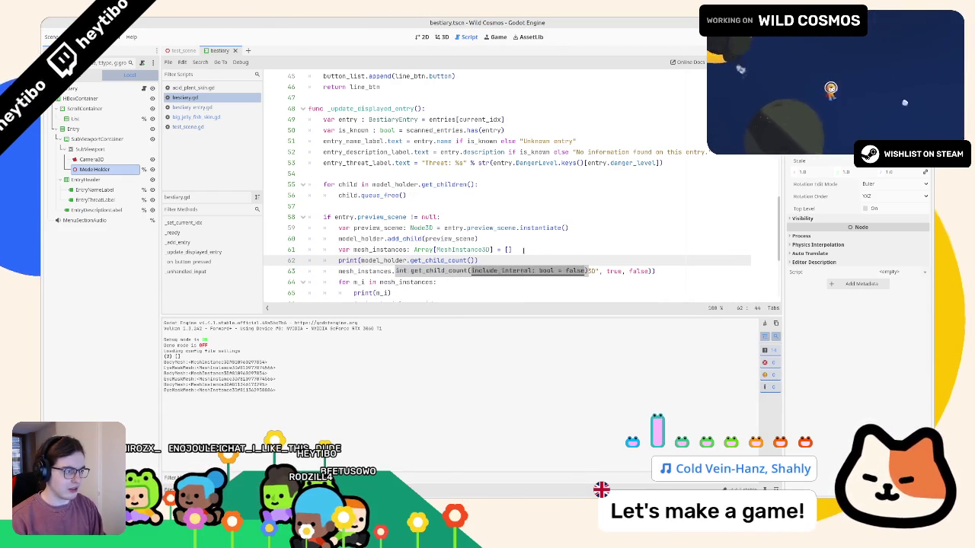
key("F5")
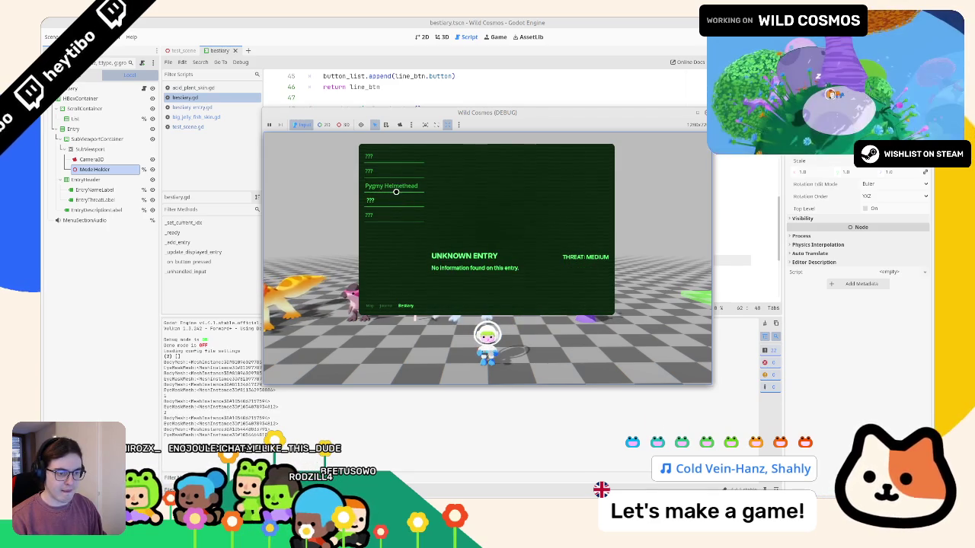
mouse_move(392, 186)
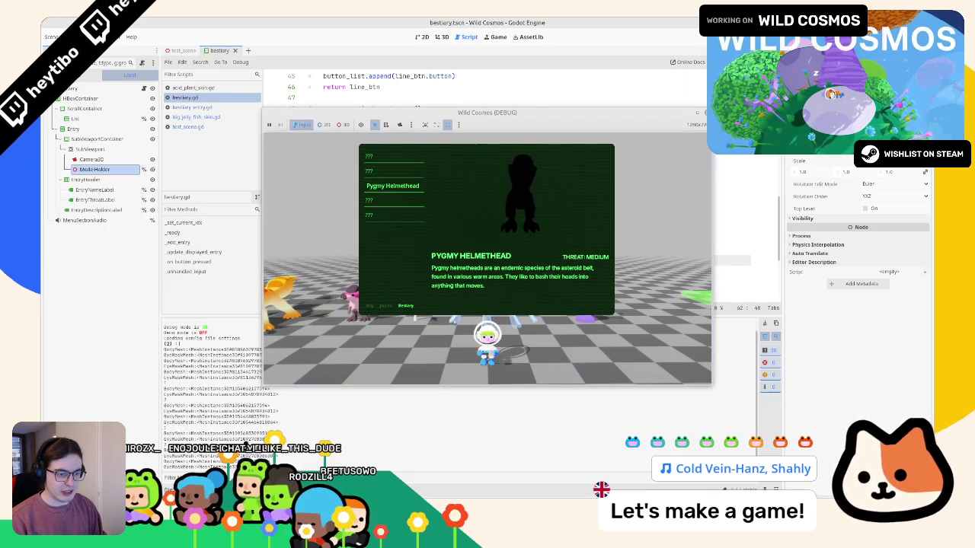
key("super+Tab")
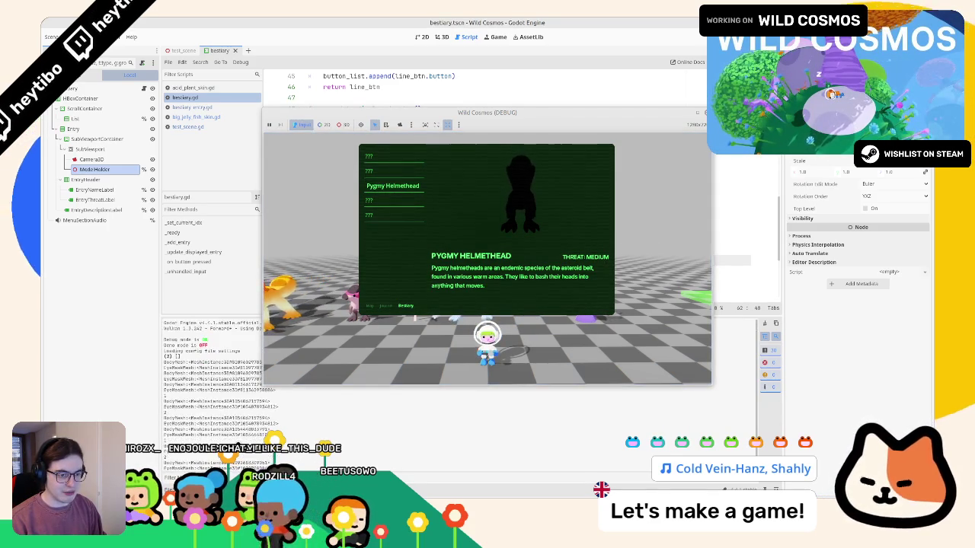
key("F8")
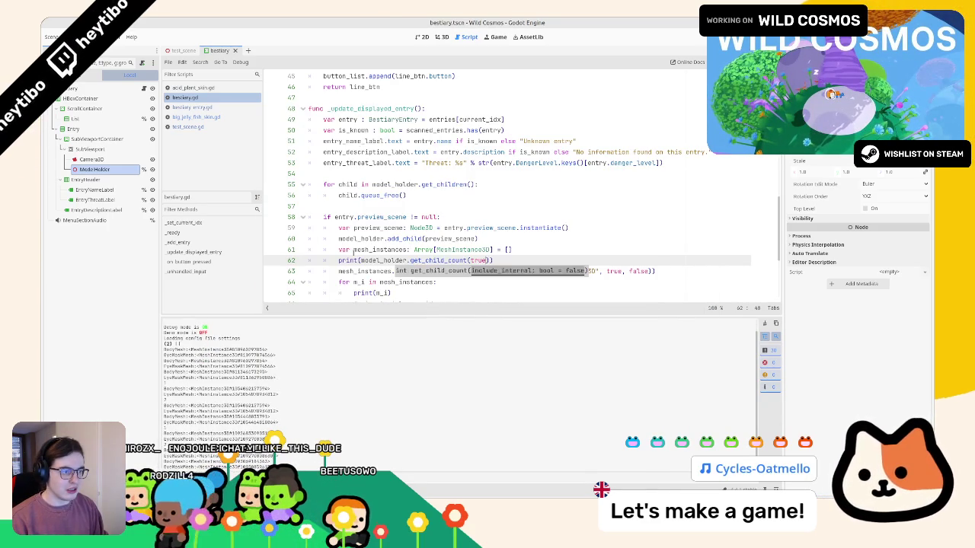
- Remove the child-count print, then rerun the game and reopen Pygmy Helmethead's entry
key("ctrl+z")
key("ctrl+z")
key("ctrl+z")
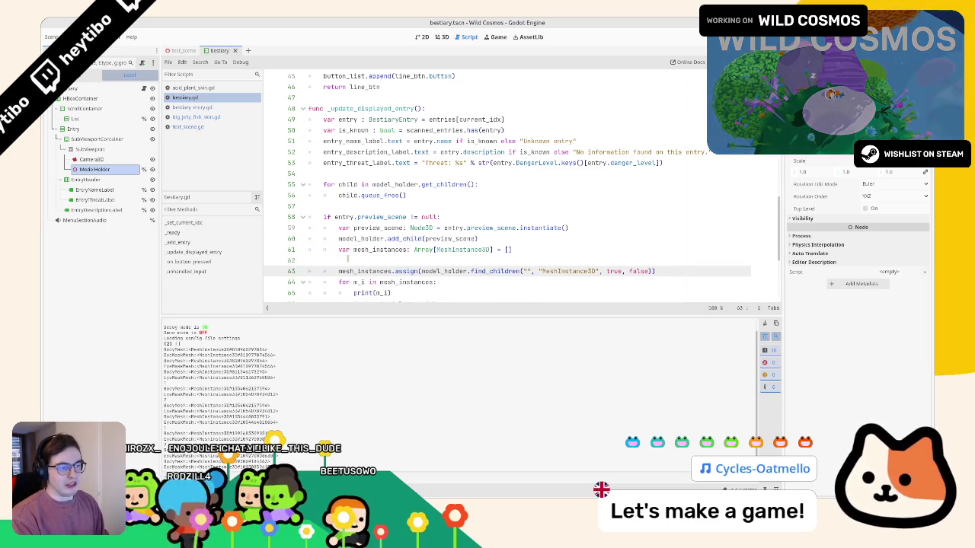
scroll(348, 259, "down", 1)
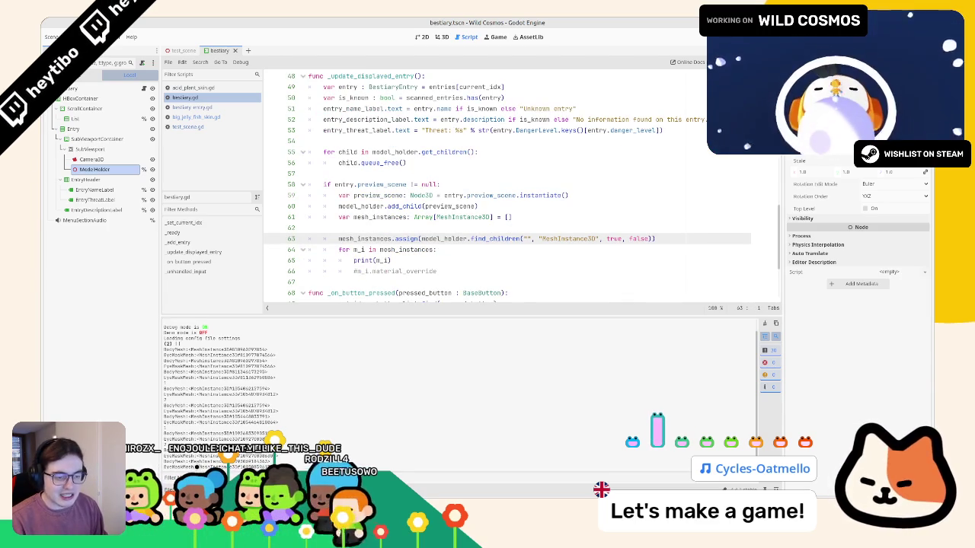
key("F5")
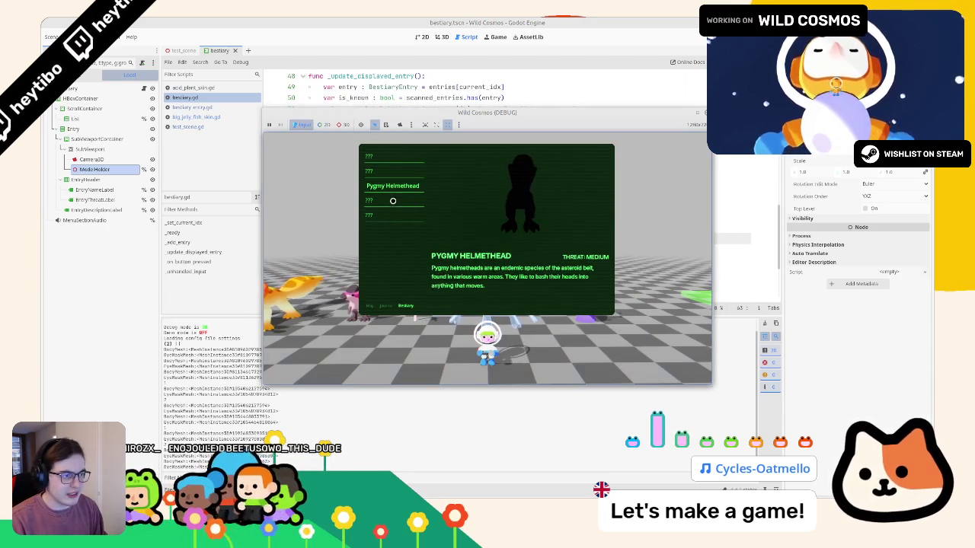
left_click(398, 186)
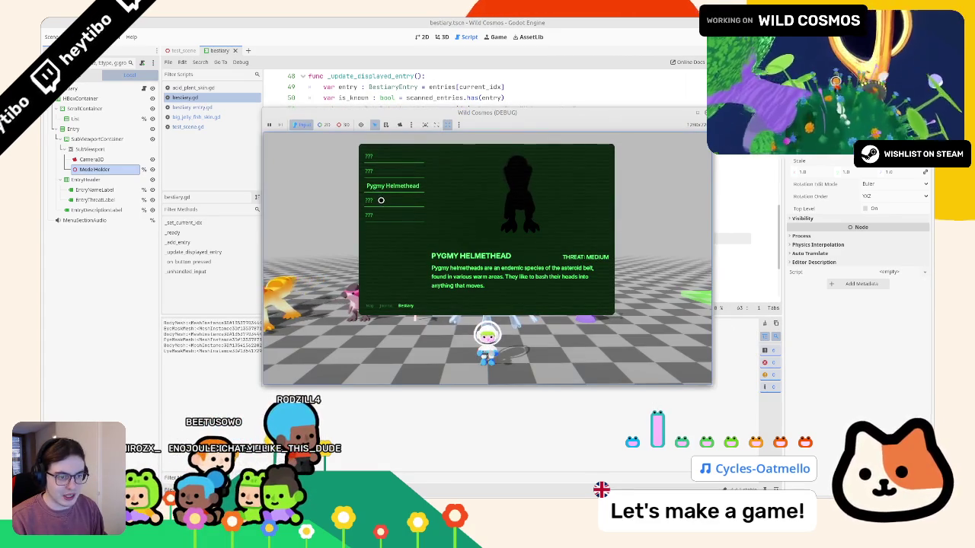
key("F8")
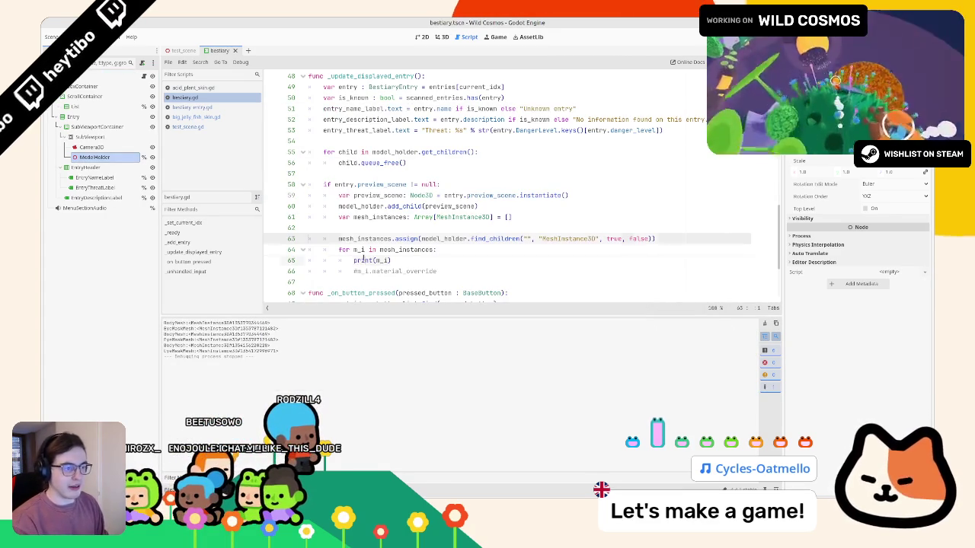
- Delete the print(m_i) line so the mesh loop holds just pass
triple_click(364, 259)
key("BackSpace")
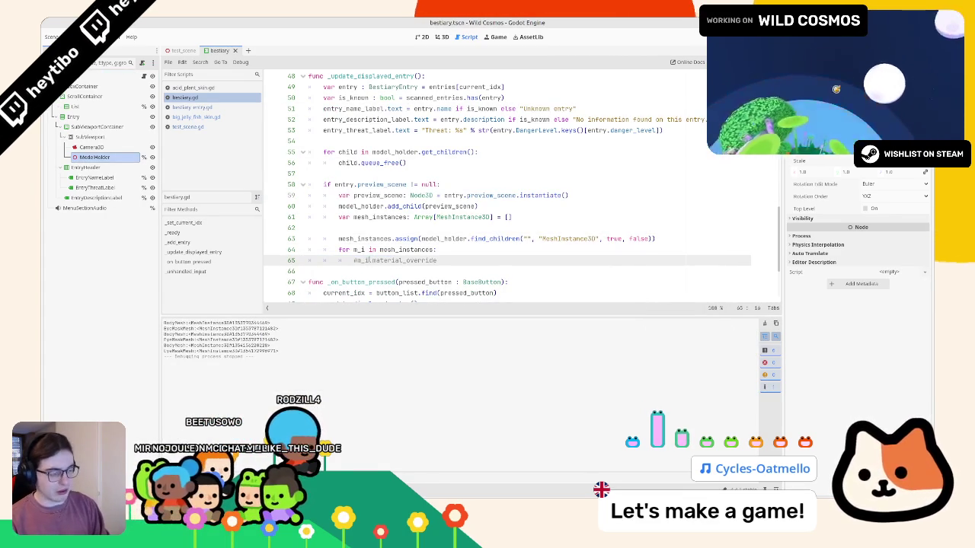
key("shift+alt+o")
key("Escape")
key("ctrl+z")
key("ctrl+z")
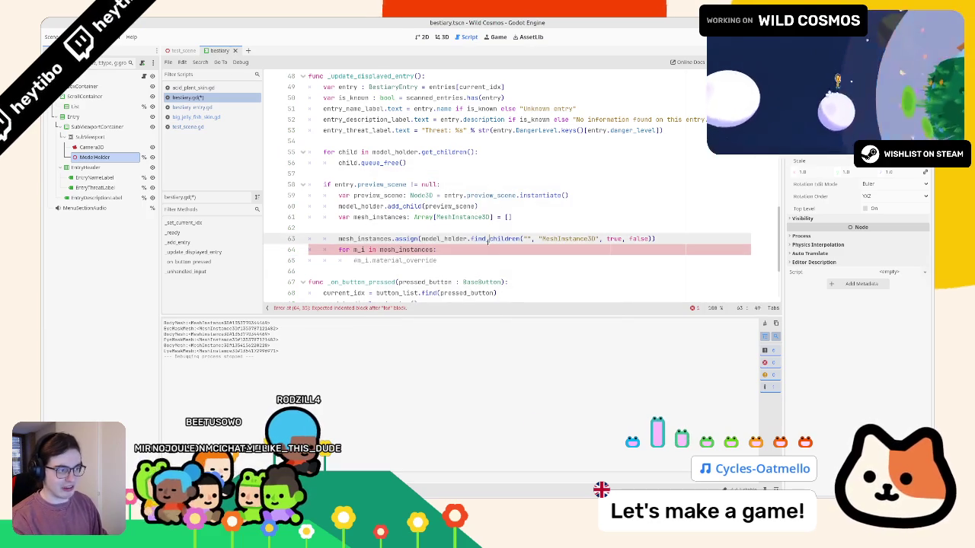
key("ctrl+y")
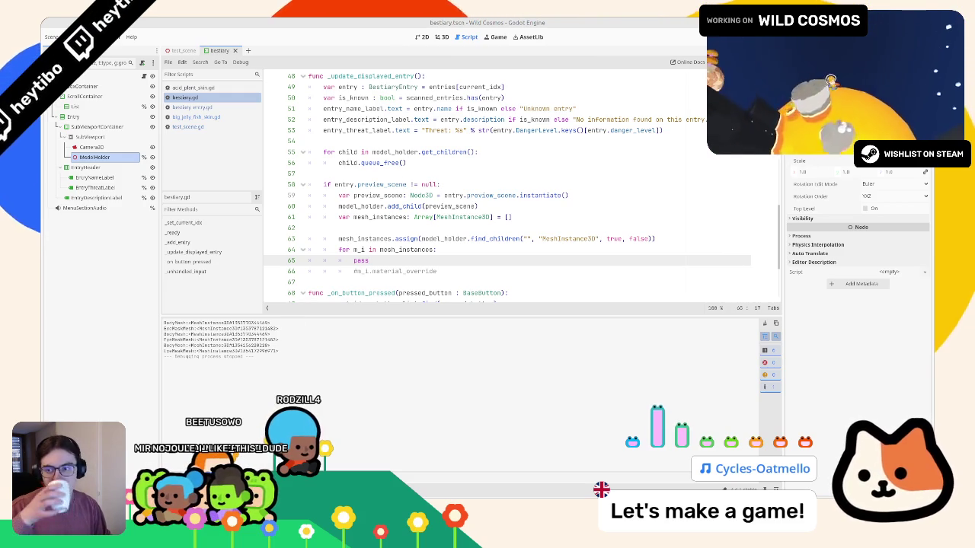
- Find and cut the _update_displayed_entry() call on line 70, then run the game
double_click(371, 76)
scroll(363, 109, "up", 3)
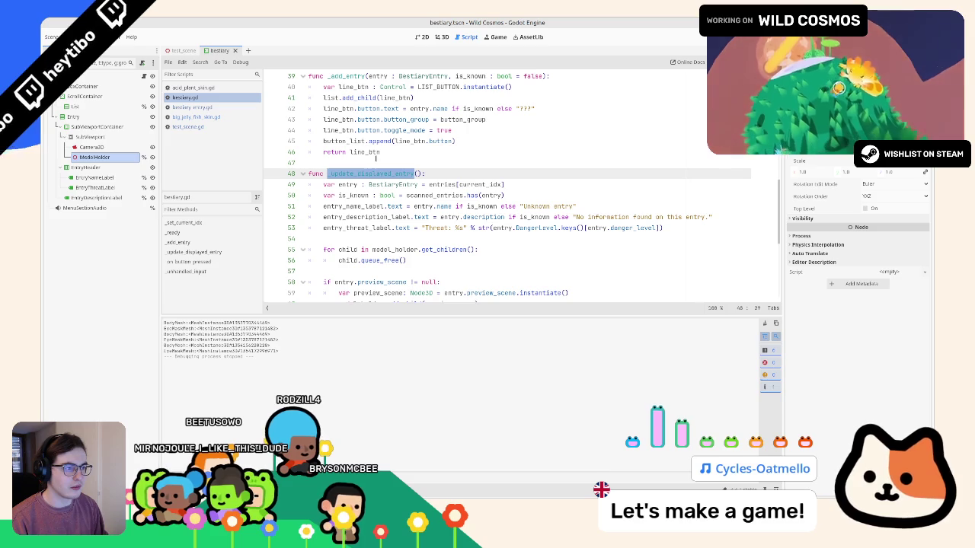
key("ctrl+f")
key("Return")
key("Return")
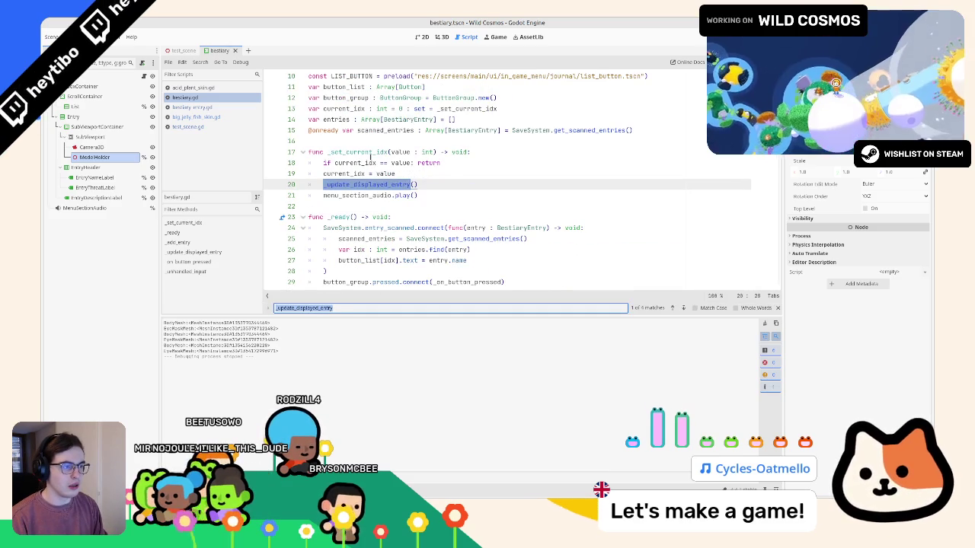
key("Return")
key("Return")
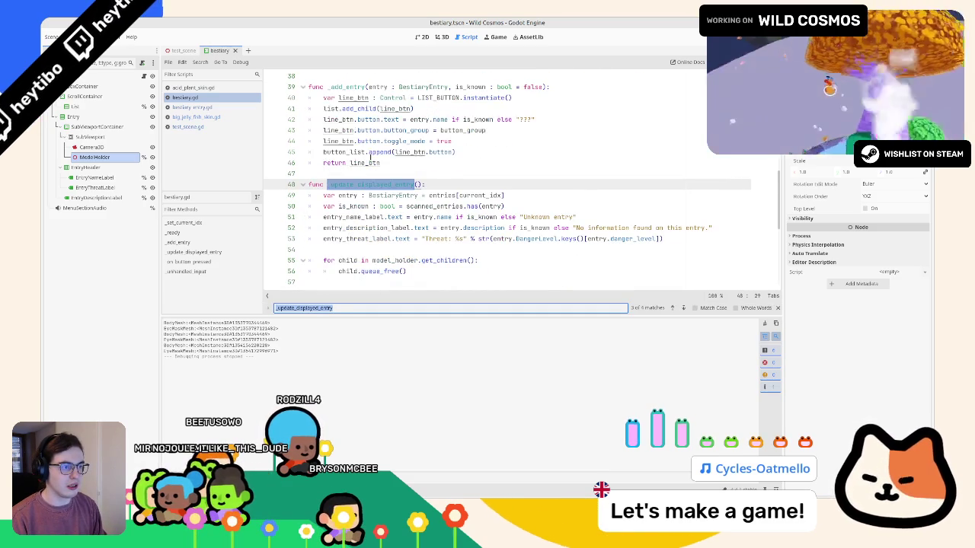
key("Return")
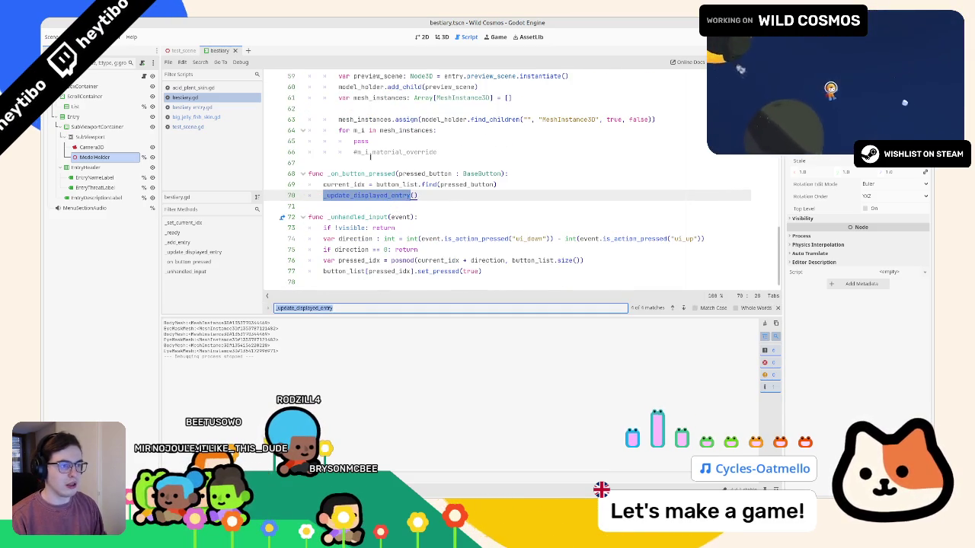
key("Escape")
triple_click(344, 206)
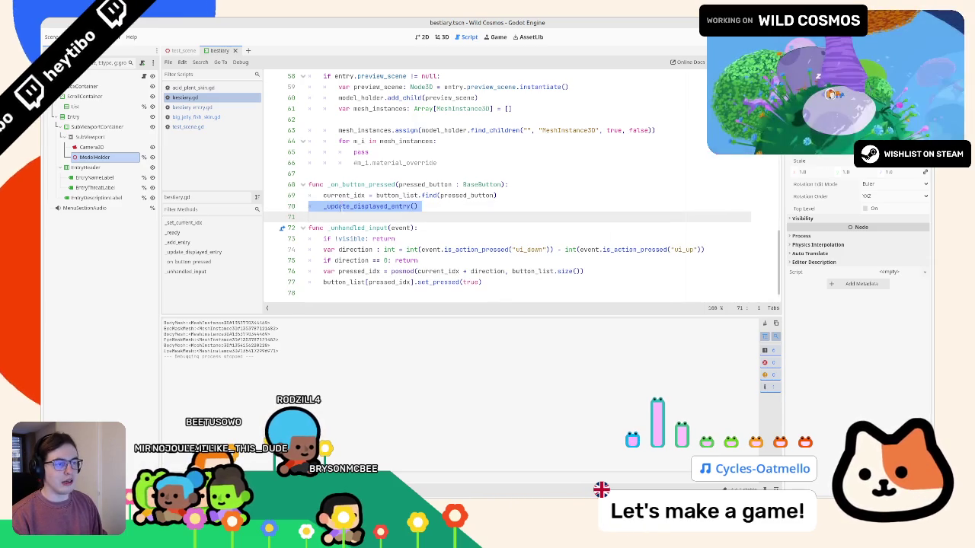
left_click(344, 206)
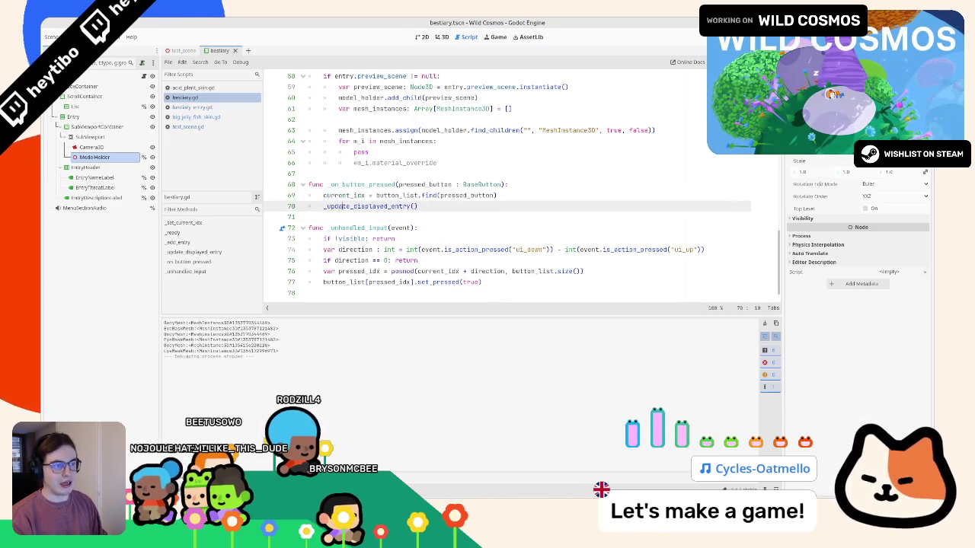
key("ctrl+x")
key("F5")
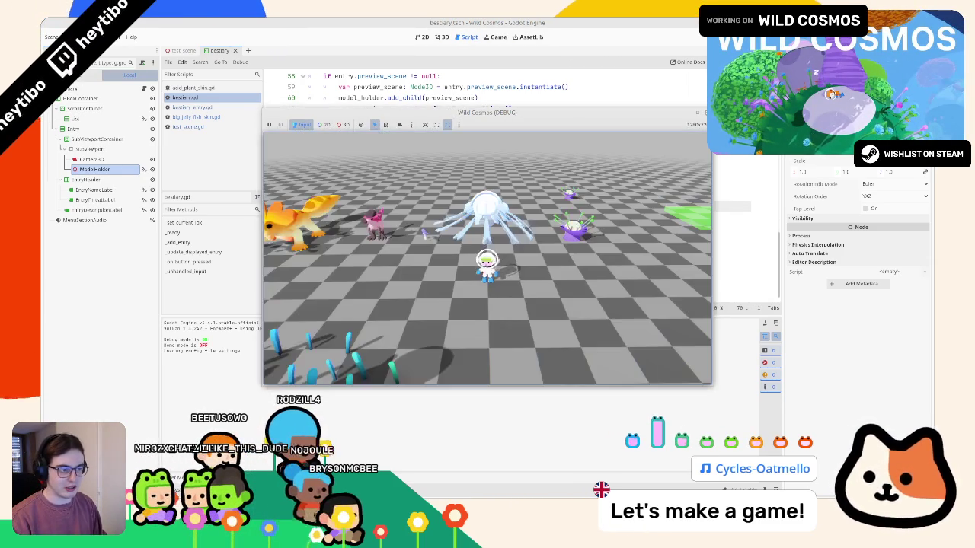
- View Pygmy Helmethead in the in-game Bestiary, stop the game, and close acid_plant_skin.gd
key("Tab")
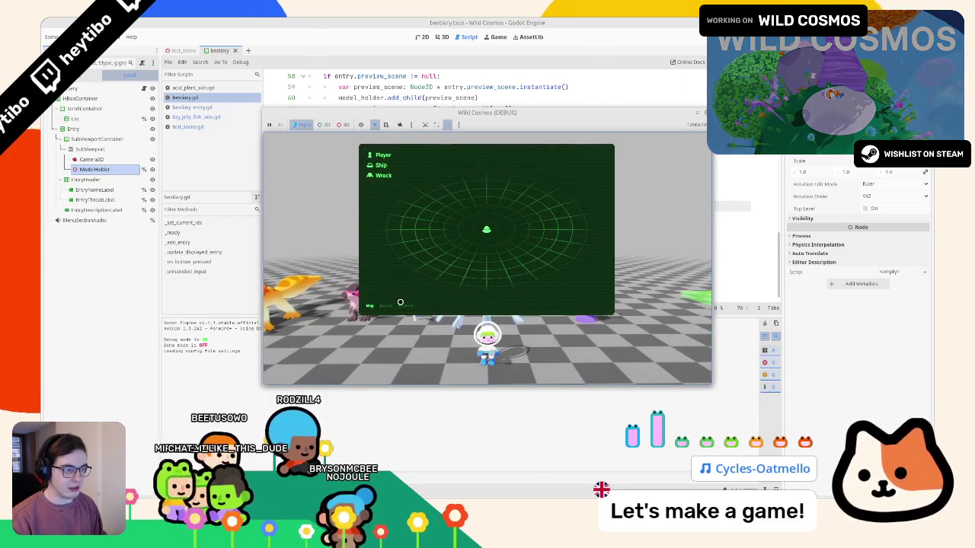
left_click(405, 306)
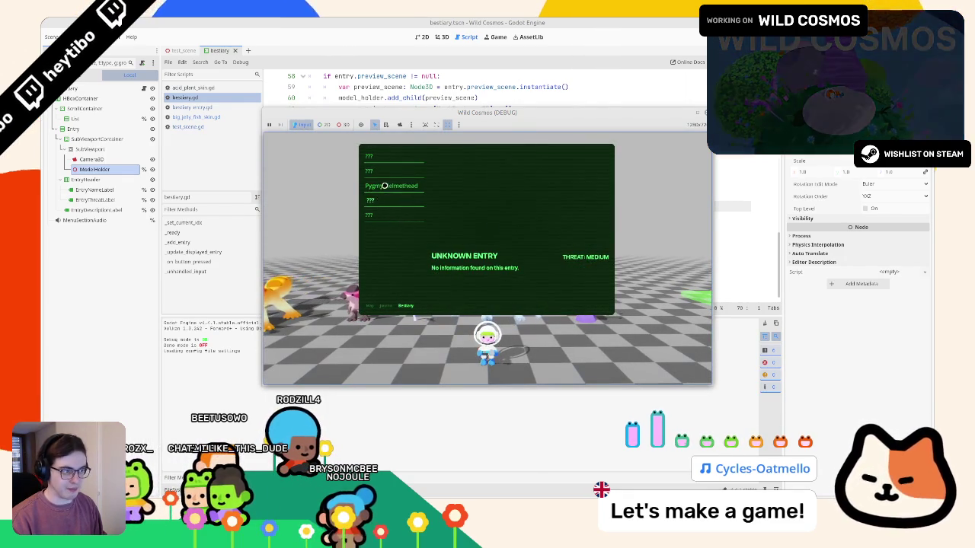
left_click(387, 186)
left_click(393, 188)
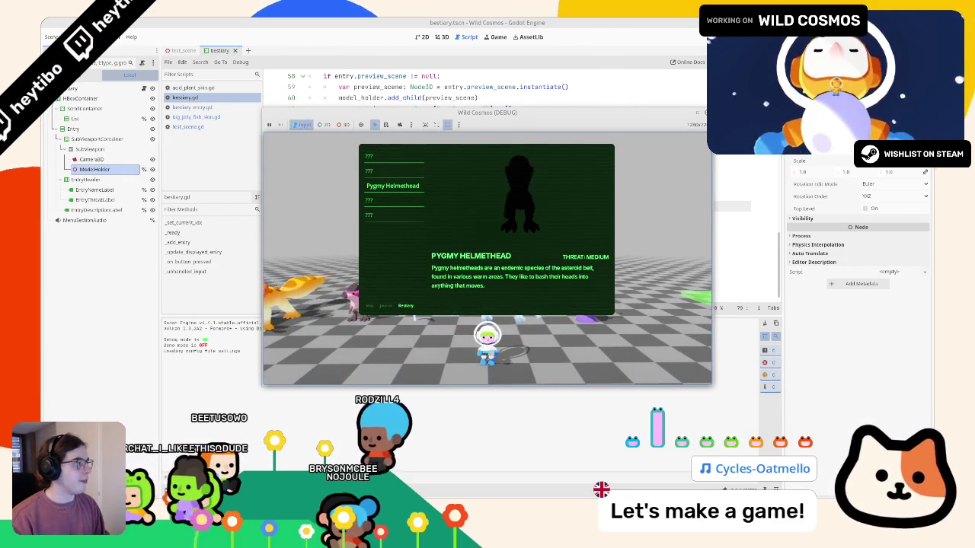
key("F8")
left_click(216, 86)
middle_click(212, 88)
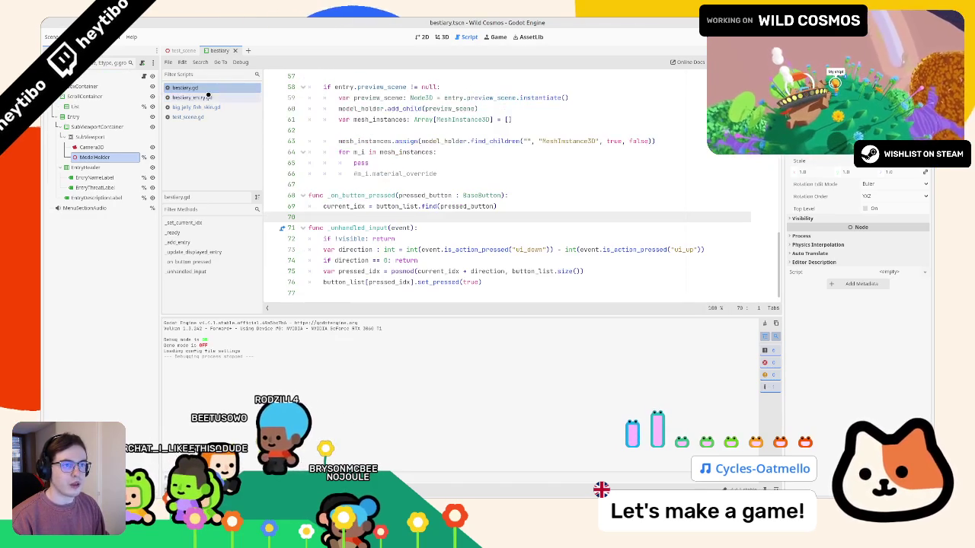
- Look over bestiary.gd, then show the FileSystem dock in the bottom panel
scroll(426, 196, "up", 10)
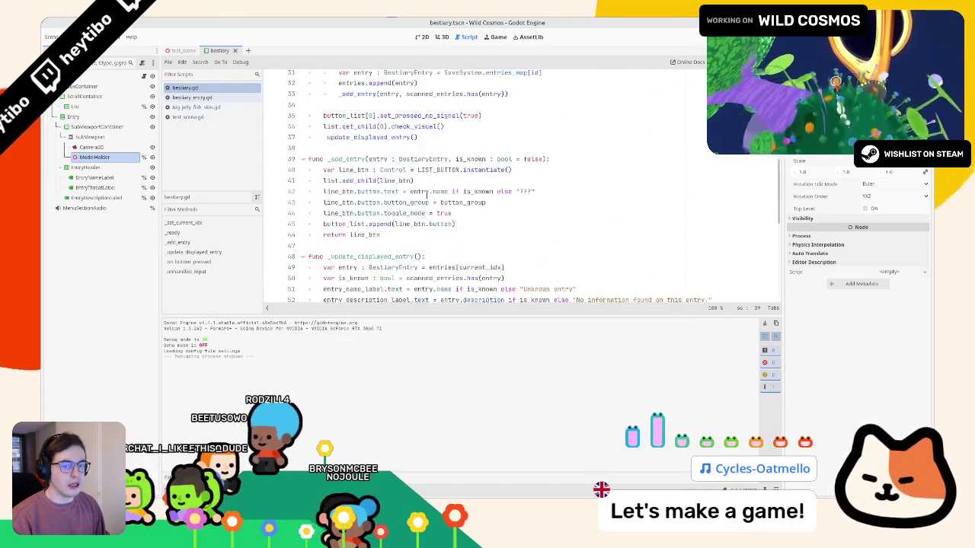
scroll(426, 196, "down", 7)
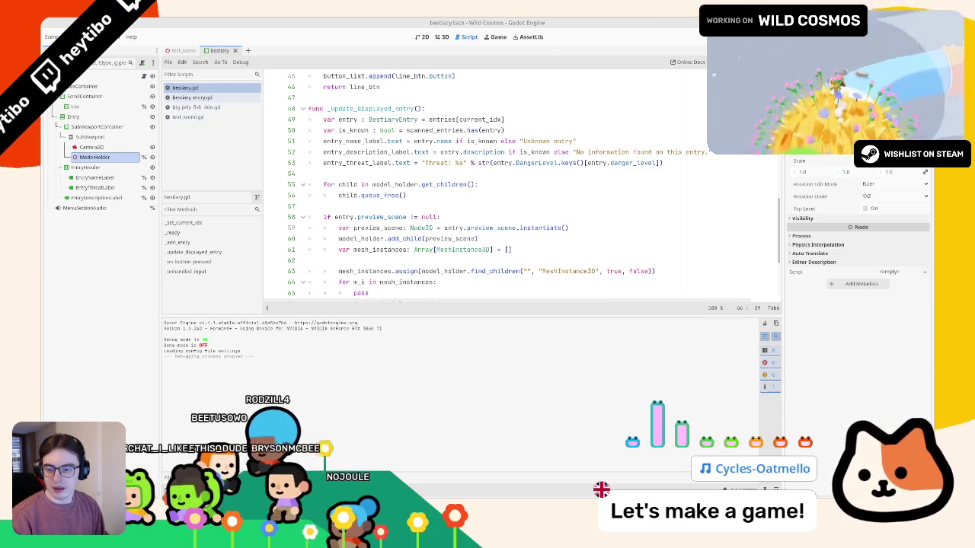
scroll(410, 241, "up", 3)
scroll(410, 241, "down", 4)
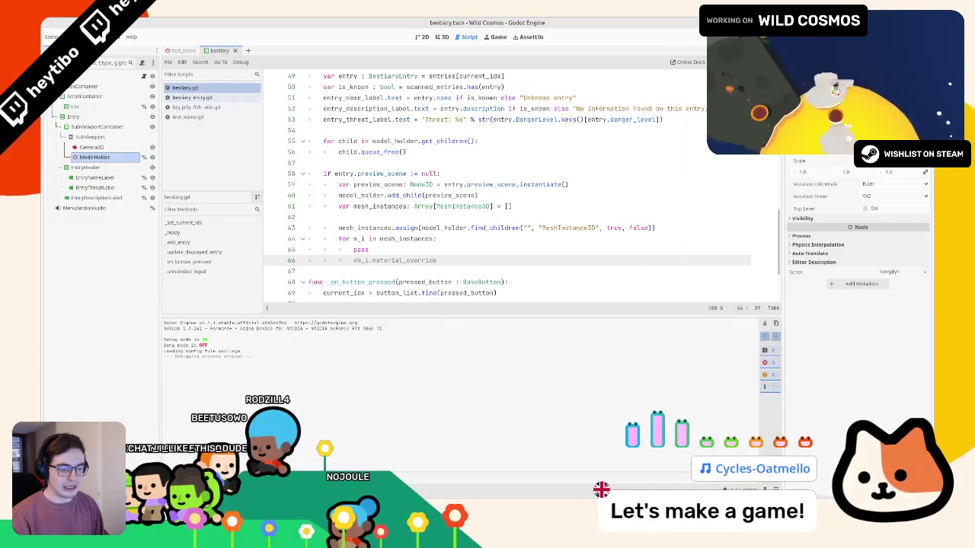
key("alt+f")
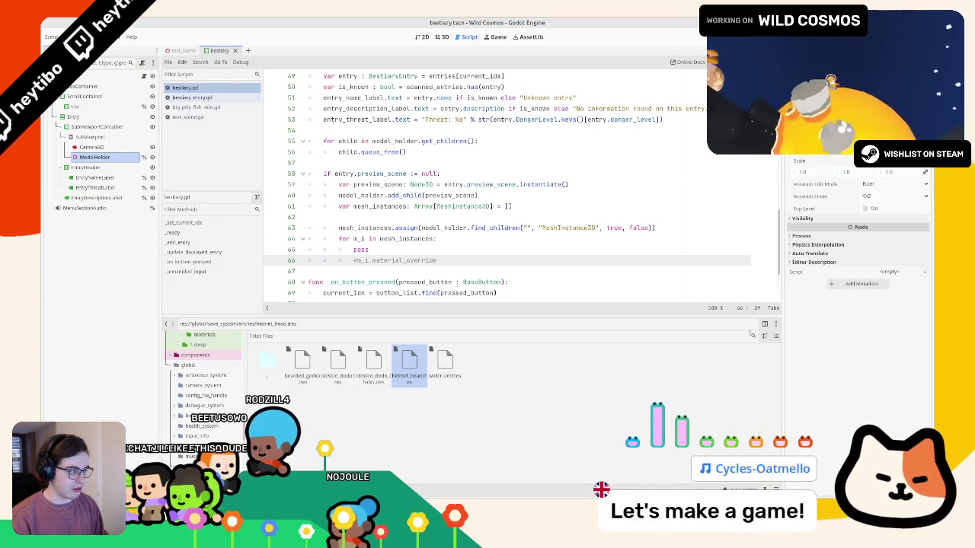
- Browse the FileSystem panel and open the assets folder
left_click(316, 341)
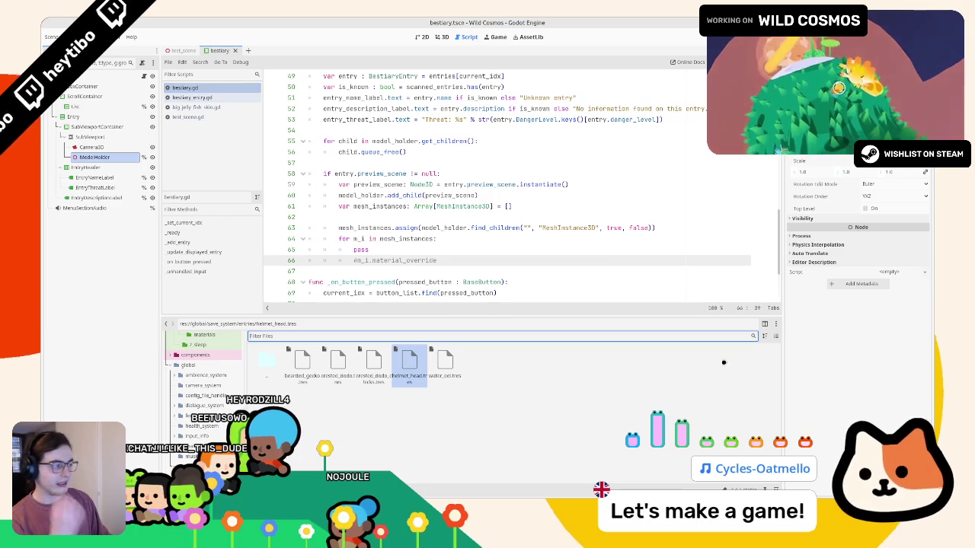
left_click(774, 323)
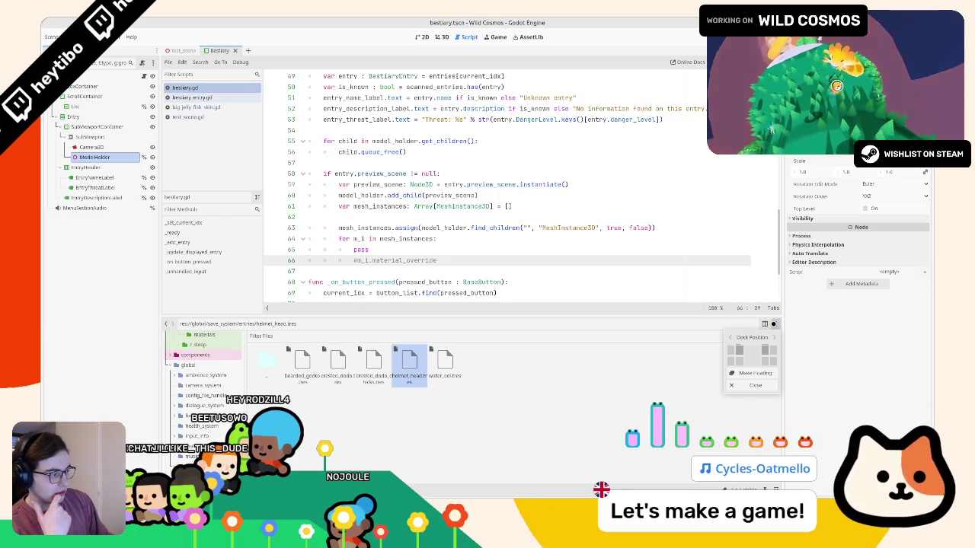
left_click(662, 369)
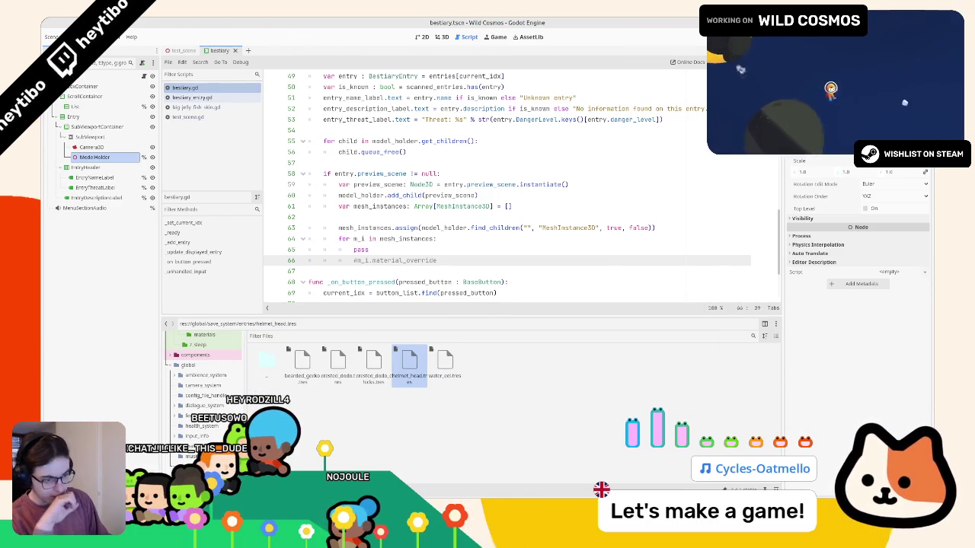
scroll(204, 381, "up", 5)
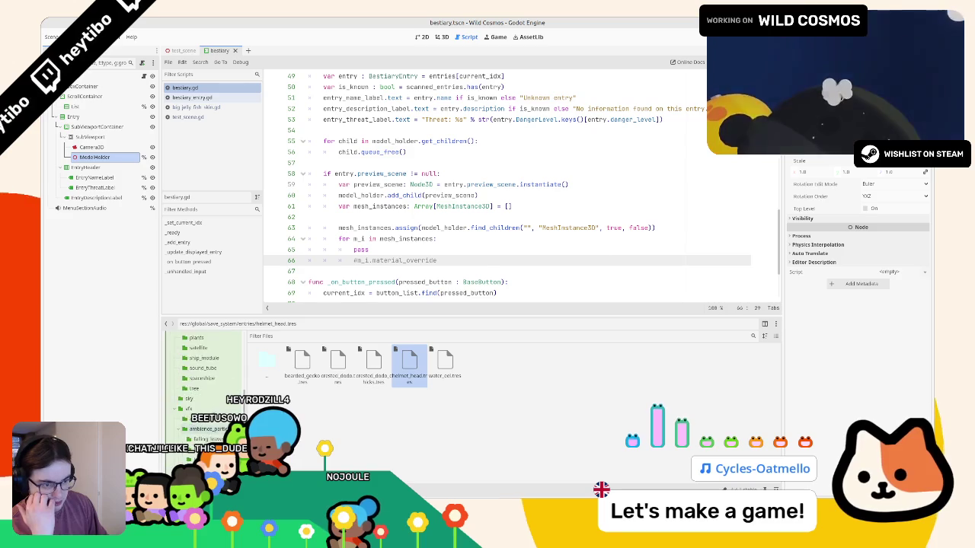
scroll(204, 381, "up", 3)
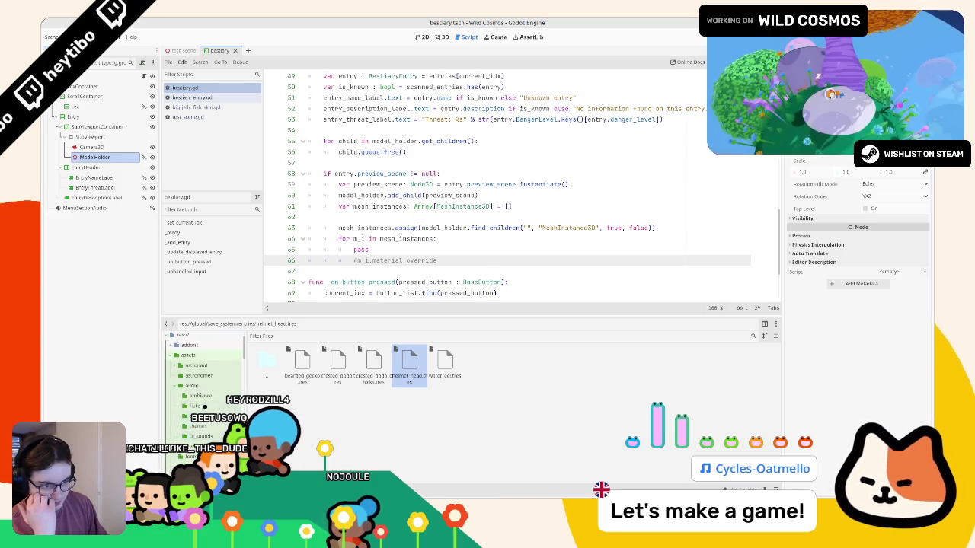
left_click(176, 356)
scroll(195, 396, "down", 5)
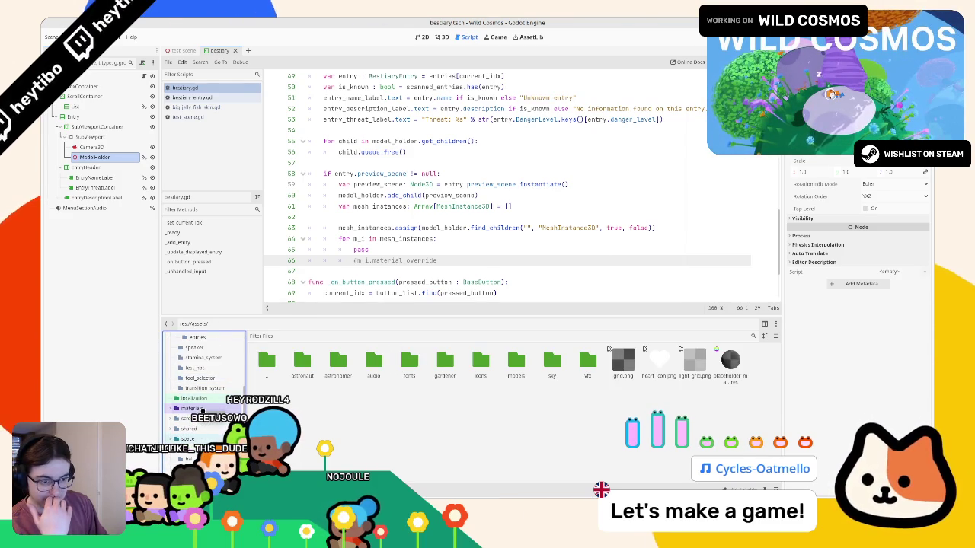
scroll(202, 404, "down", 2)
scroll(204, 381, "up", 5)
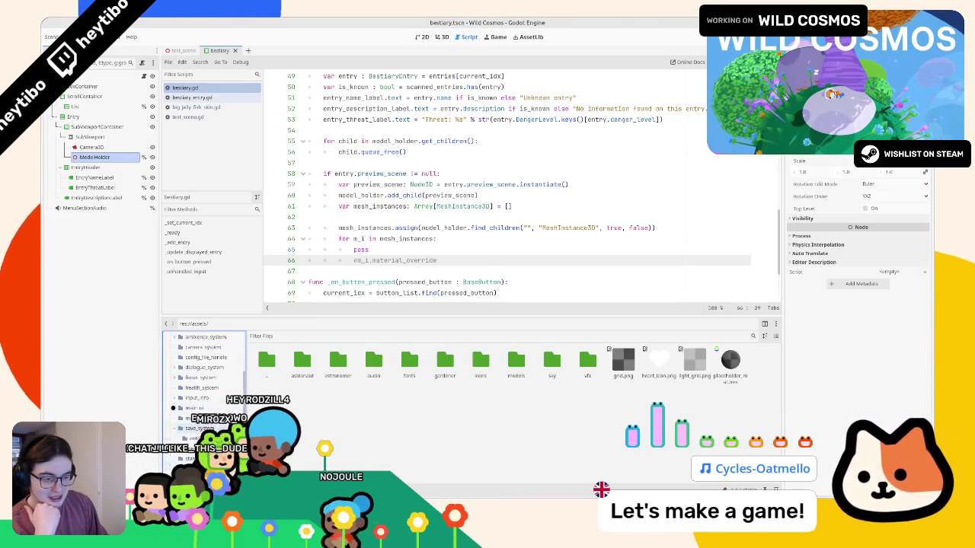
- Filter files by 'best', select bestiary.tscn, and select a container node in its scene
left_click(302, 336)
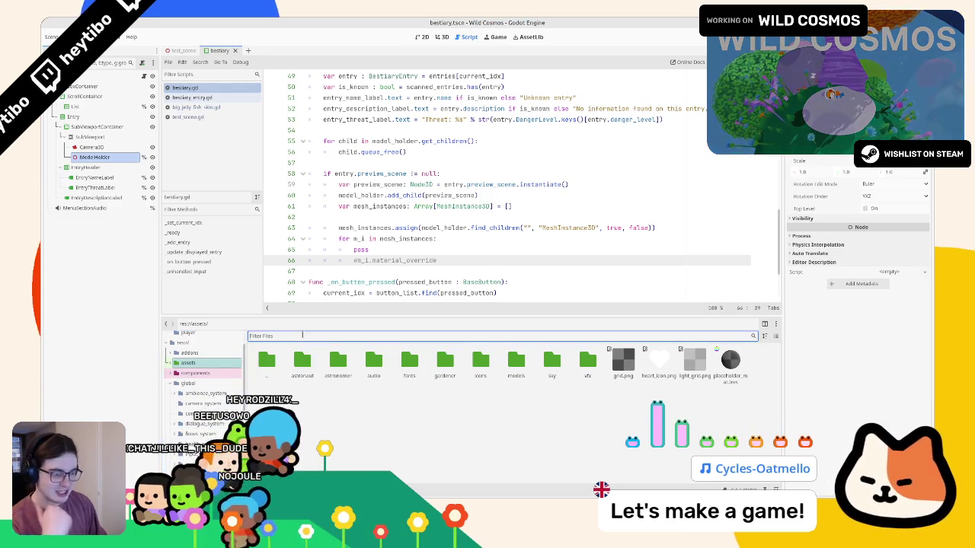
type("best")
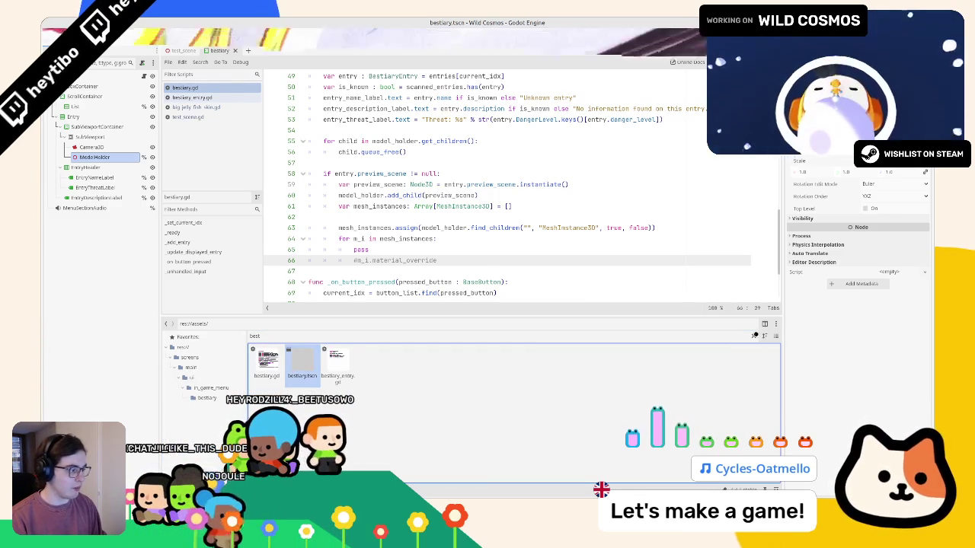
left_click(302, 361)
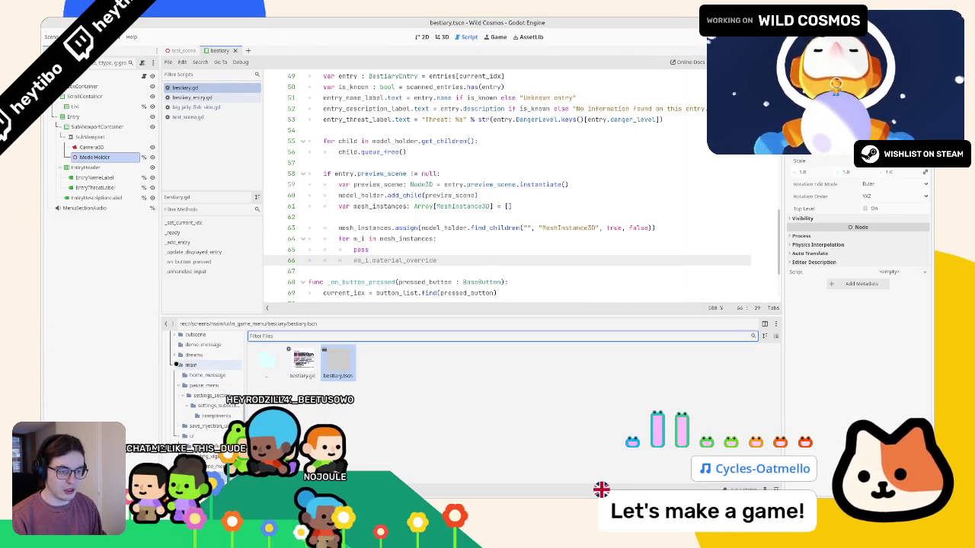
scroll(183, 363, "up", 1)
left_click(332, 366)
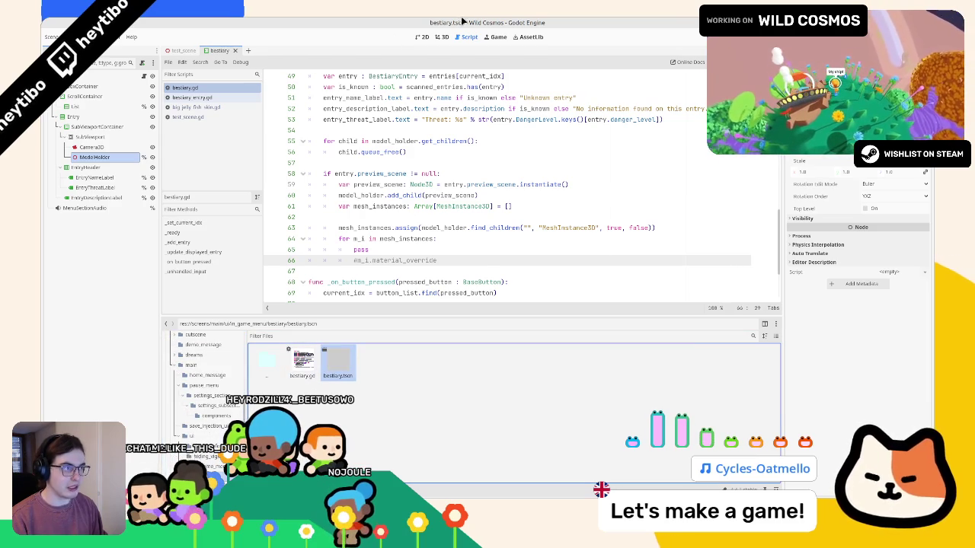
left_click(444, 36)
left_click(125, 87)
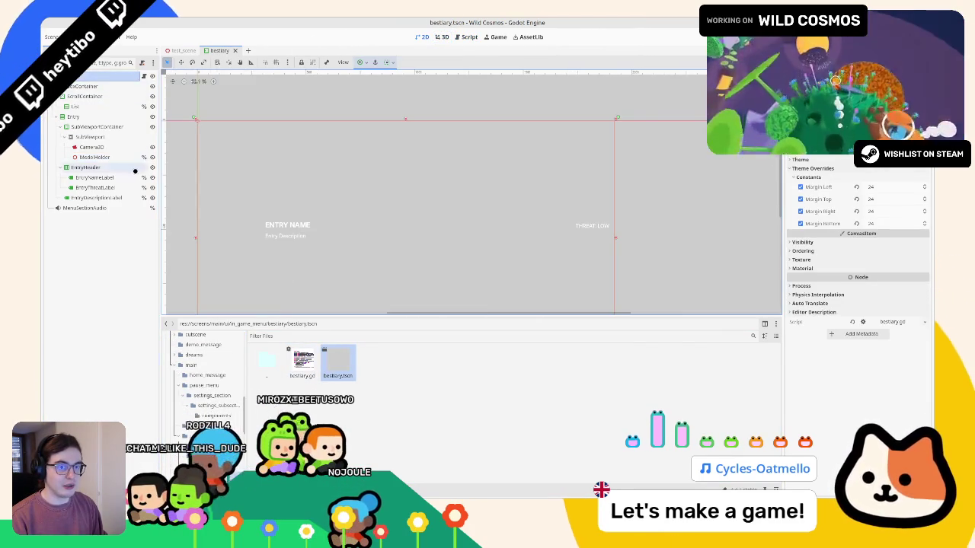
- Add a MeshInstance3D under ModelHolder, leaving its Mesh property empty
left_click(114, 158)
key("ctrl+a")
type("mesh")
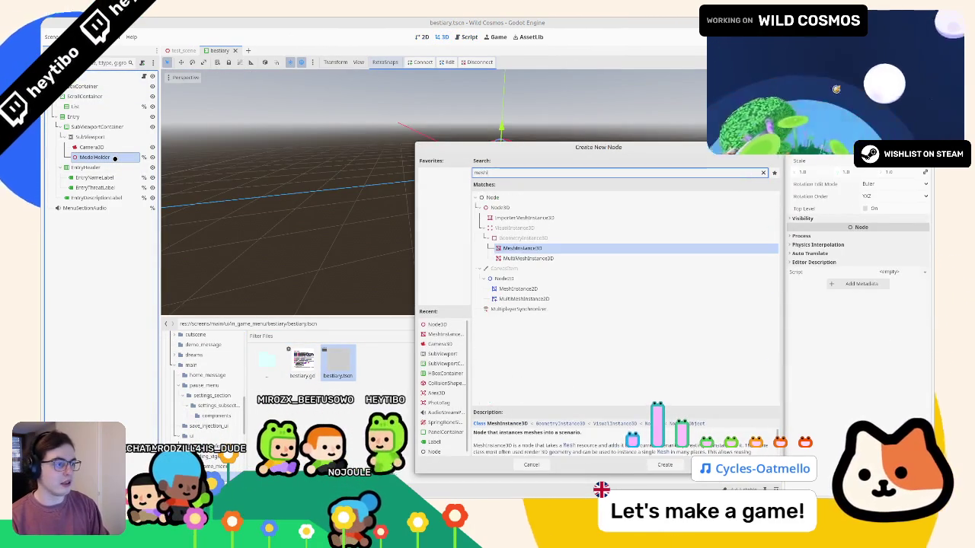
key("Return")
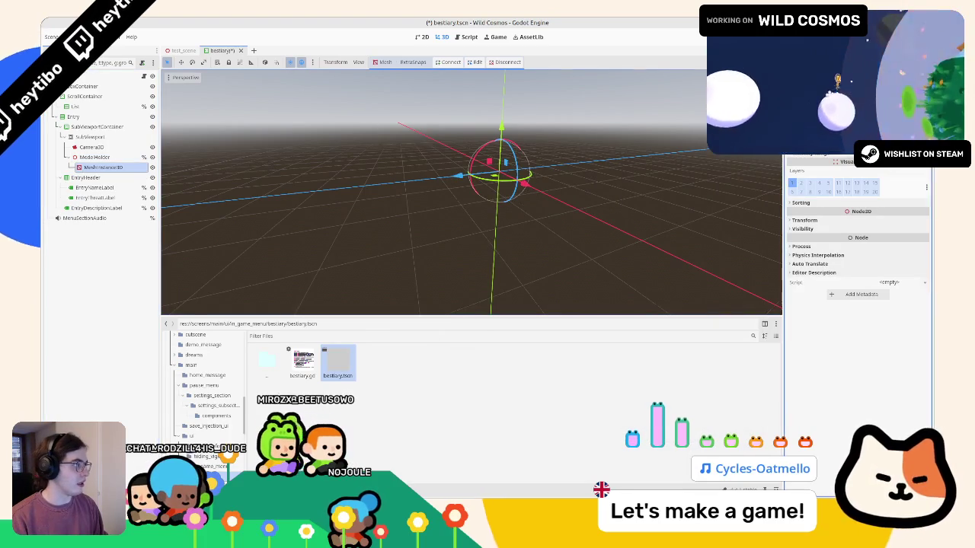
left_click(891, 158)
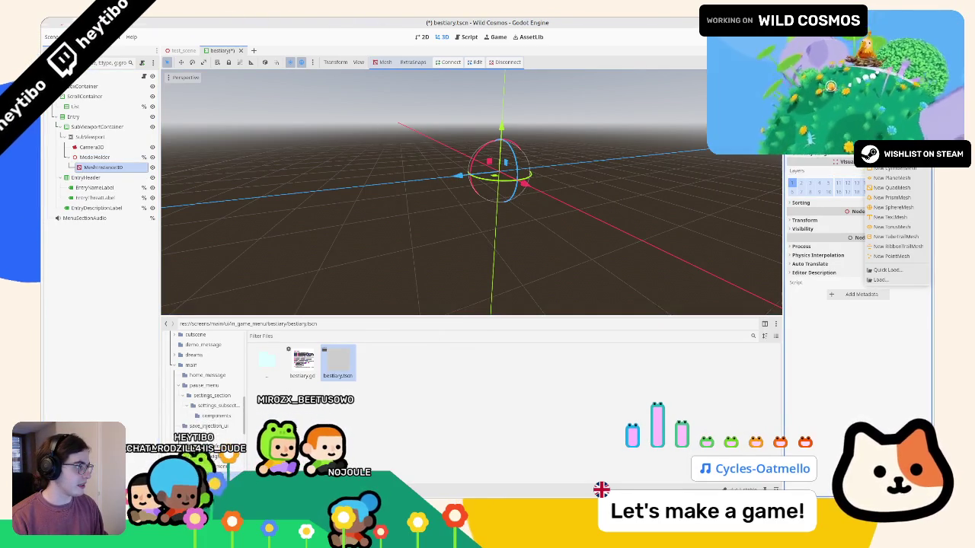
left_click(667, 169)
left_click_drag(547, 178, 513, 200)
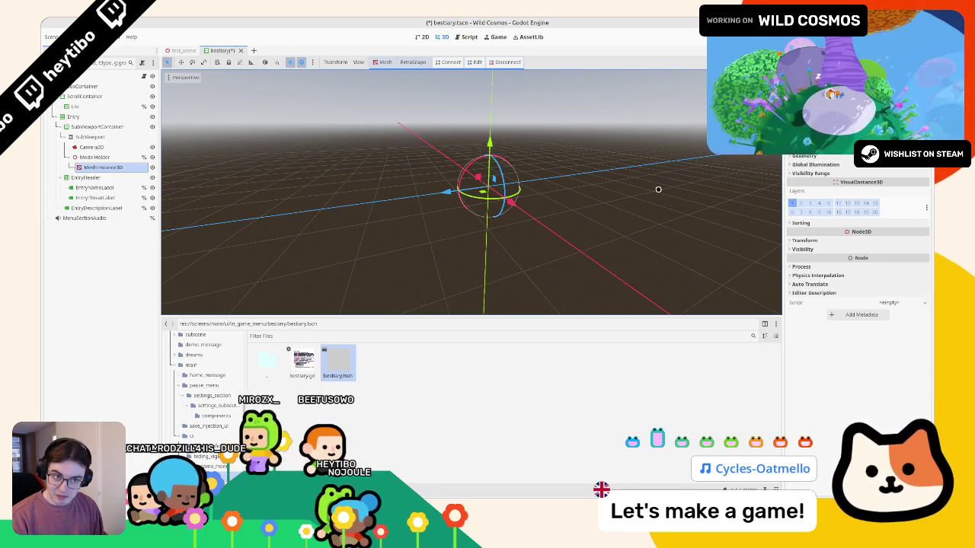
- Set the SubViewport's Rendering > Debug Draw to Wireframe and save and run the scene with F6
left_click(92, 147)
left_click(118, 136)
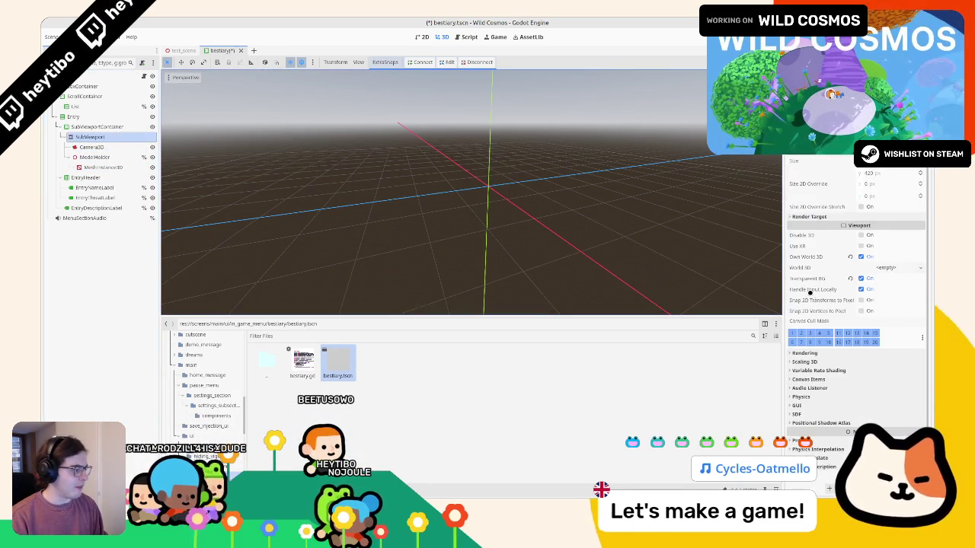
left_click(833, 361)
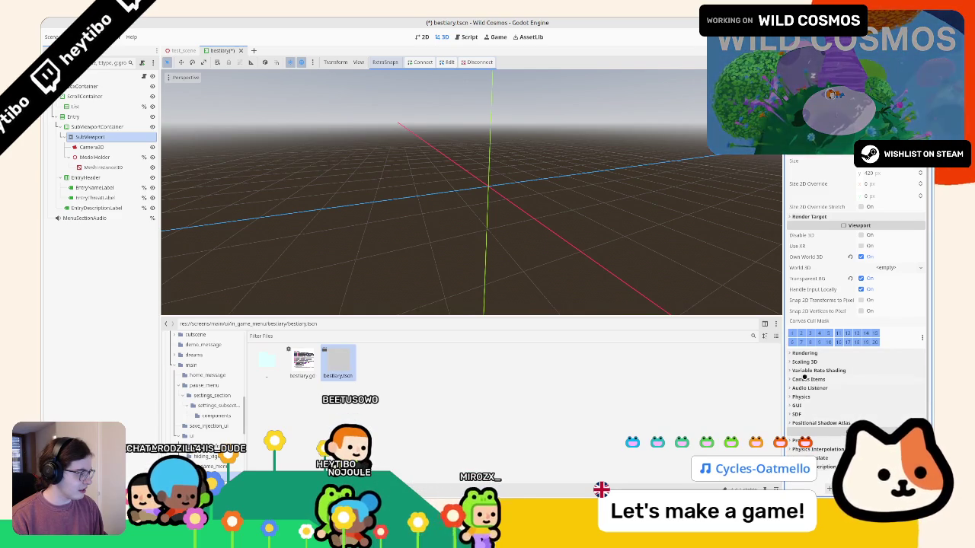
left_click(805, 353)
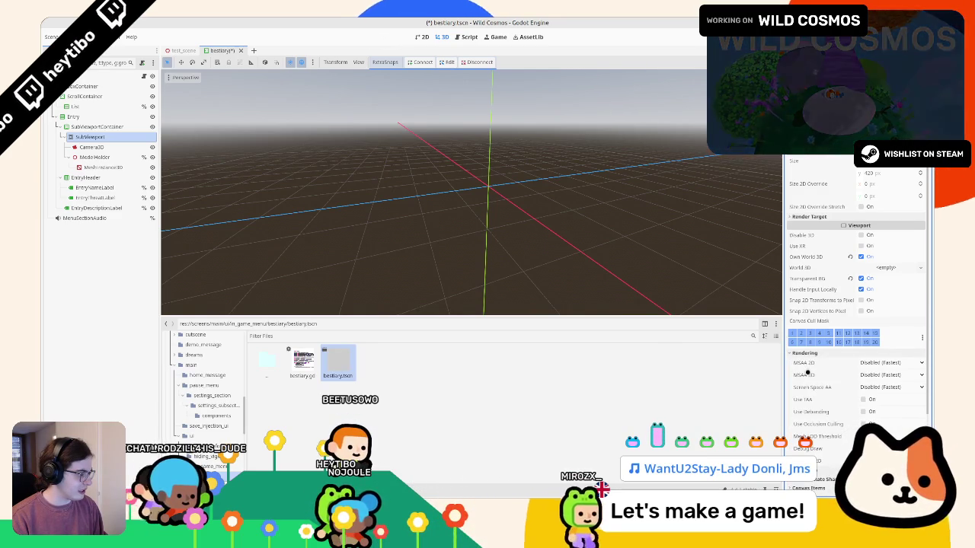
left_click(883, 448)
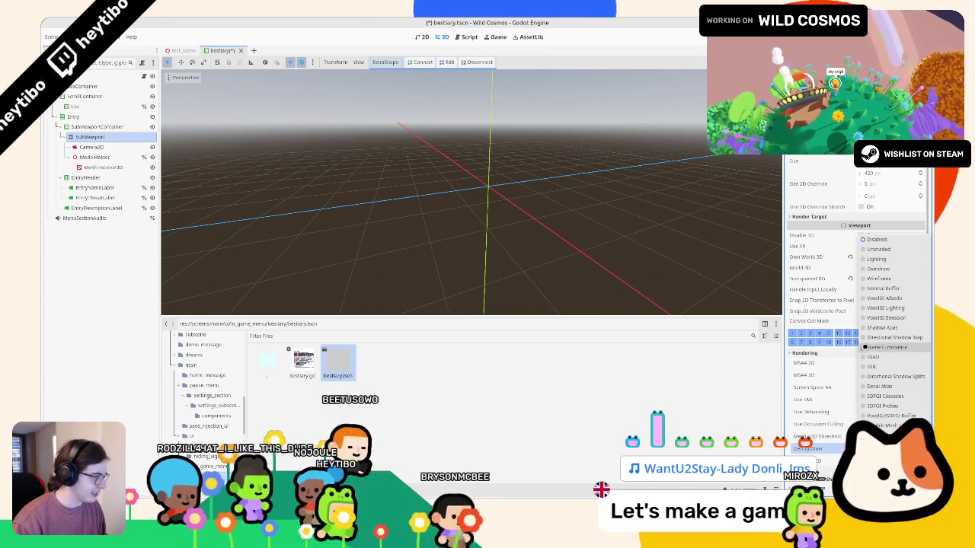
left_click(868, 317)
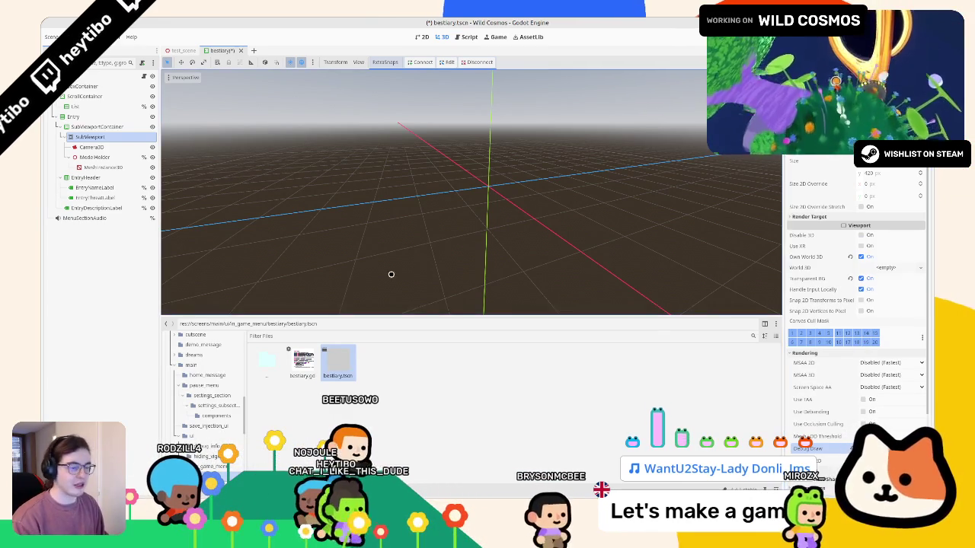
key("F6")
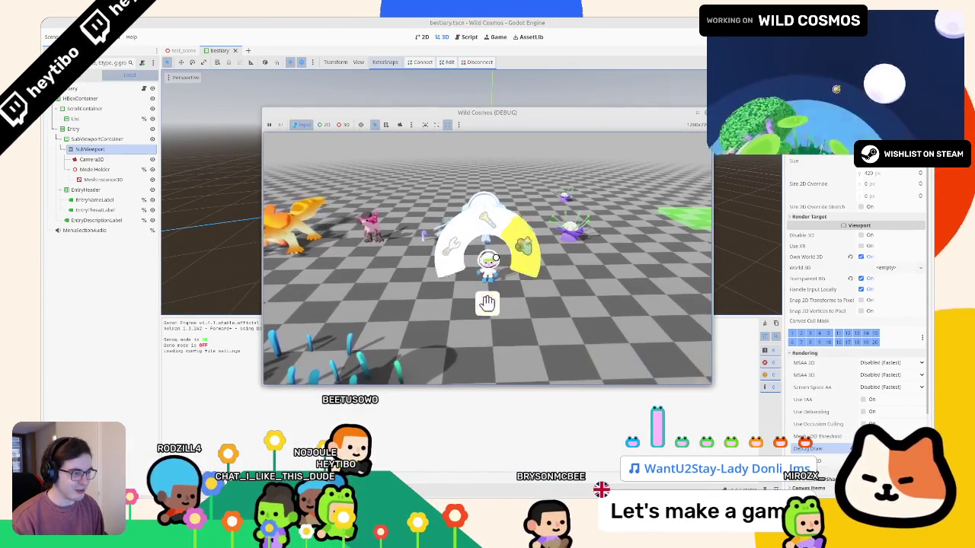
- In the running game, use the scanner to open the Pygmy Helmethead bestiary entry and resize the game window
left_click(503, 260)
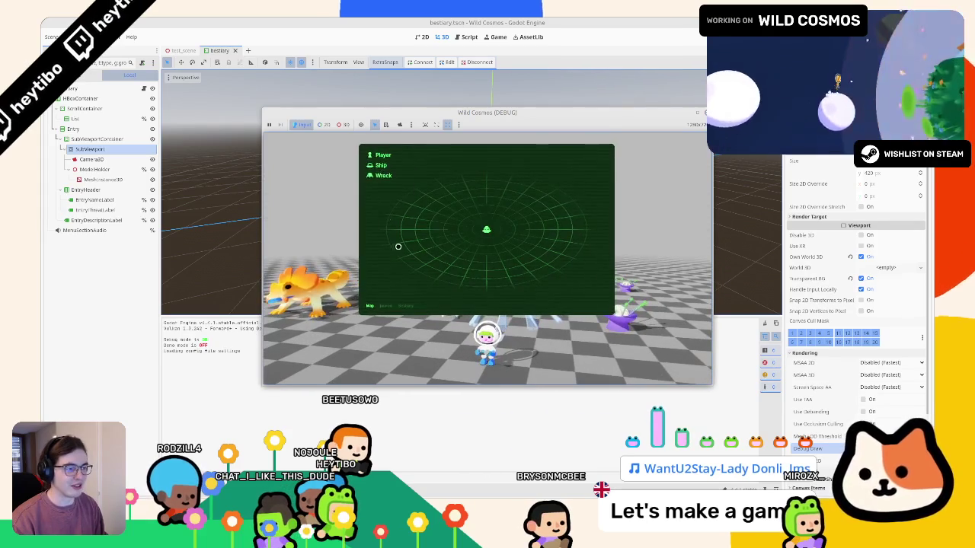
left_click(391, 185)
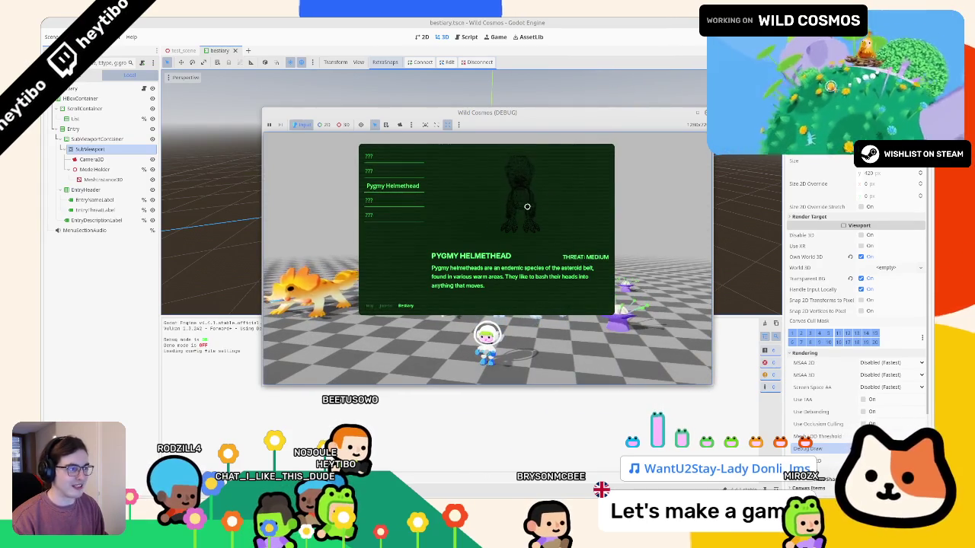
key("m")
key("b")
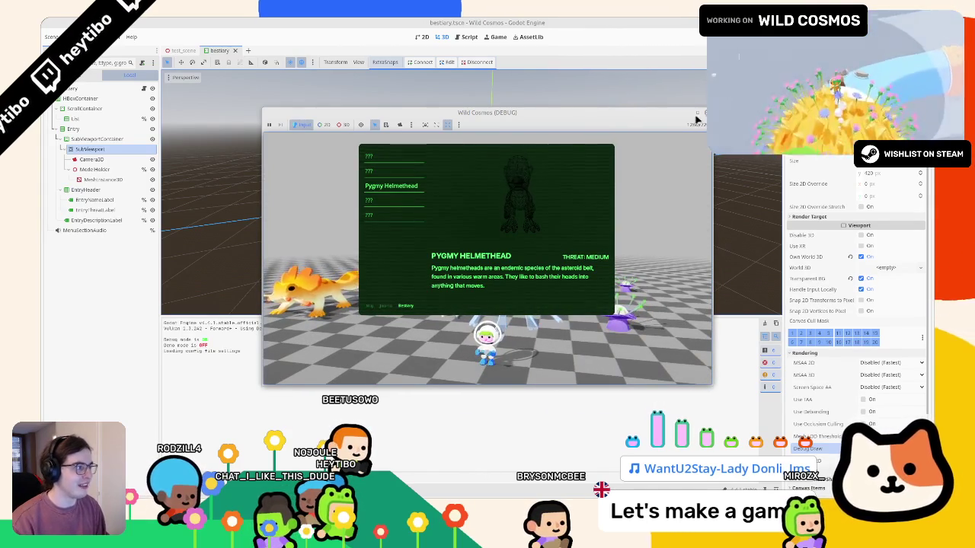
key("F11")
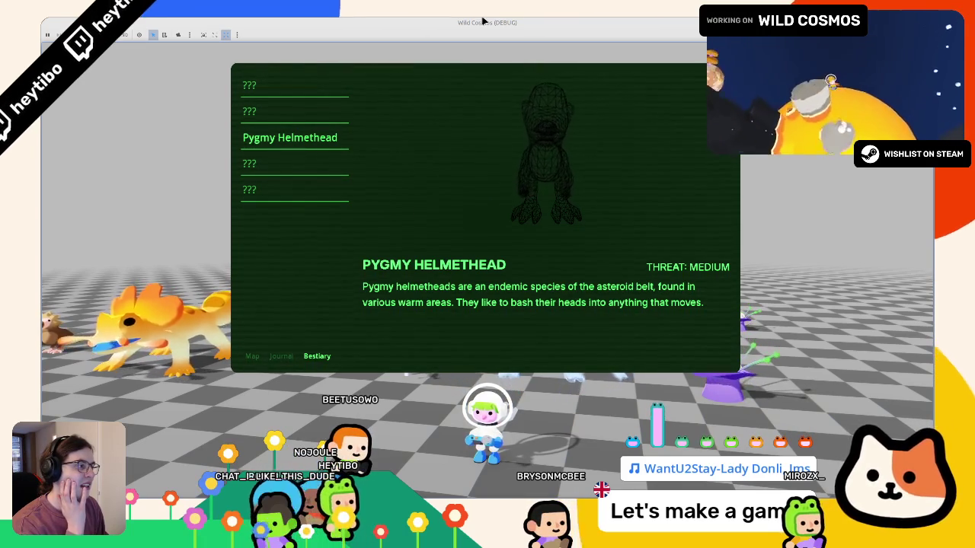
left_click_drag(482, 18, 489, 109)
right_click(495, 107)
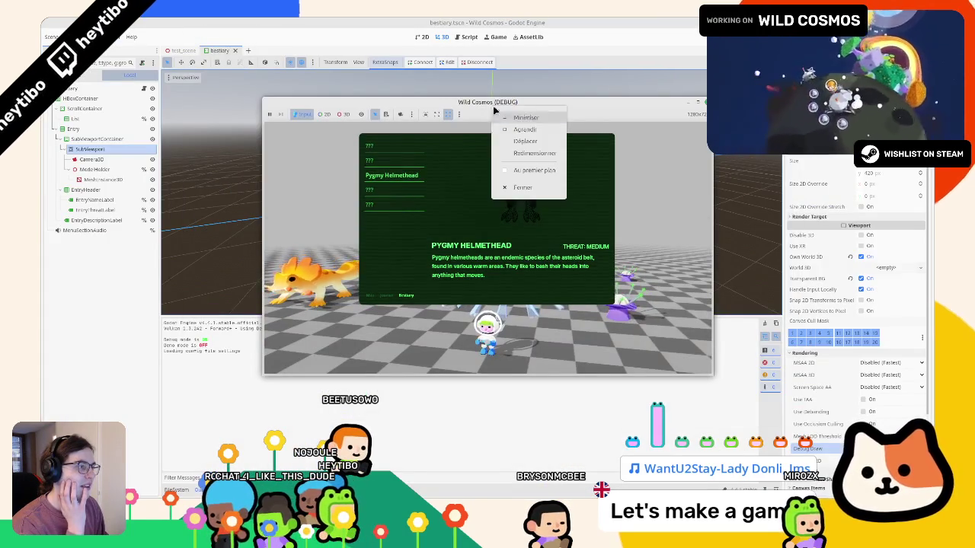
left_click(533, 168)
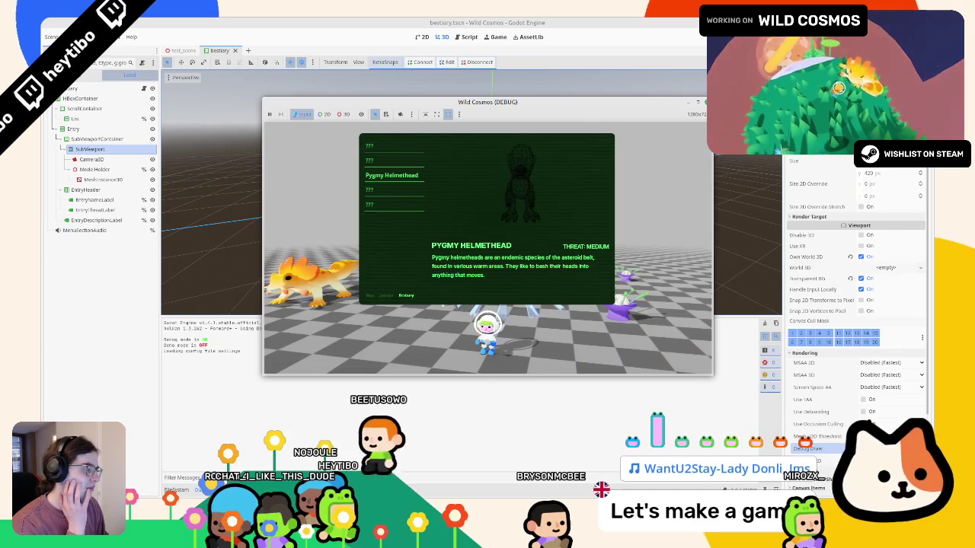
- Select Camera3D, then the SubViewport, in the scene tree
scroll(867, 410, "down", 3)
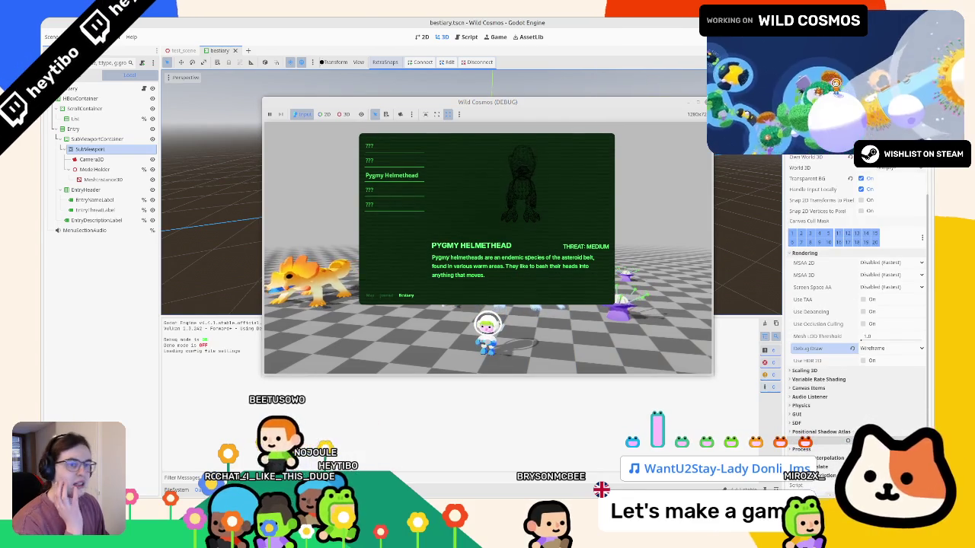
left_click(90, 159)
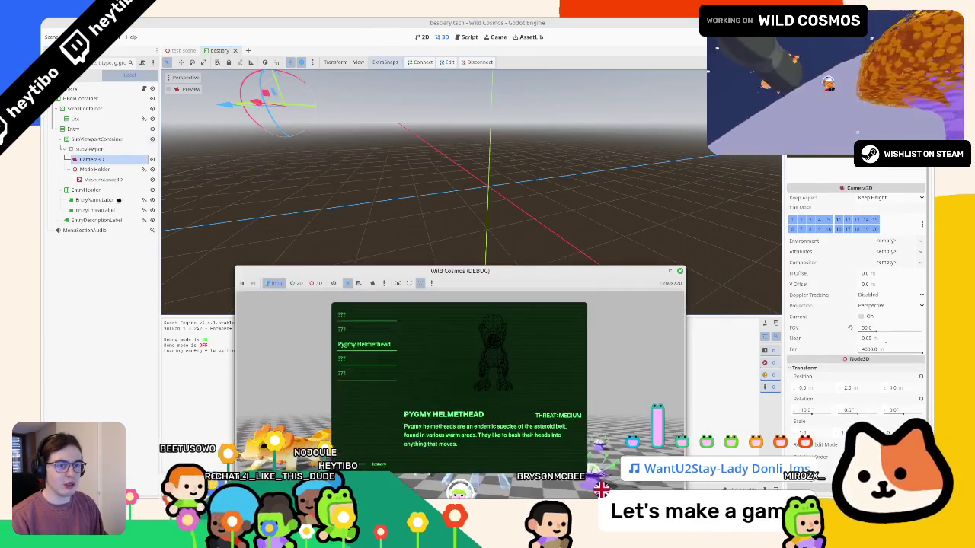
left_click(89, 149)
- Add a DirectionalLight3D under the SubViewport
key("ctrl+a")
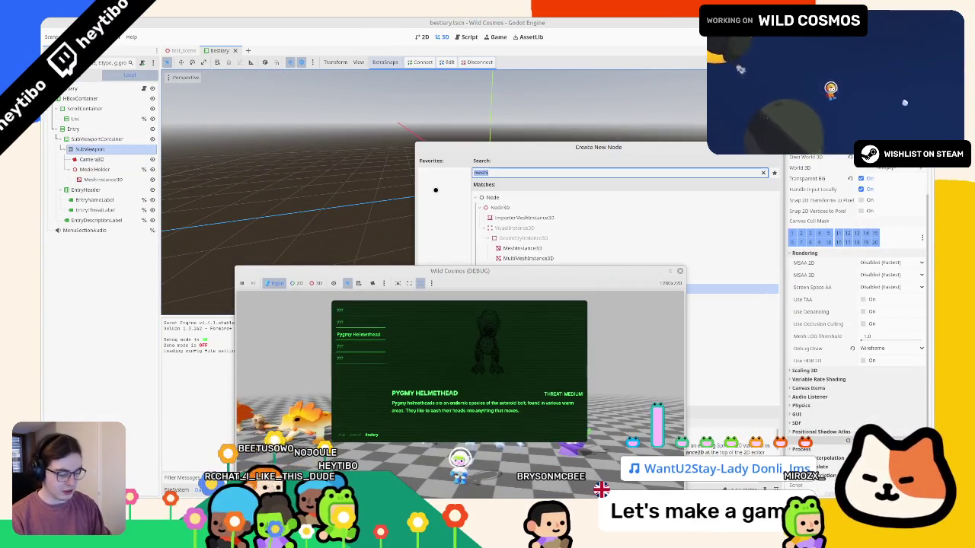
type("light")
left_click_drag(444, 271, 255, 258)
left_click_drag(573, 147, 621, 99)
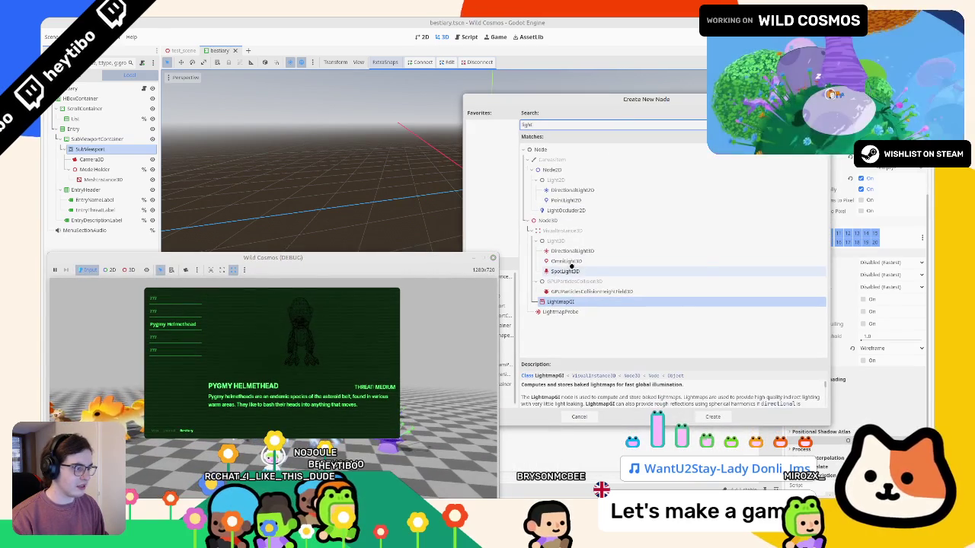
double_click(581, 251)
mouse_move(515, 233)
left_mouse_down()
mouse_move(484, 195)
mouse_move(495, 184)
left_mouse_up()
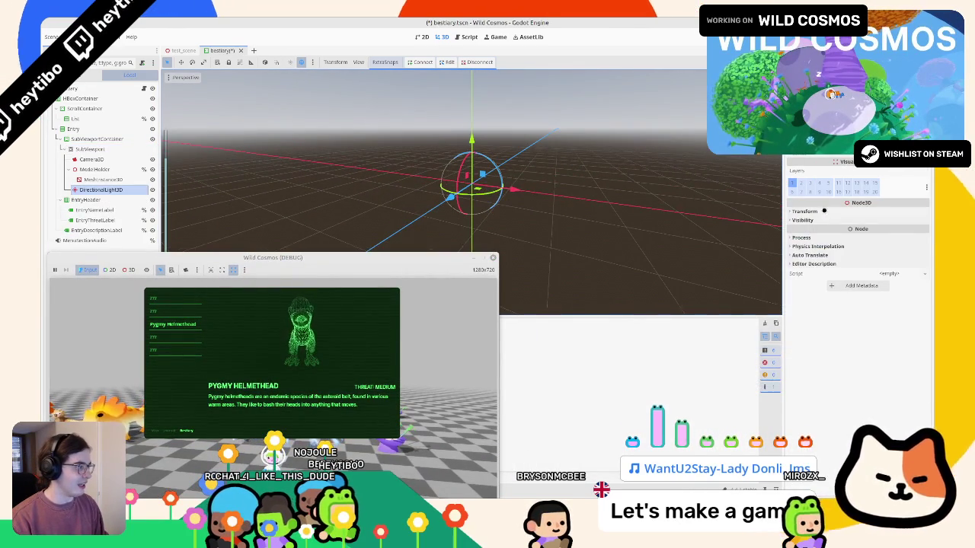
- Set the light's rotation to X -45° and Y 45°
left_click(804, 211)
left_click(848, 253)
type("20.0")
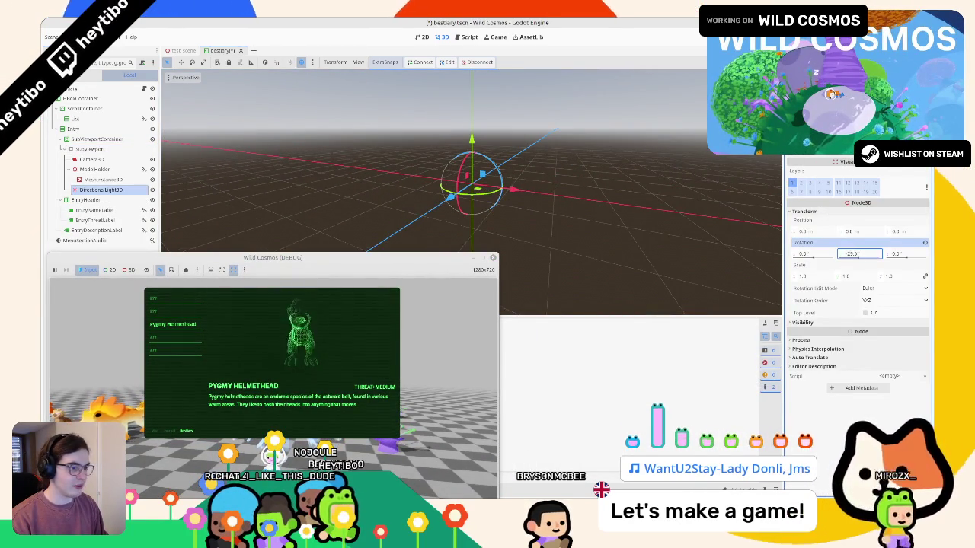
left_click(811, 254)
type("-141")
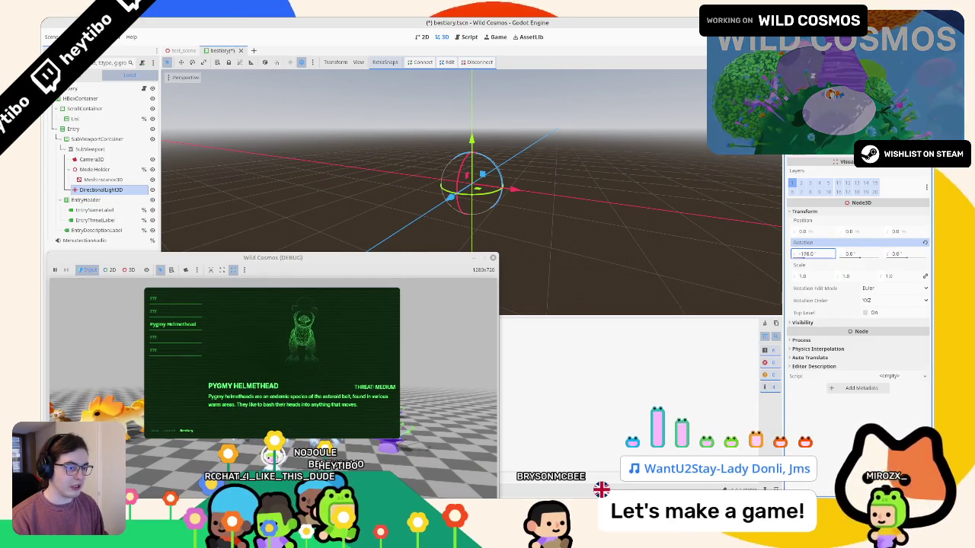
key("Return")
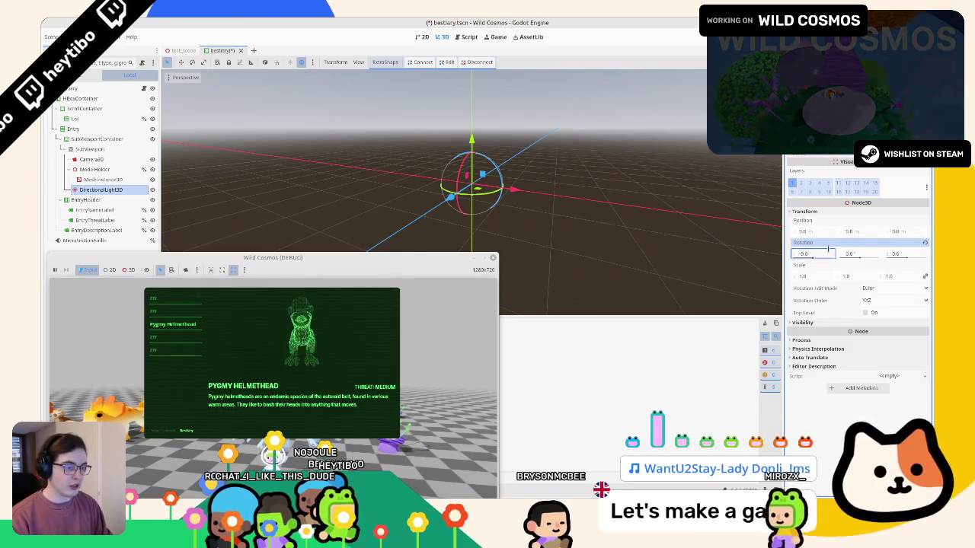
left_click(841, 255)
left_click(812, 254)
type("-45")
key("Return")
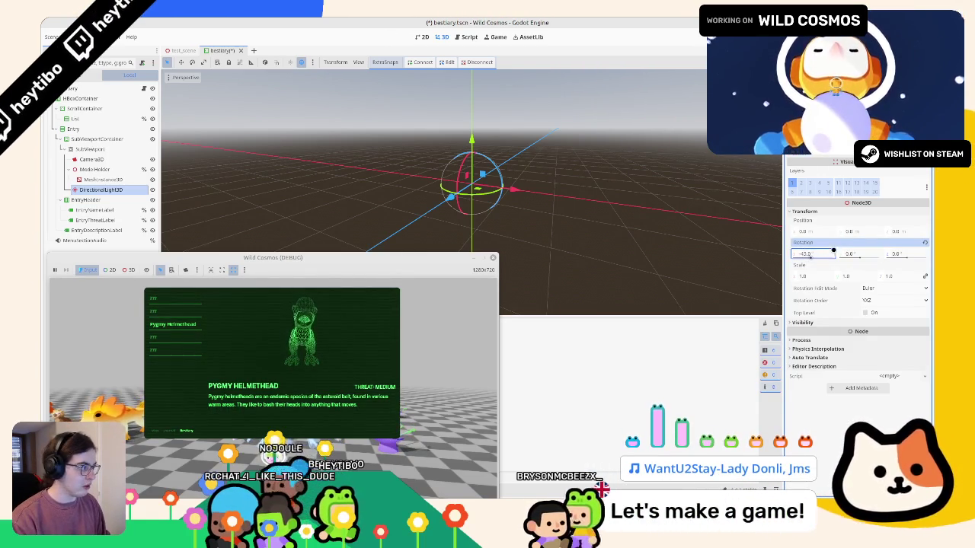
left_click(852, 254)
type("45")
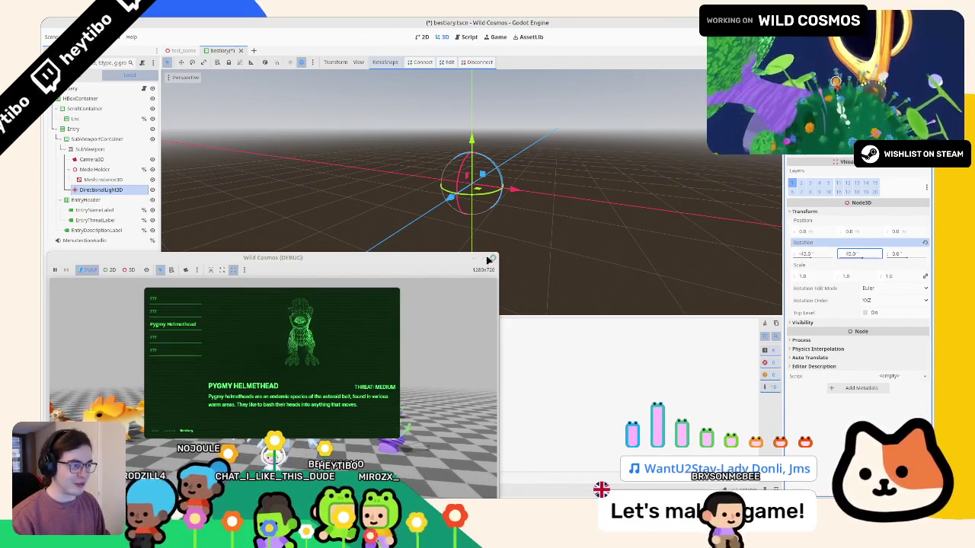
- Check the bright green wireframe in the enlarged game window, then select ModelHolder
left_click(490, 260)
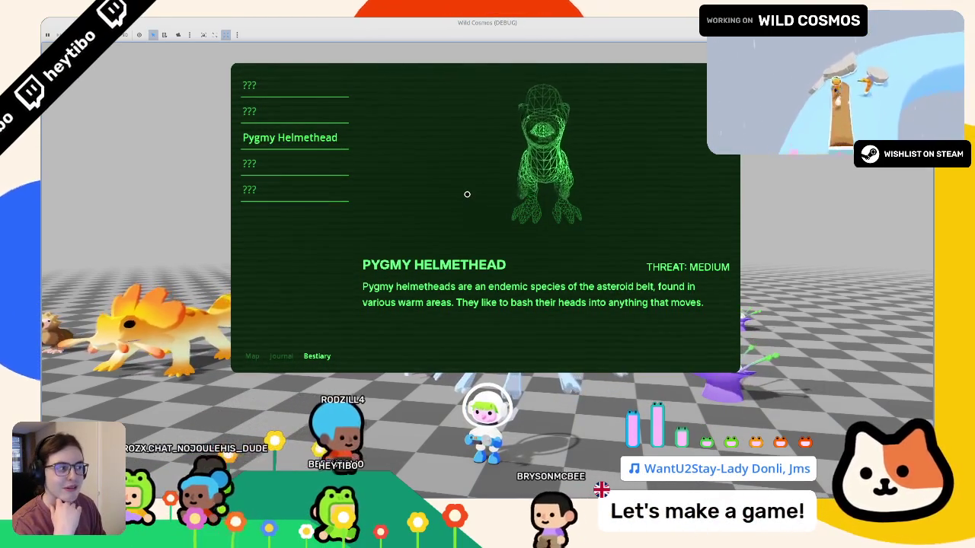
key("super+Down")
right_click(460, 135)
key("Escape")
left_click(92, 170)
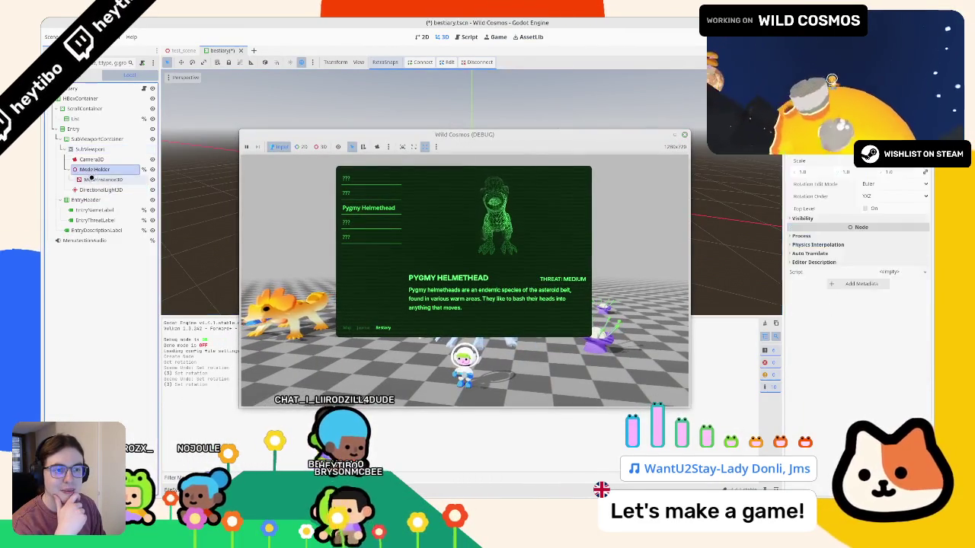
- Delete the placeholder MeshInstance3D, save the scene and switch to the Script workspace
left_click(92, 177)
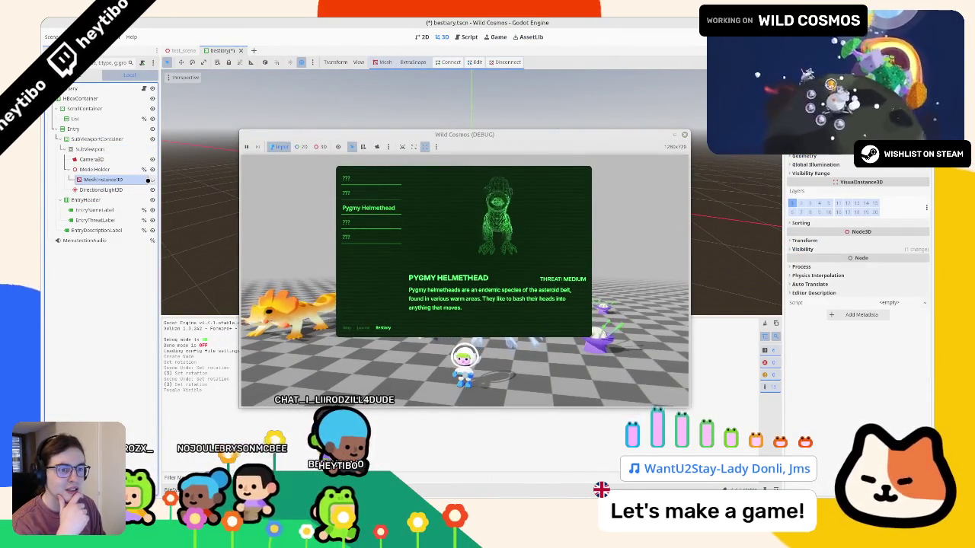
key("Delete")
key("ctrl+s")
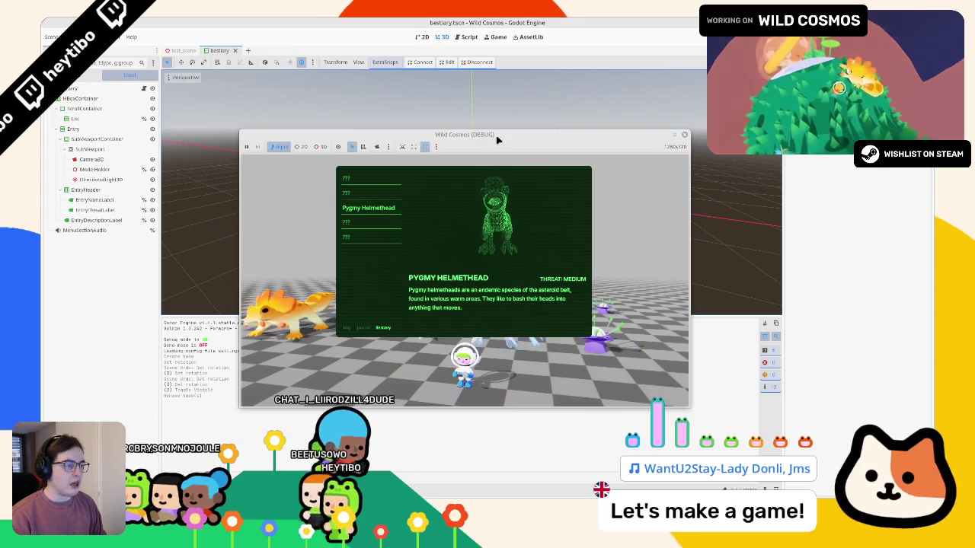
left_click_drag(496, 135, 494, 155)
key("ctrl+F3")
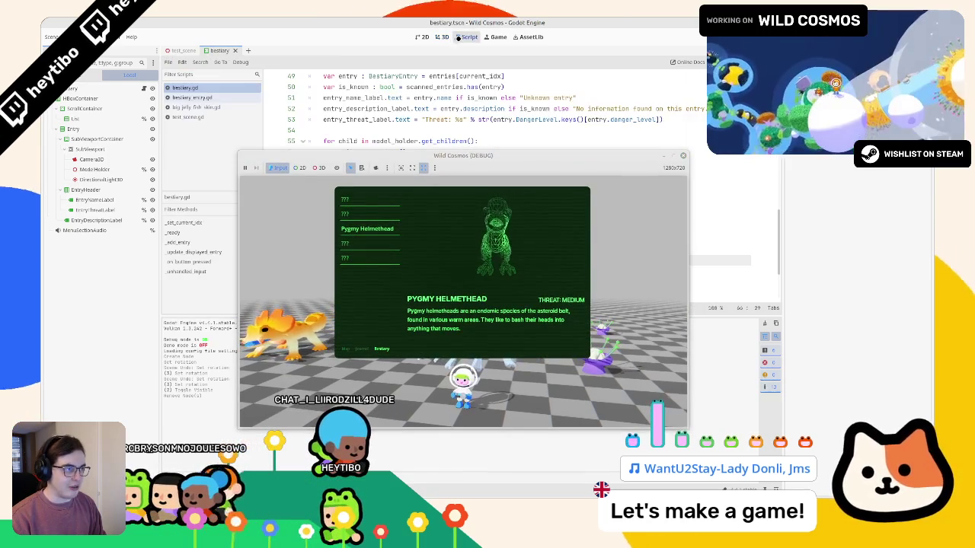
- Select the SubViewport and drag its Mesh LOD Threshold to 18.5
left_click_drag(589, 157, 589, 160)
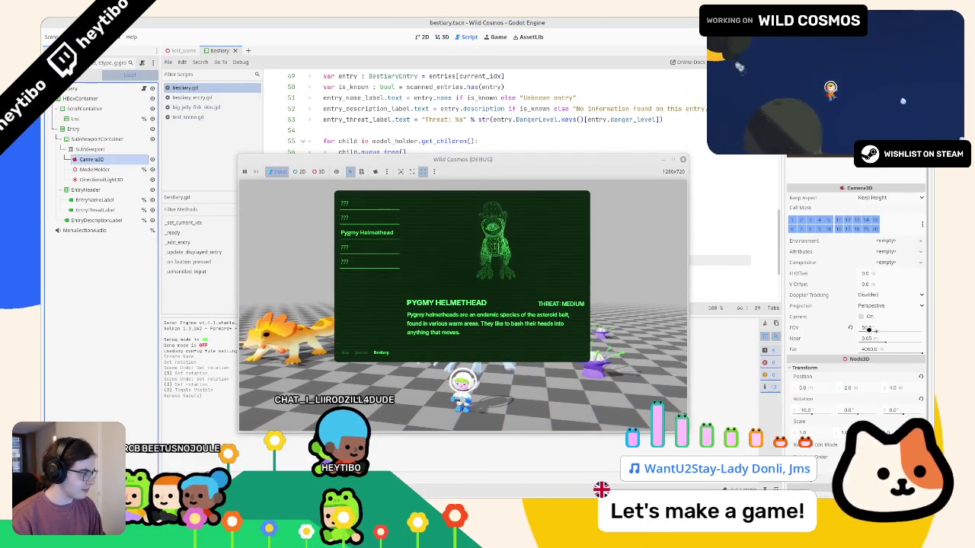
scroll(863, 339, "down", 3)
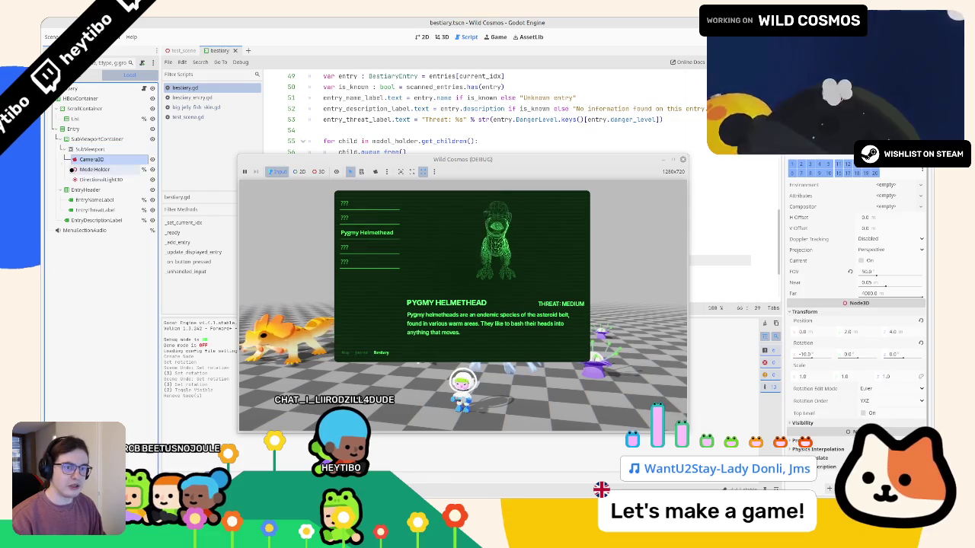
left_click(91, 169)
left_click(84, 150)
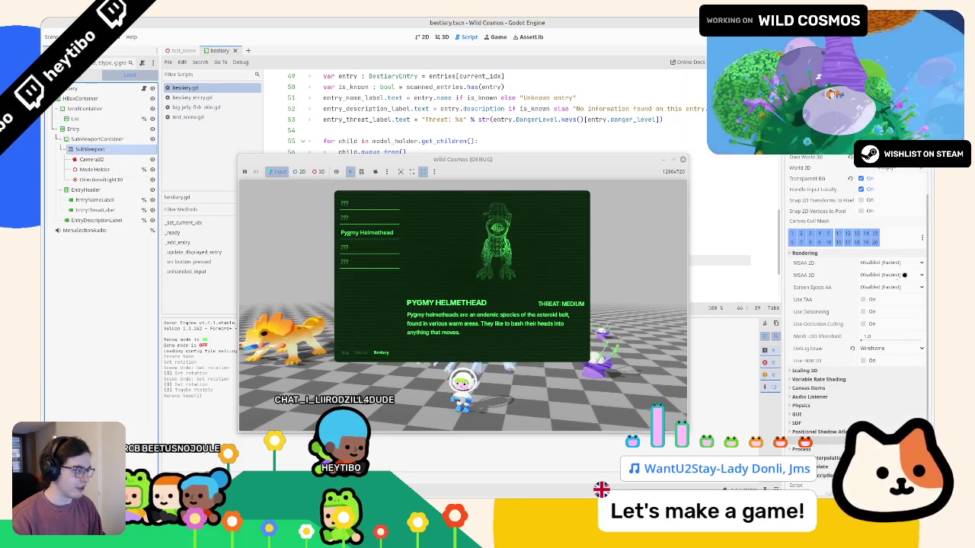
left_click_drag(863, 338, 846, 340)
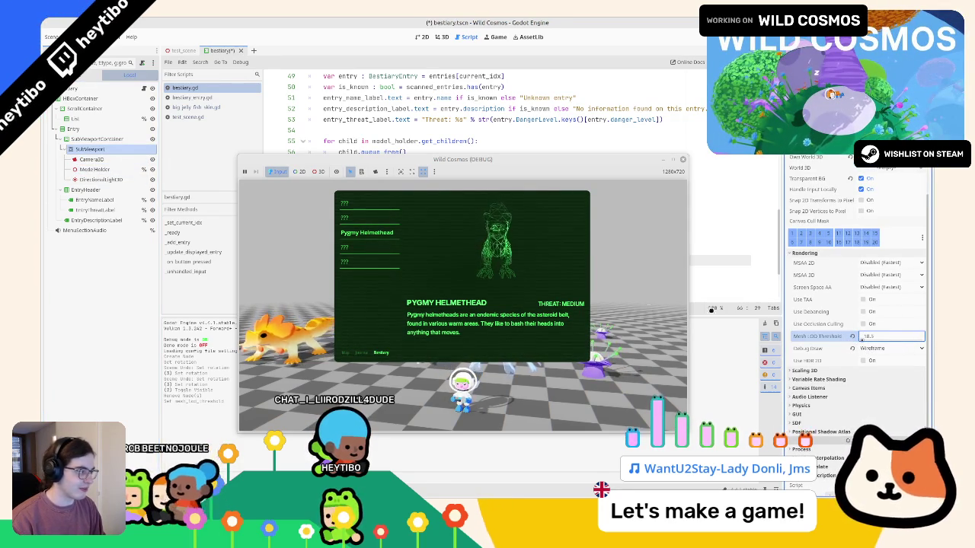
- Try different SubViewport Mesh LOD Threshold values, settling on 15
left_click_drag(888, 337, 895, 337)
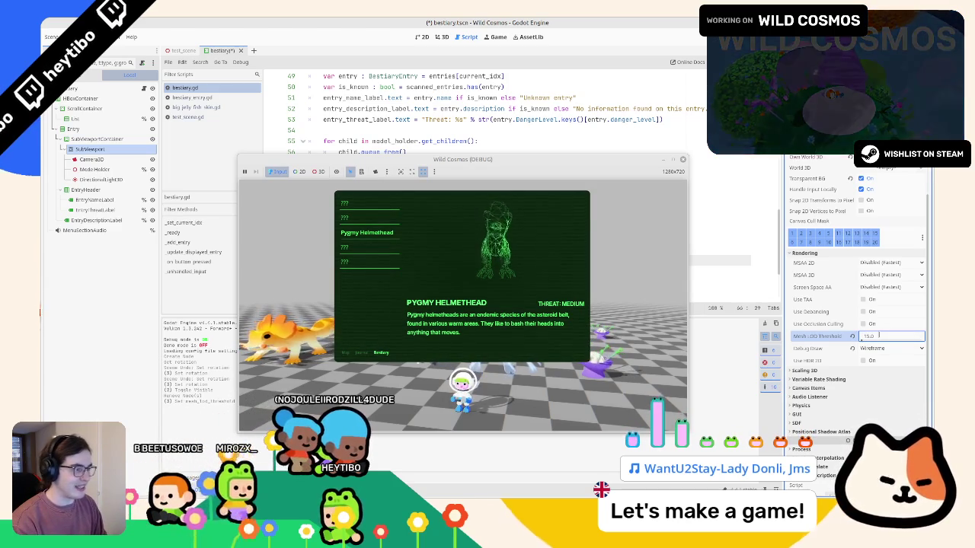
scroll(879, 335, "up", 1)
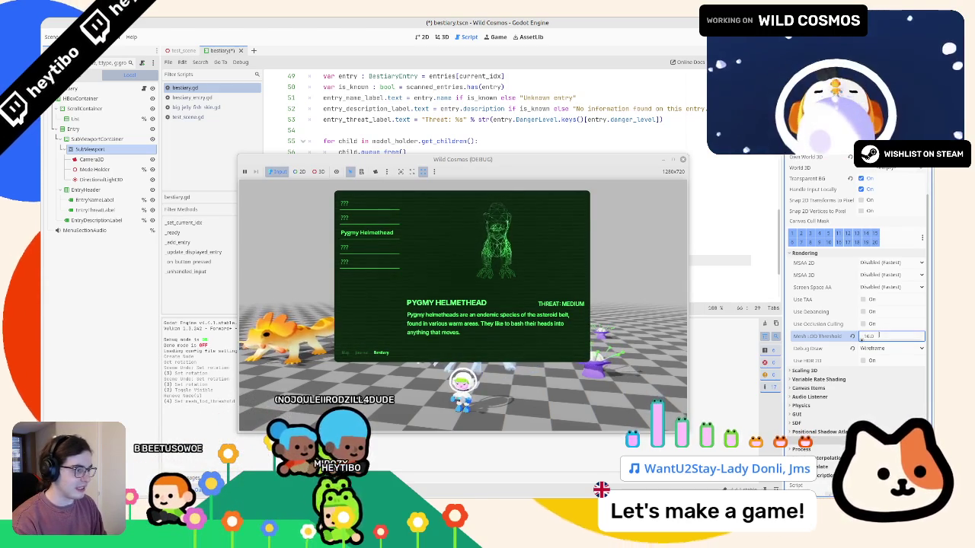
scroll(879, 336, "up", 16)
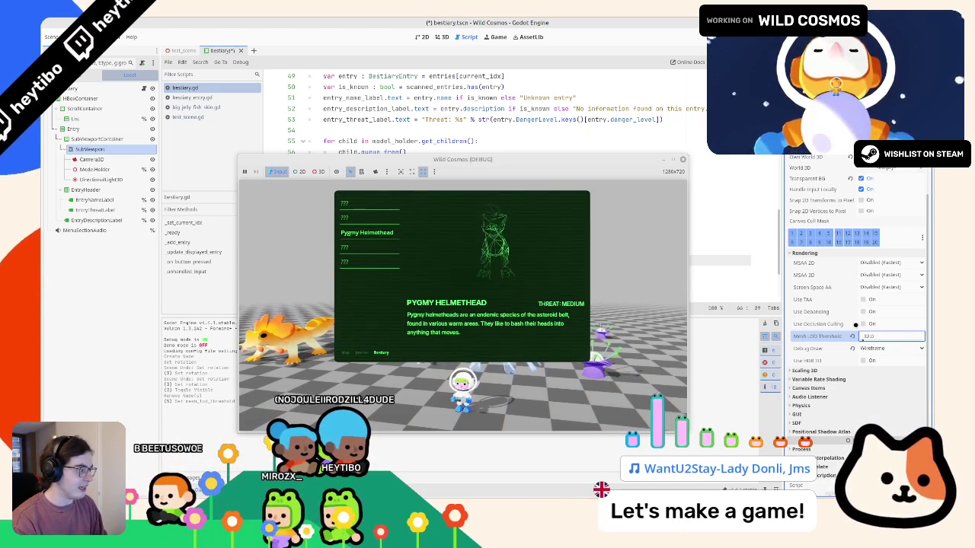
scroll(876, 341, "up", 10)
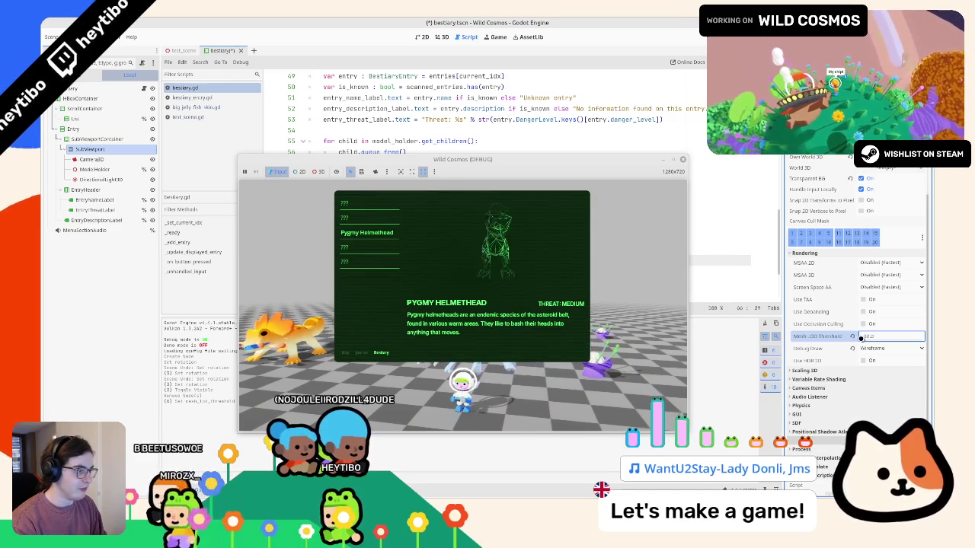
type("171.6")
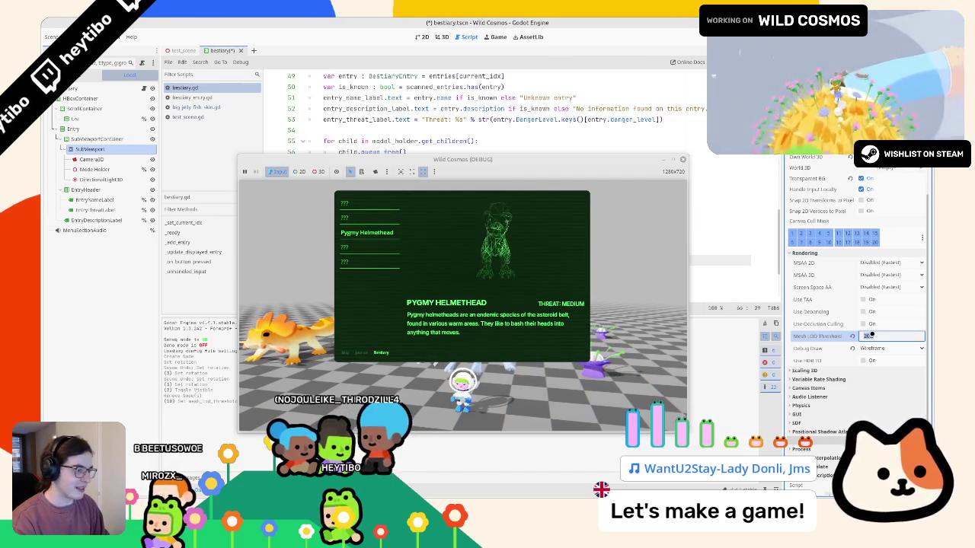
type("15")
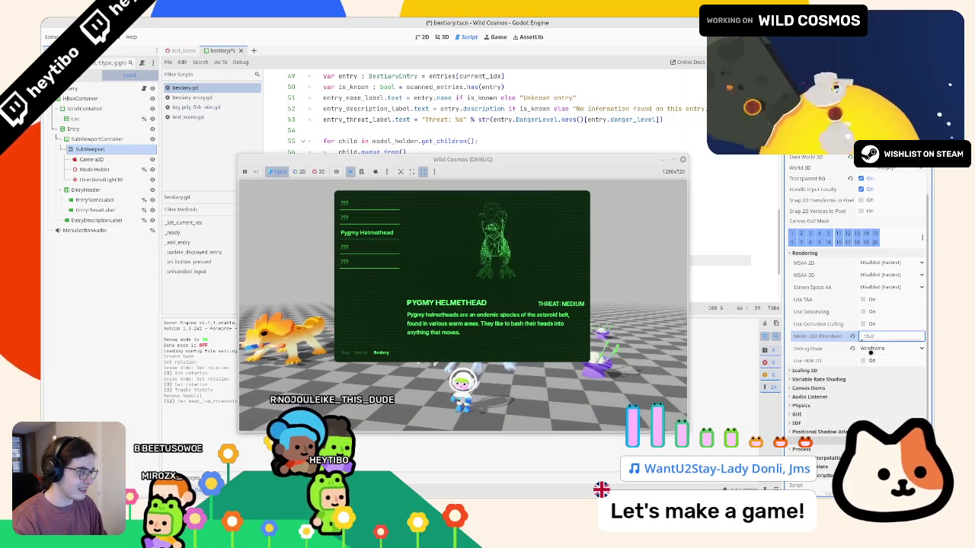
- Enable occlusion culling and debanding, toggling TAA on and back off
left_click(870, 325)
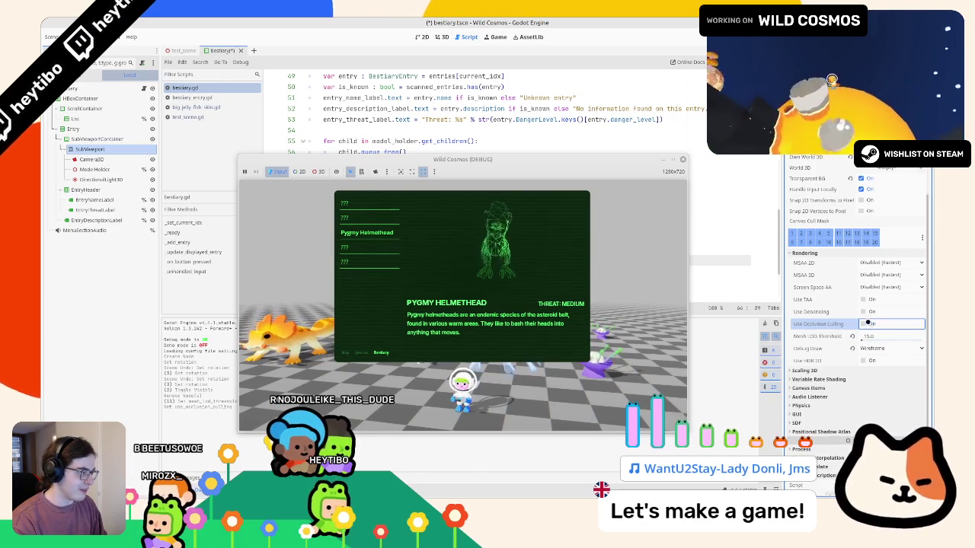
left_click(869, 300)
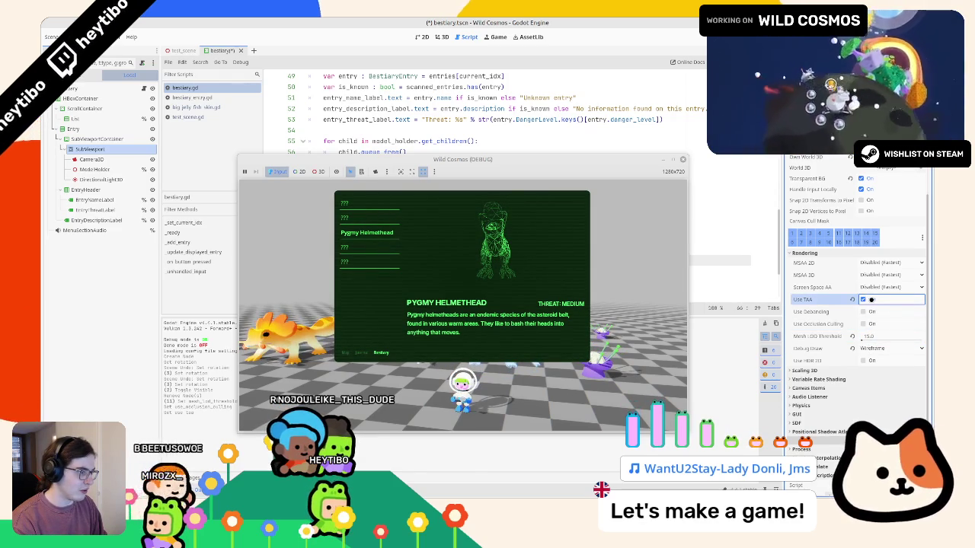
left_click(872, 301)
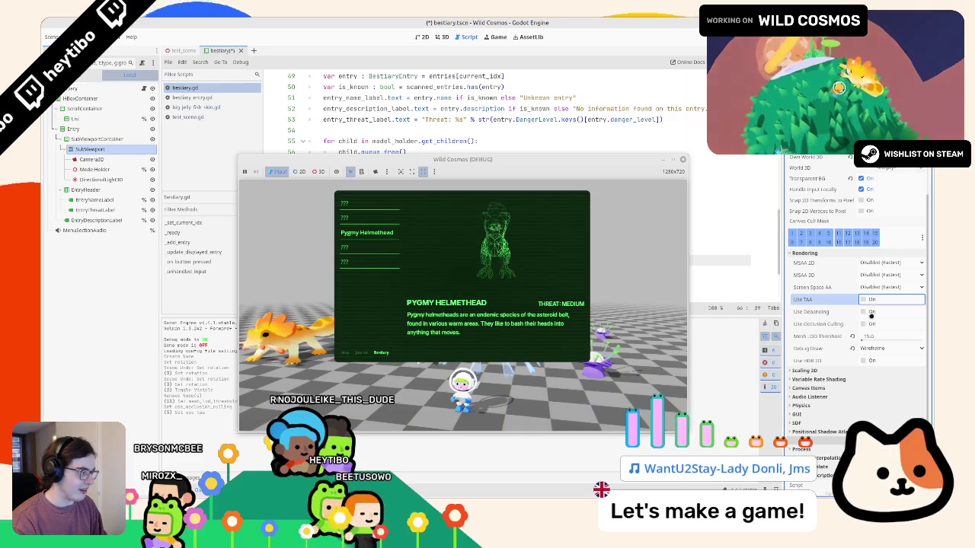
left_click(872, 301)
left_click(871, 312)
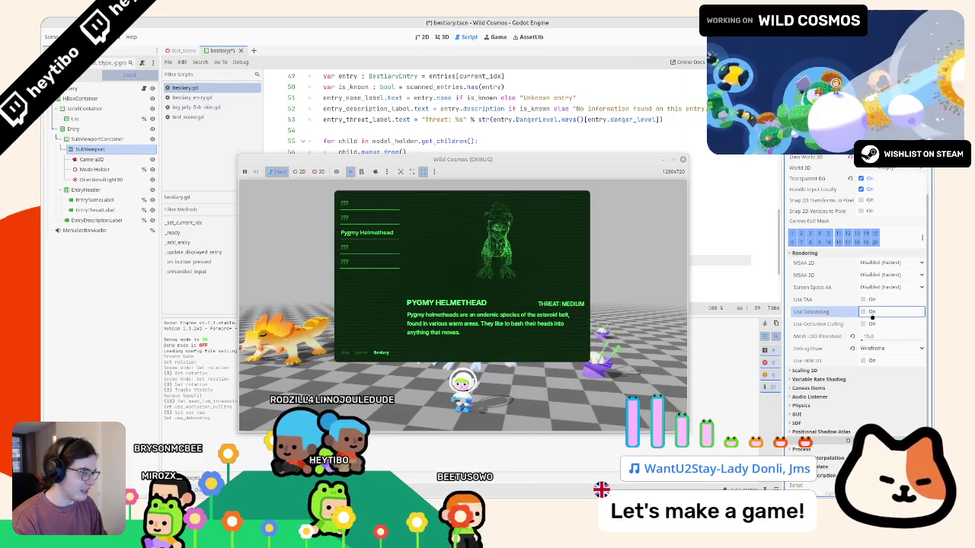
- Keep Bilinear 3D scaling and set the 3D render scale to 0.35
left_click(823, 369)
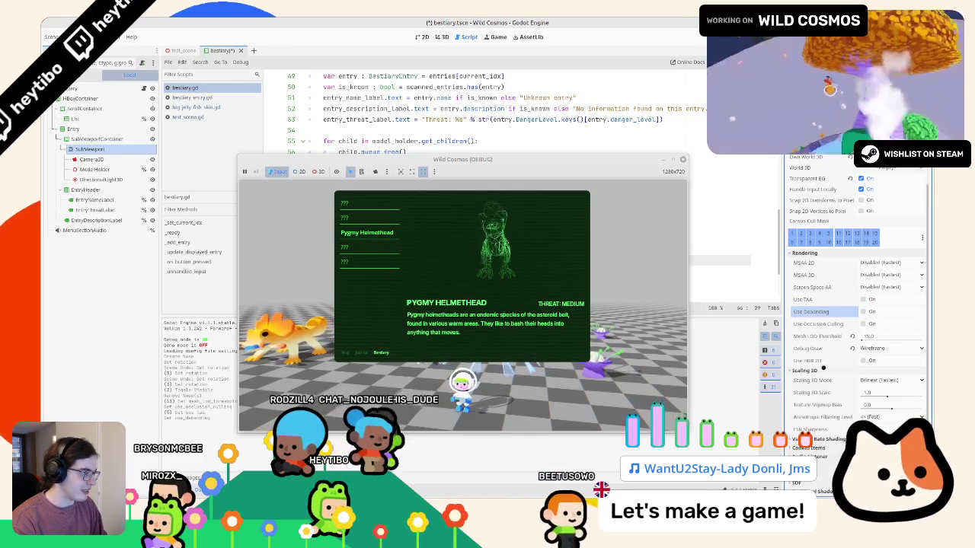
left_click(876, 380)
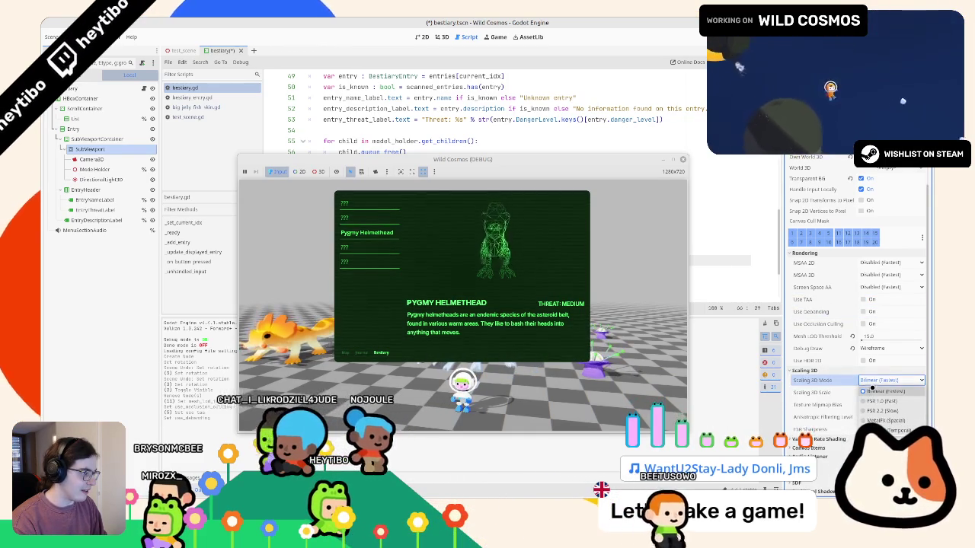
left_click(871, 389)
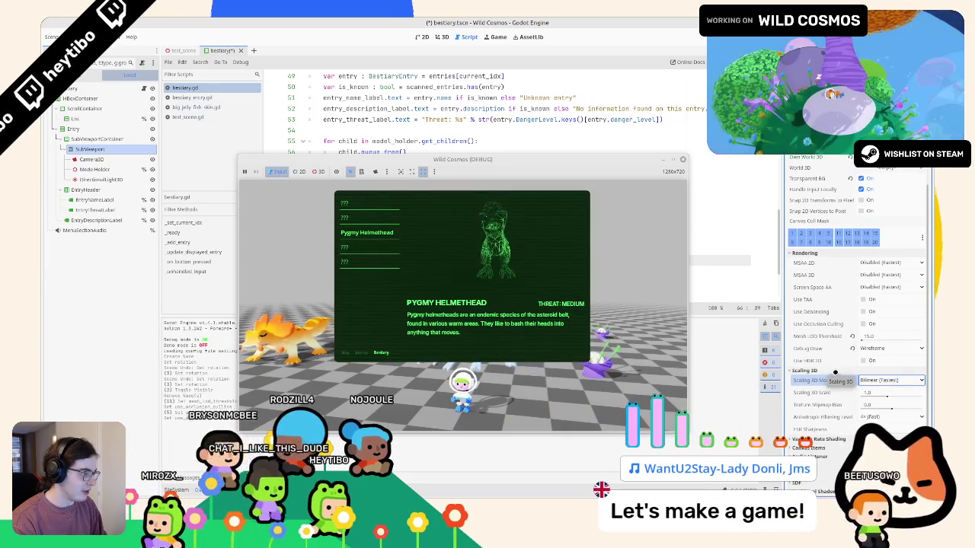
left_click(891, 393)
type("0.35")
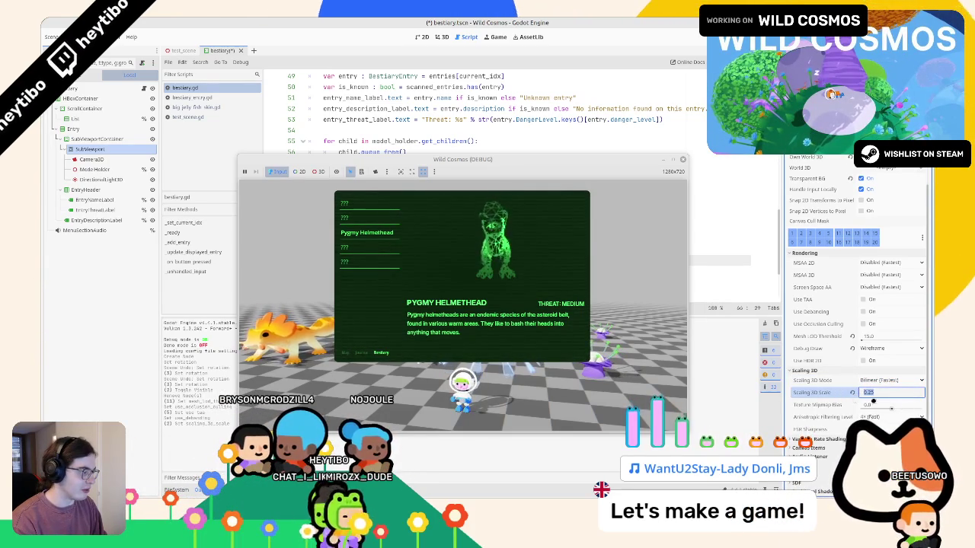
key("Return")
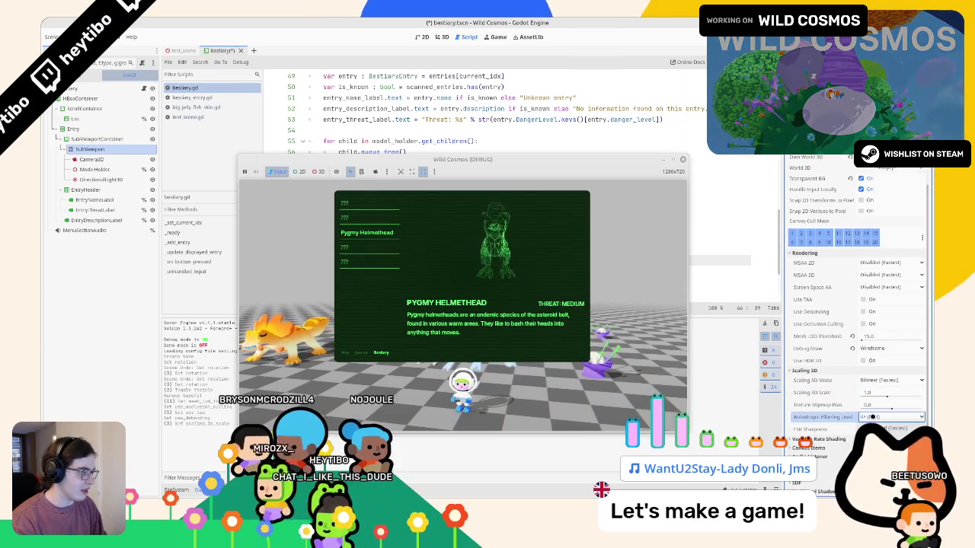
- Set anisotropic filtering to Disabled and stop the running game with F8
left_click(872, 416)
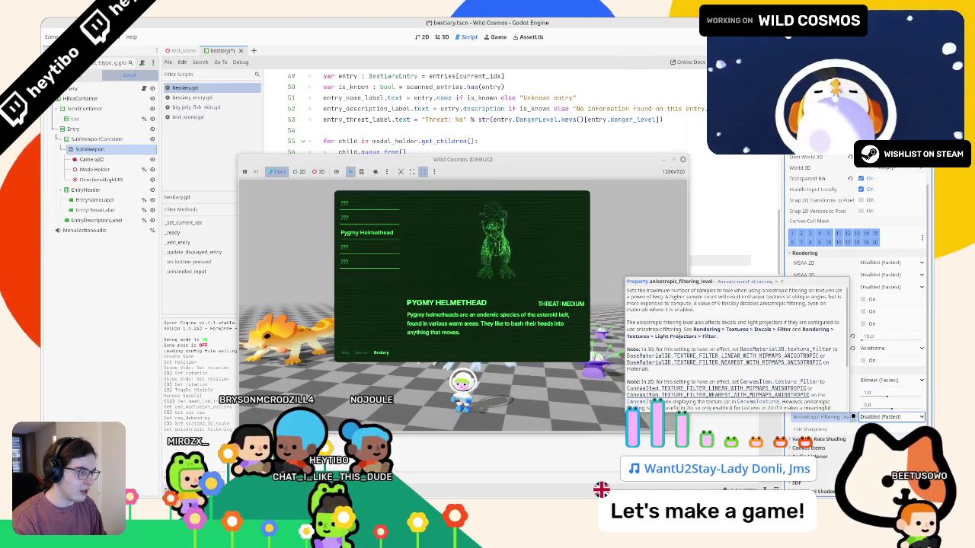
left_click(853, 416)
left_click(869, 416)
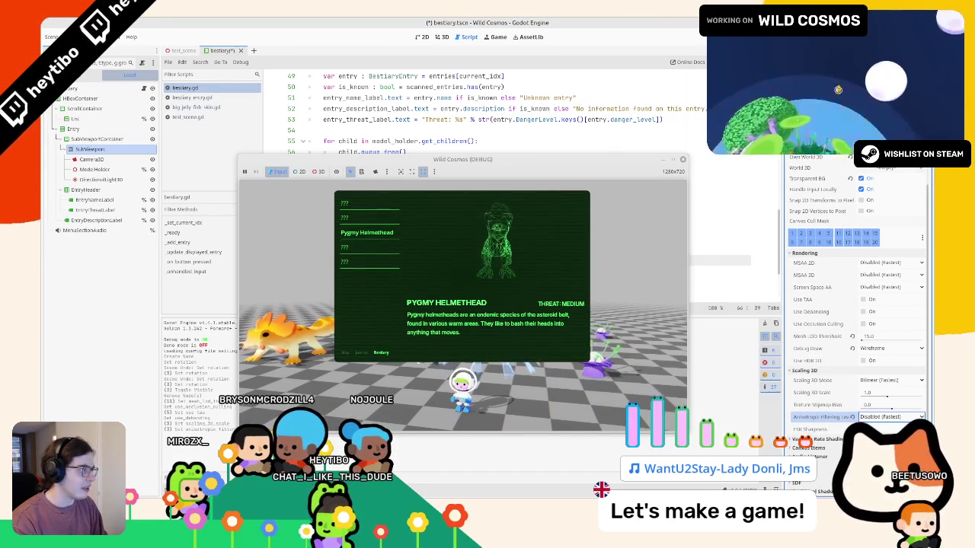
key("F8")
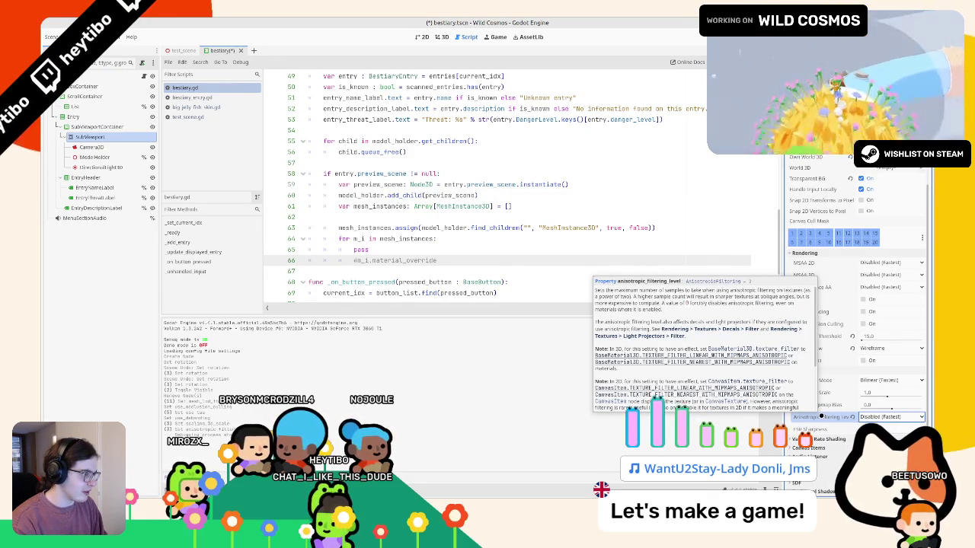
scroll(821, 416, "up", 2)
scroll(830, 416, "down", 4)
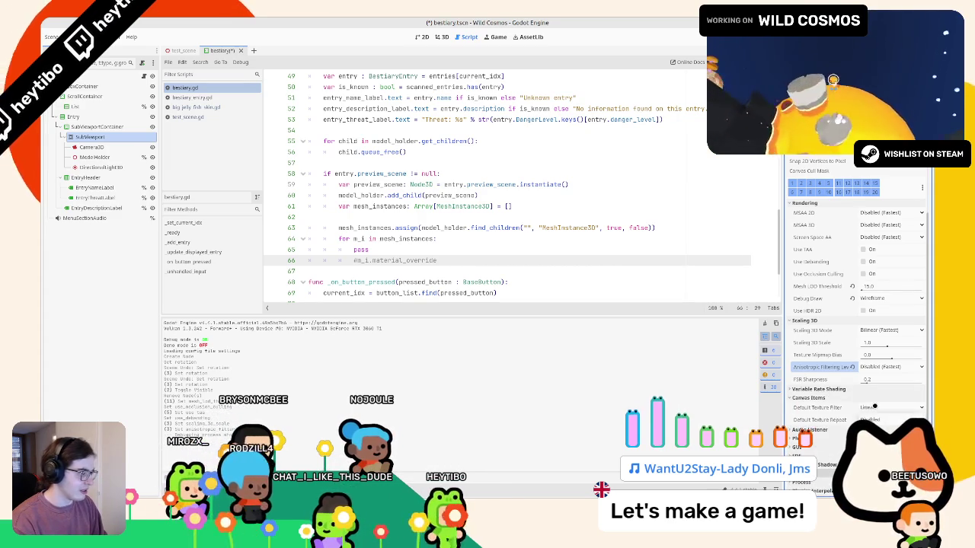
- Set Default Texture Filter to Nearest, run the game, and open Pygmy Helmethead in the bestiary
left_click(882, 408)
left_click(876, 418)
key("F5")
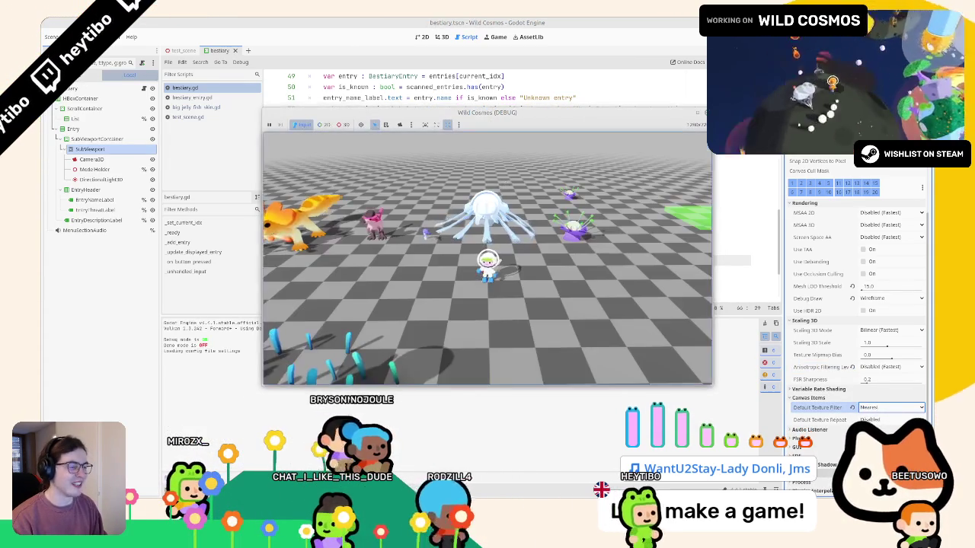
key("Tab")
key("e")
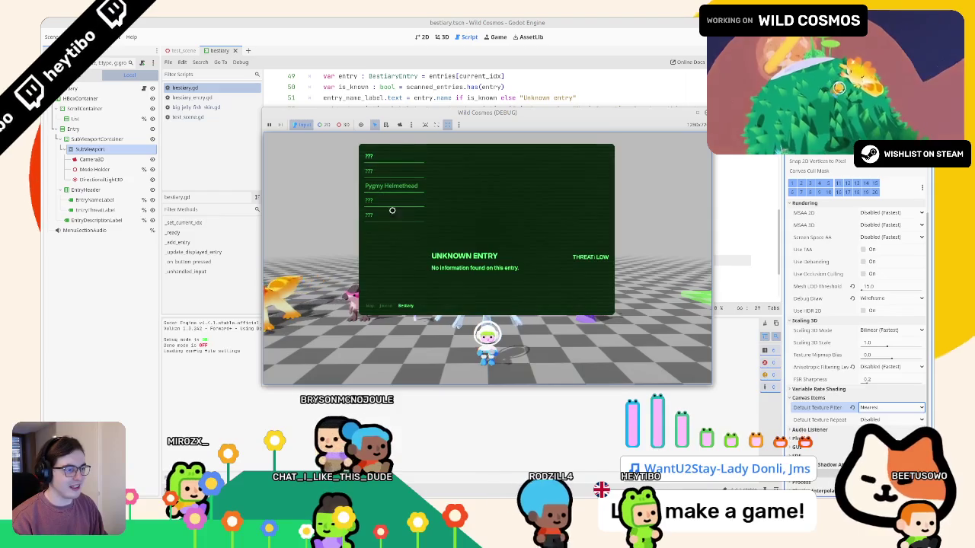
left_click(379, 185)
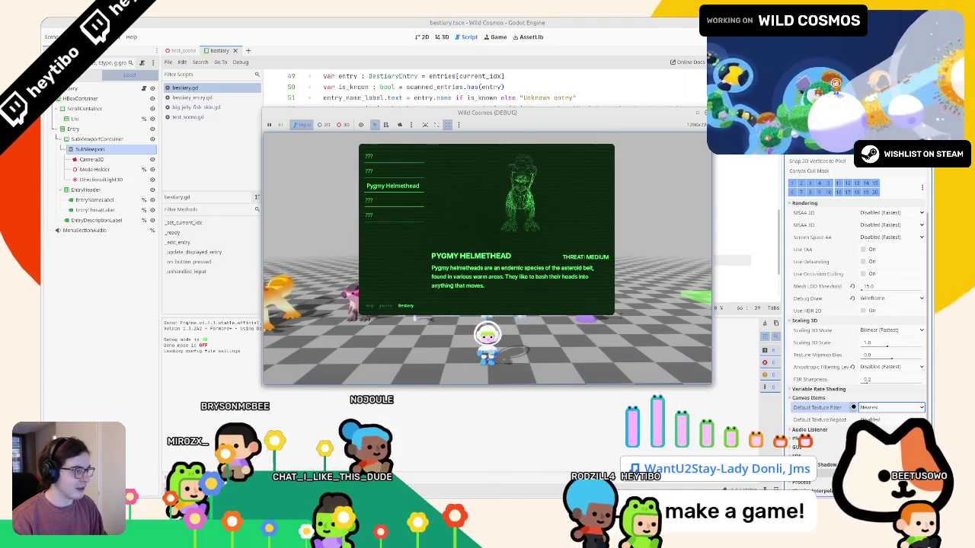
left_click(852, 408)
- Undo the texture filter change so Default Texture Filter reads Linear again
key("ctrl+z")
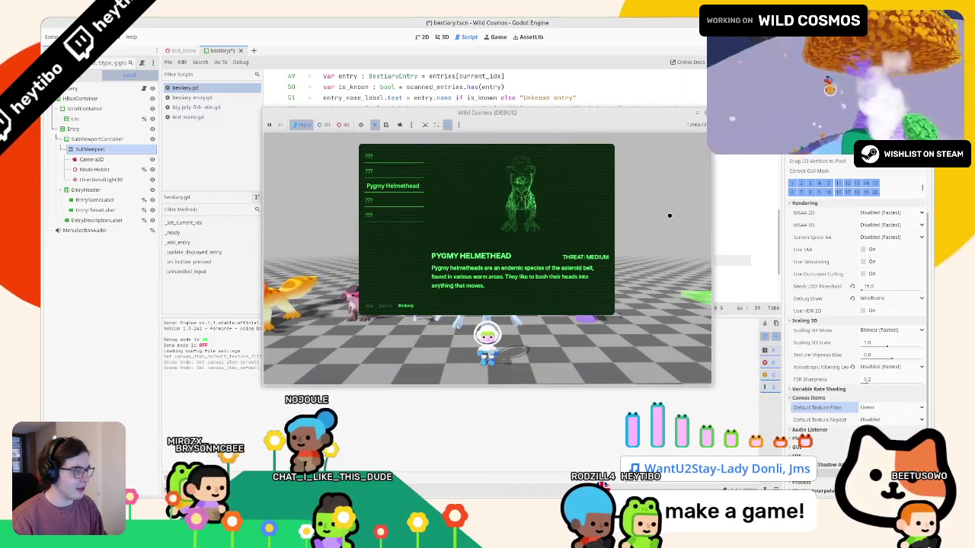
key("ctrl+shift+z")
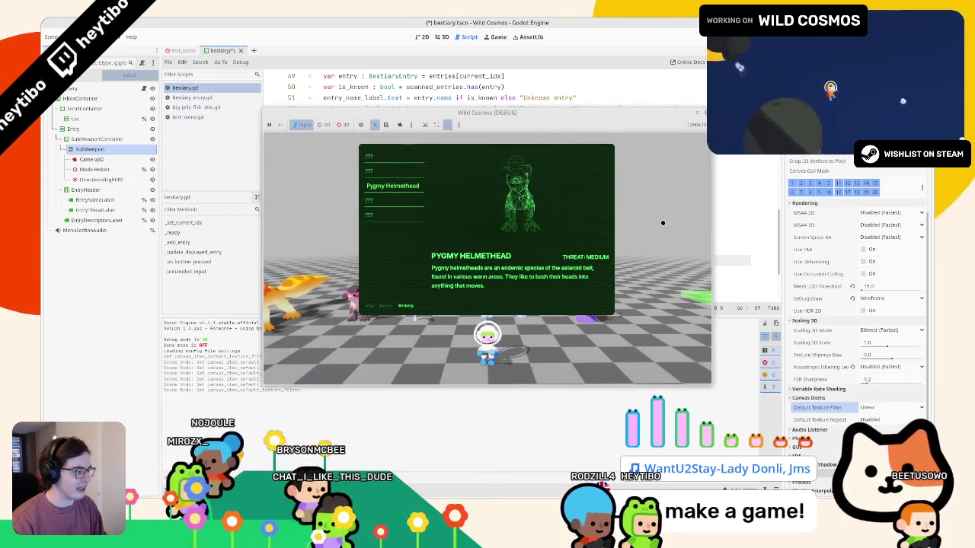
key("ctrl+z")
key("ctrl+shift+z")
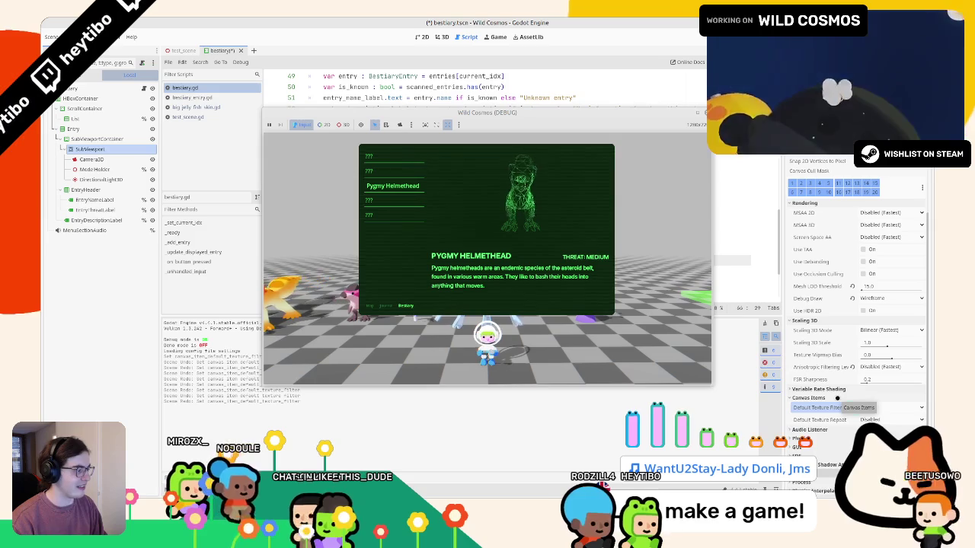
scroll(827, 321, "up", 3)
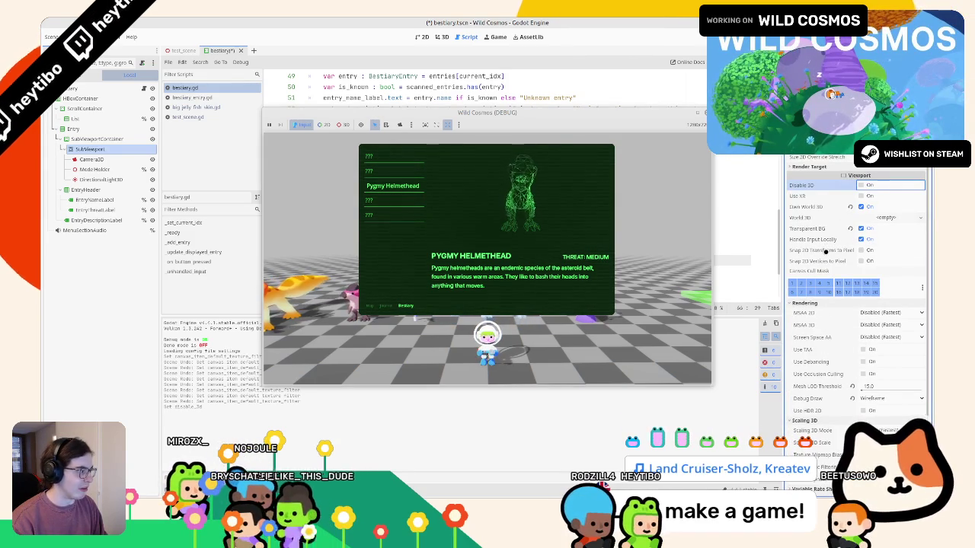
- Tick Snap 2D Transforms to Pixel and Snap 2D Vertices to Pixel on the SubViewport
left_click(869, 250)
left_click(869, 250)
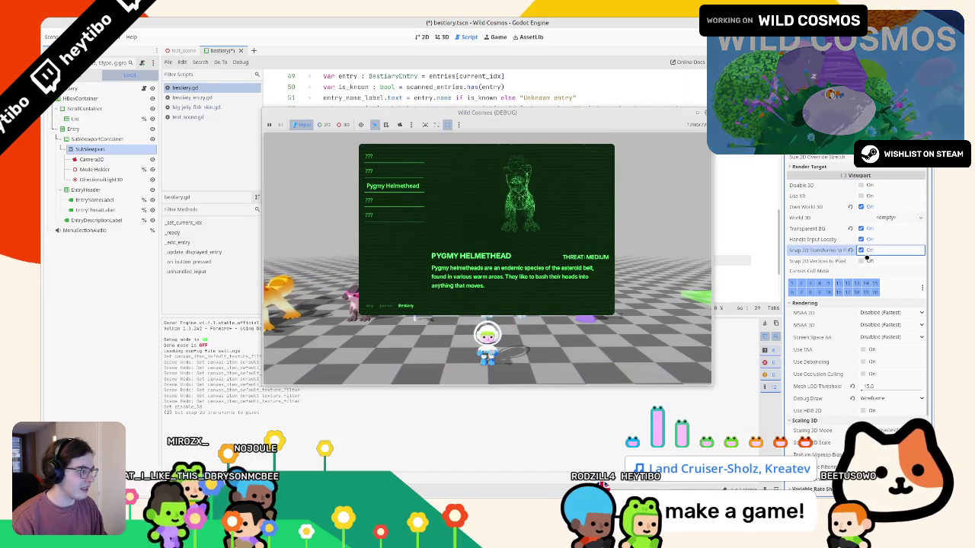
left_click(868, 259)
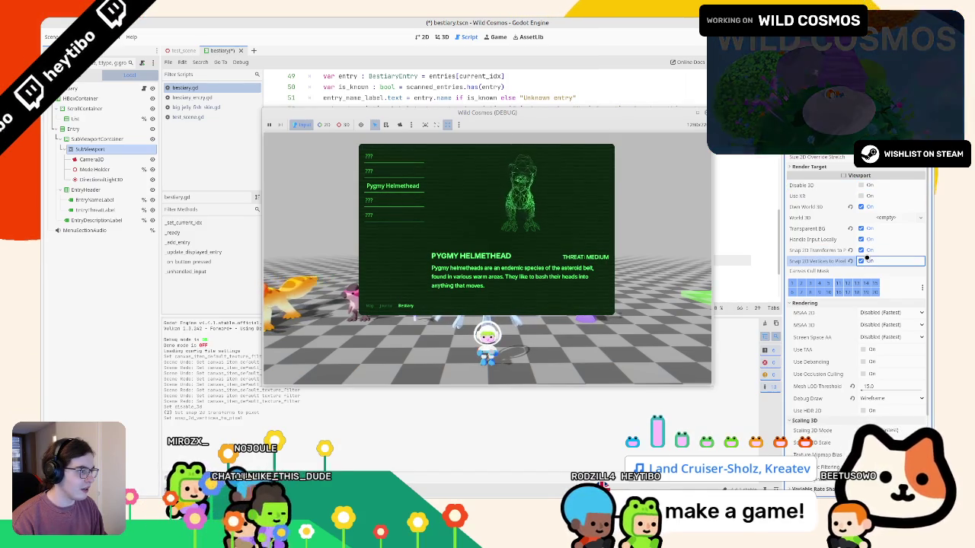
left_click(867, 258)
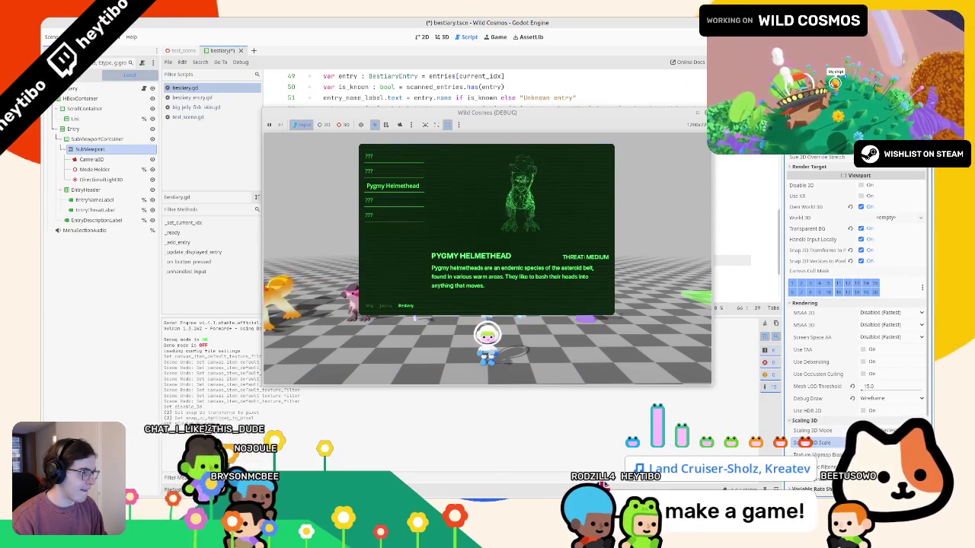
- Return the 3D render scale to 1.0 after briefly trying 0.8
scroll(809, 390, "down", 3)
left_click(809, 379)
left_click(887, 388)
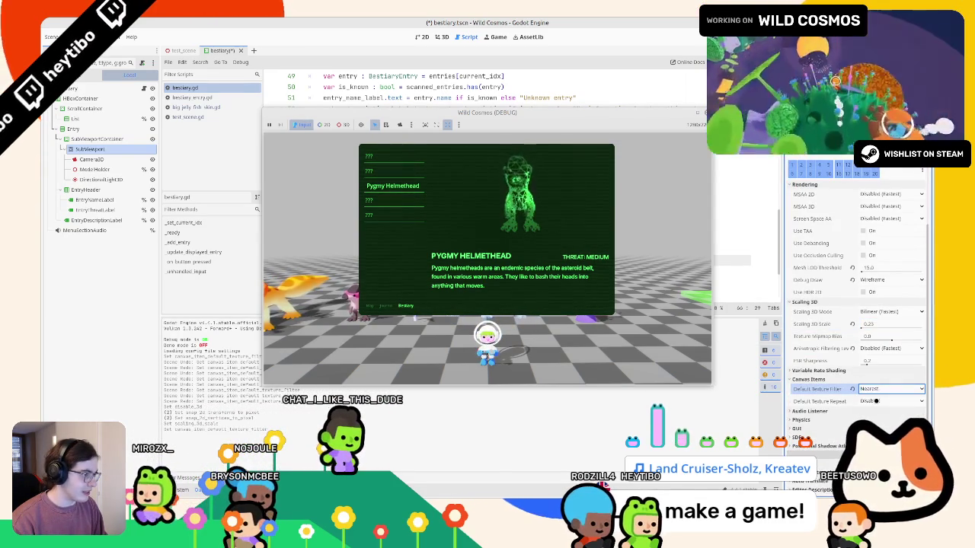
left_click(851, 323)
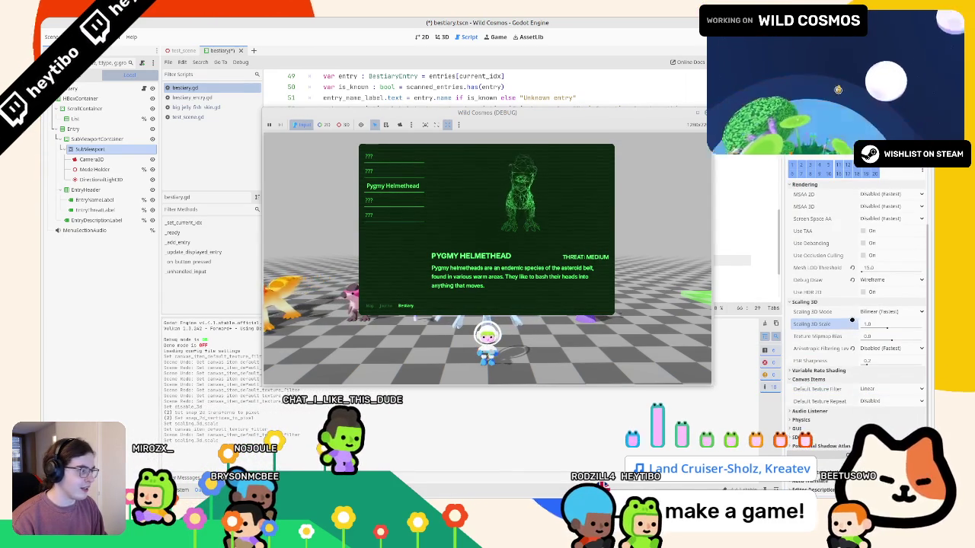
left_click_drag(886, 324, 879, 326)
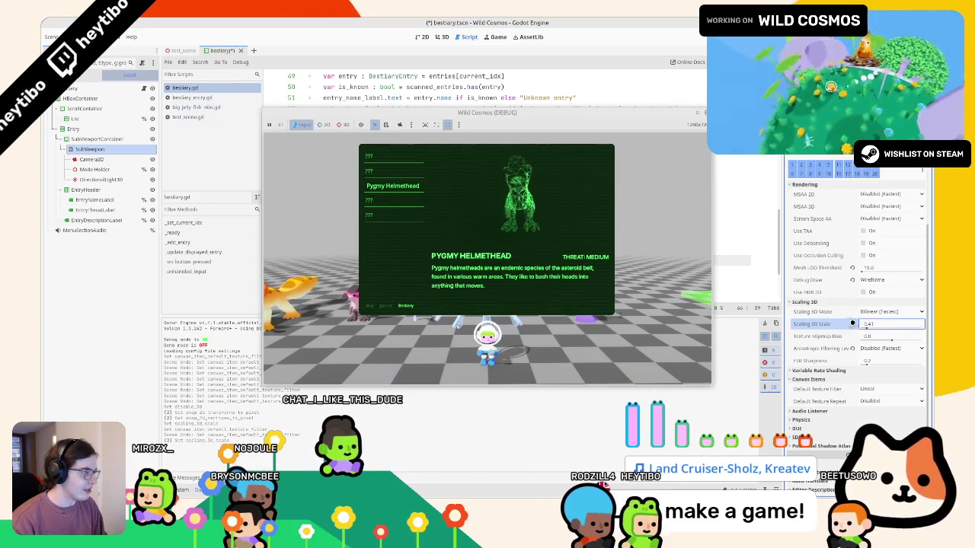
left_click(852, 324)
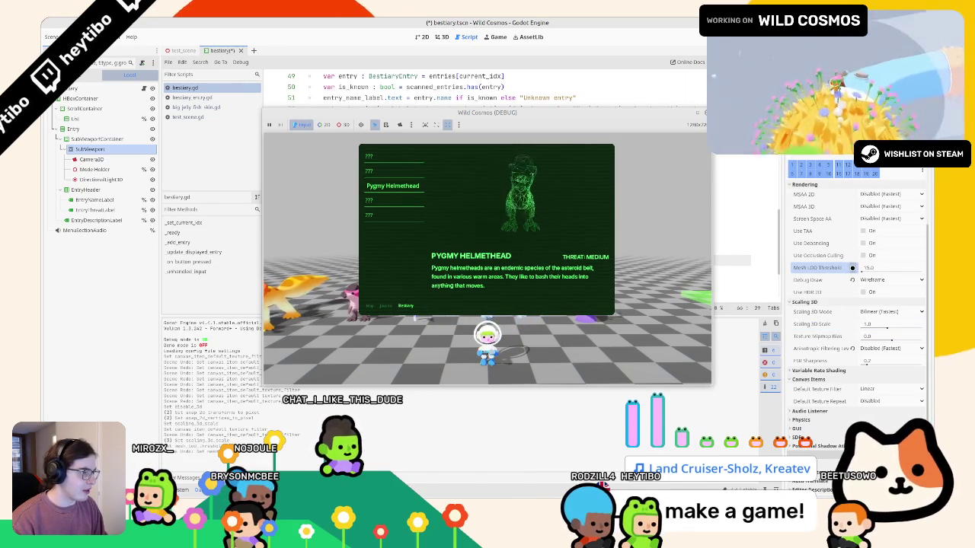
- Test Mesh LOD Threshold values 15, 18, 16.5 and 55, then view the second bestiary entry
left_click(887, 270)
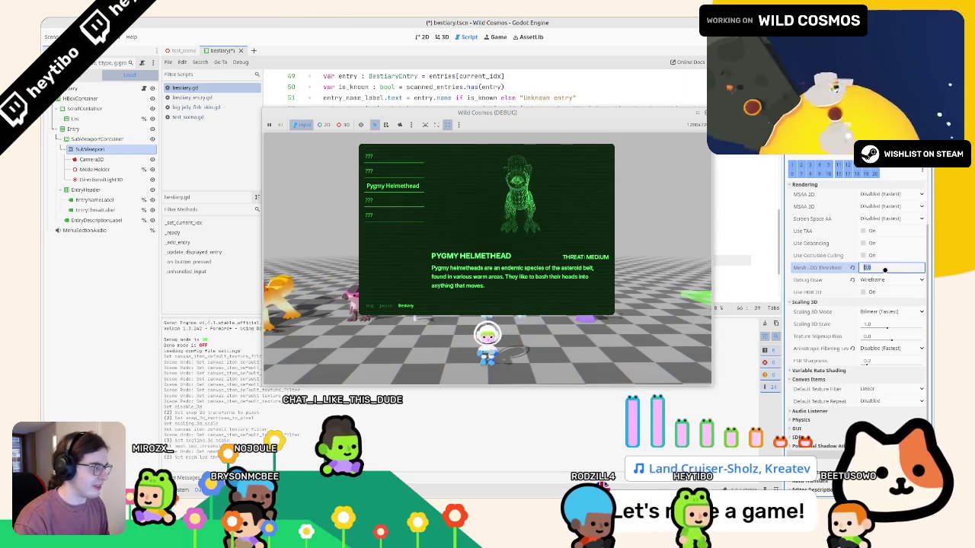
type("15")
key("Return")
type("18")
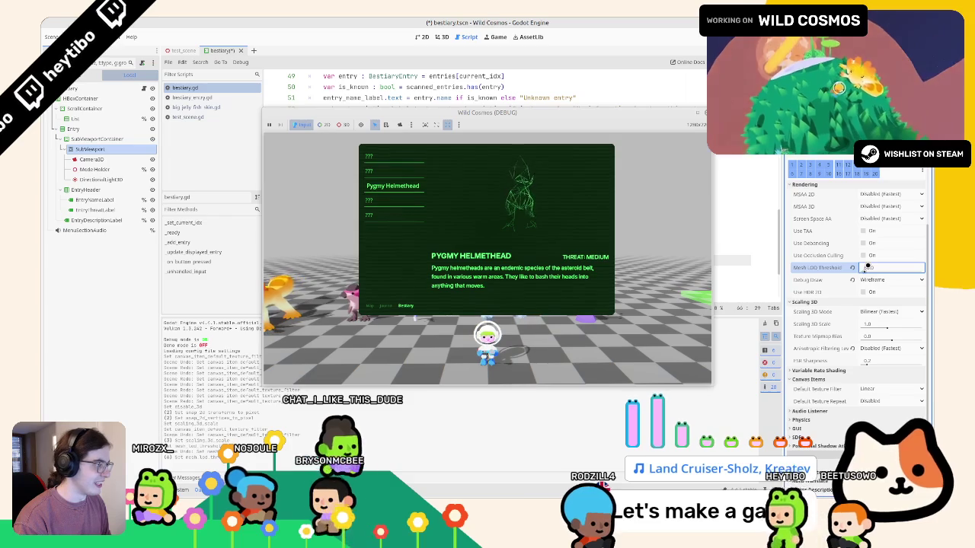
type("16.5")
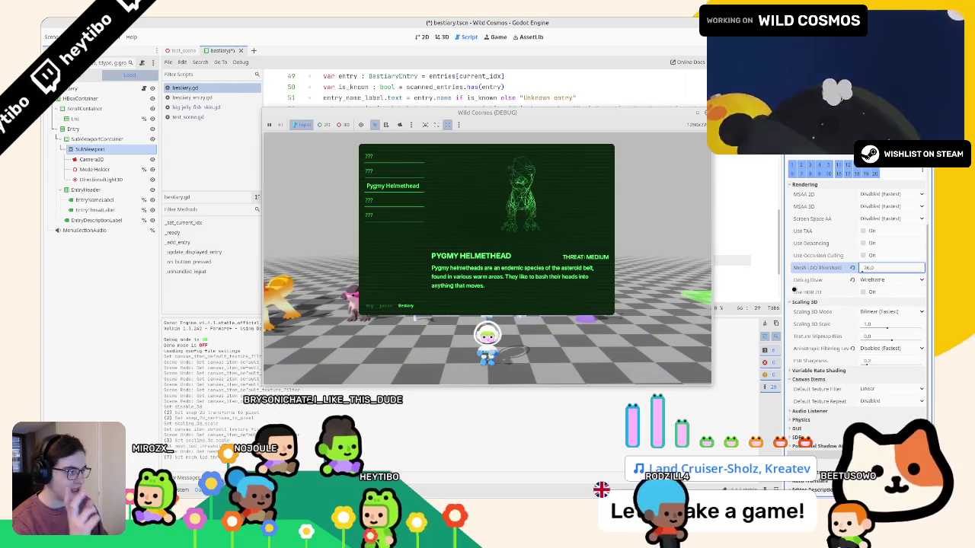
left_click(852, 267)
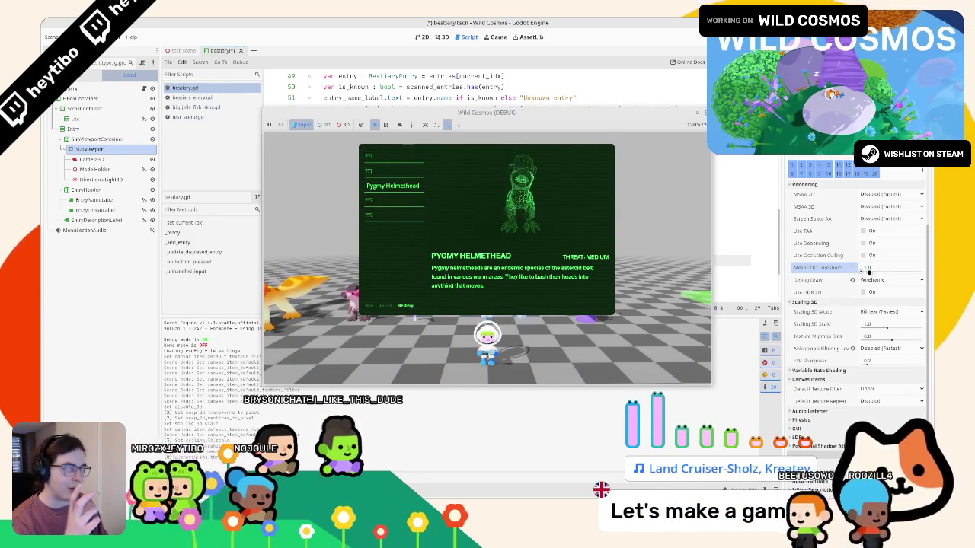
mouse_move(828, 273)
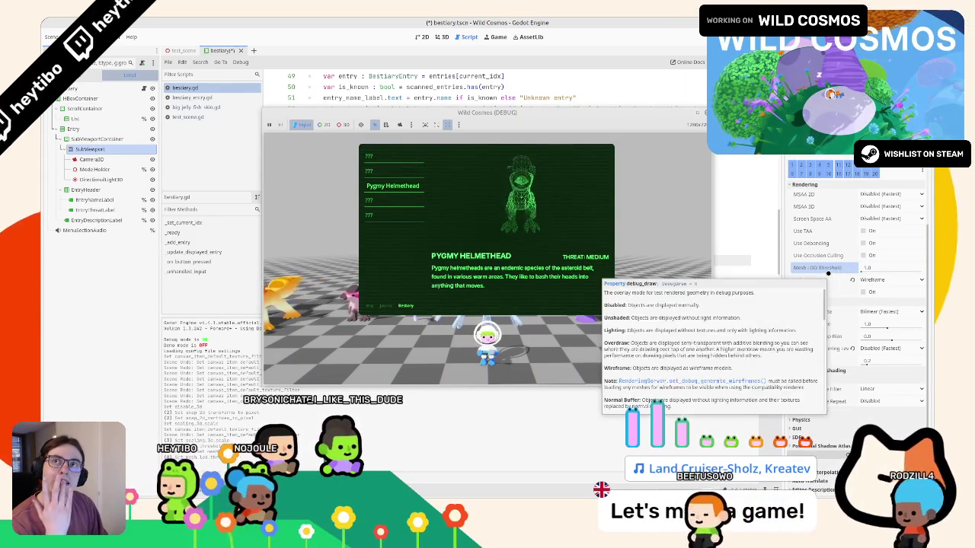
mouse_move(876, 267)
left_mouse_down()
mouse_move(906, 267)
mouse_move(863, 269)
left_mouse_up()
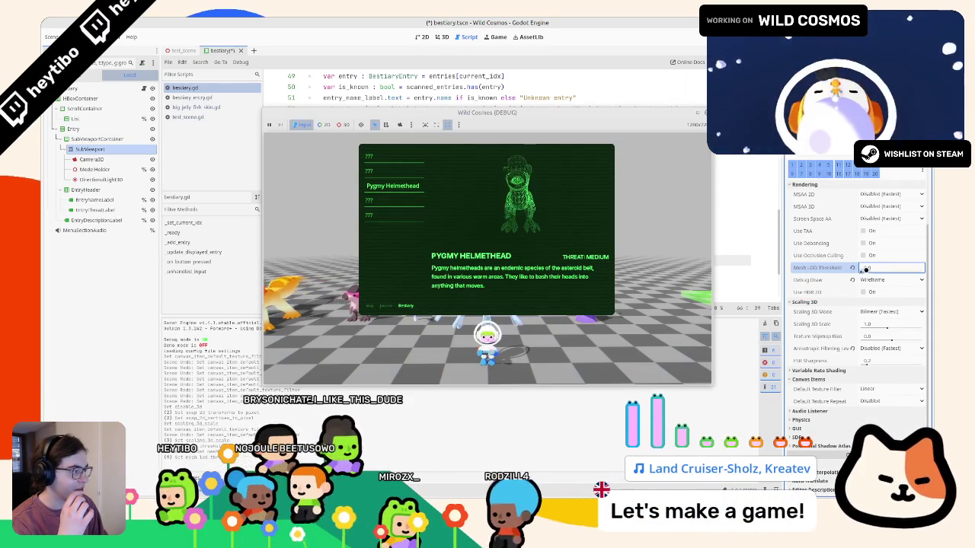
left_click(380, 171)
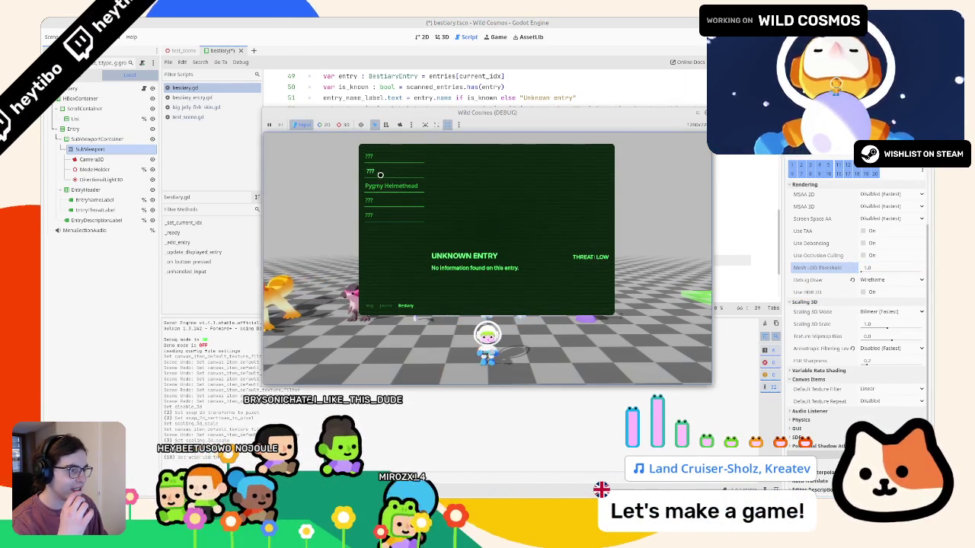
- Flip between the fifth, second and Pygmy Helmethead entries, stop the game with F8, and return to the scene view
left_click(377, 217)
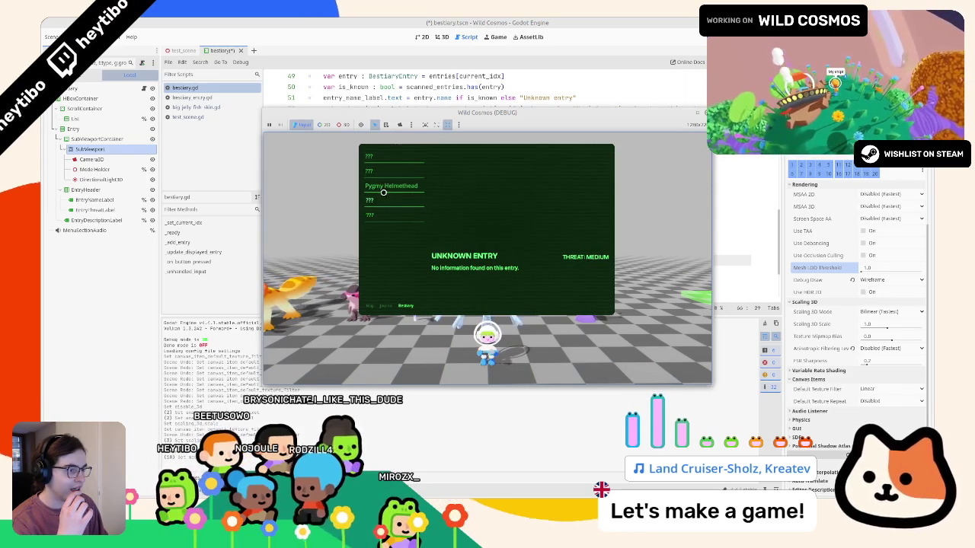
left_click(388, 185)
left_click(387, 172)
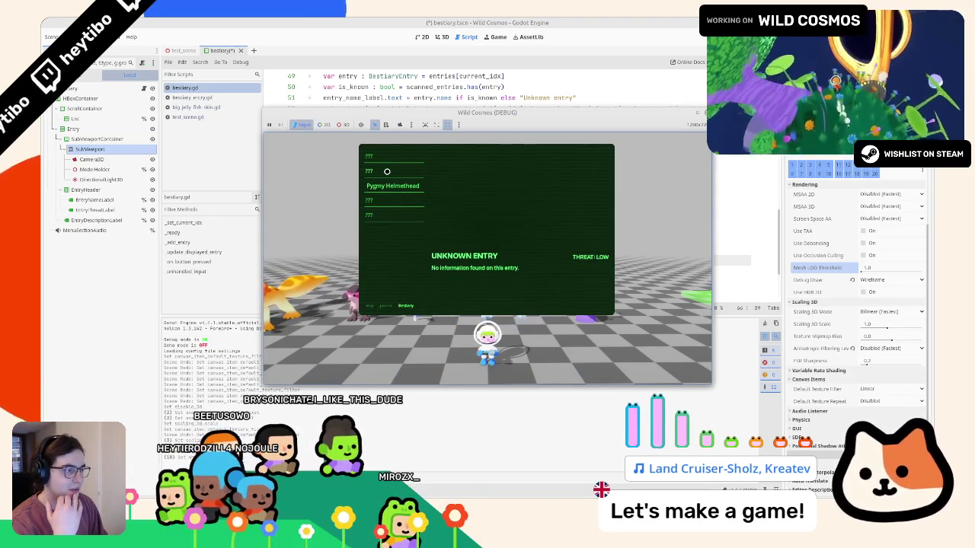
left_click(389, 183)
key("F8")
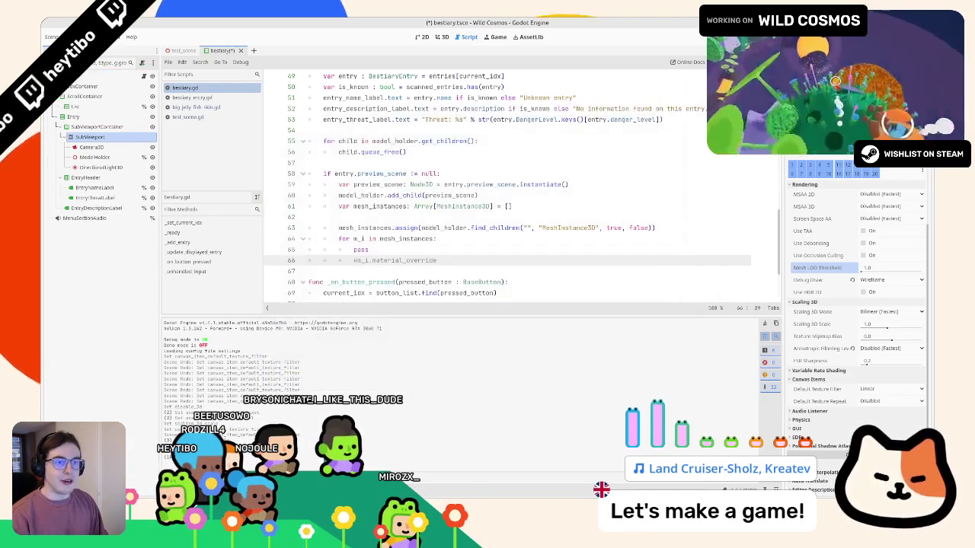
left_click(444, 36)
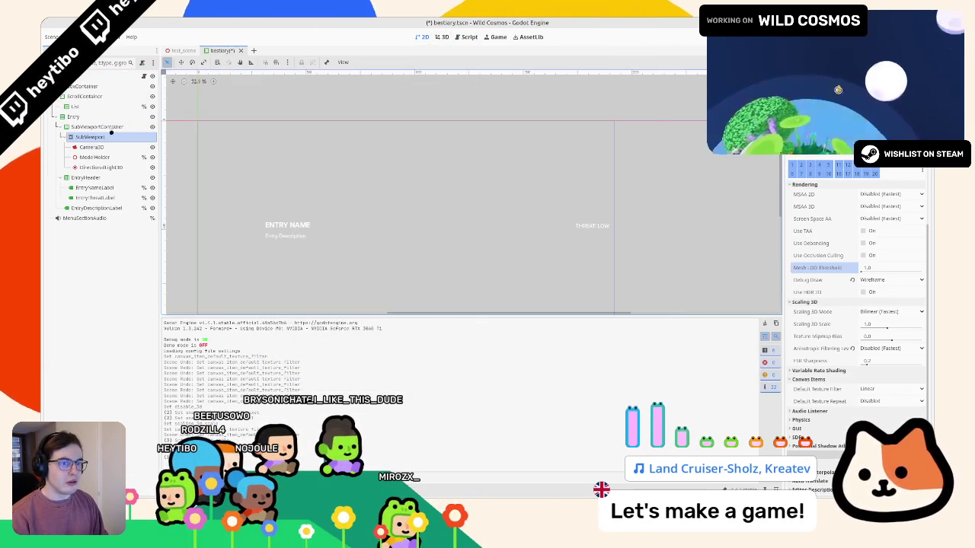
- Save the bestiary scene and select the SubViewport node in the scene tree
left_click(101, 166)
left_click(105, 156)
key("ctrl+s")
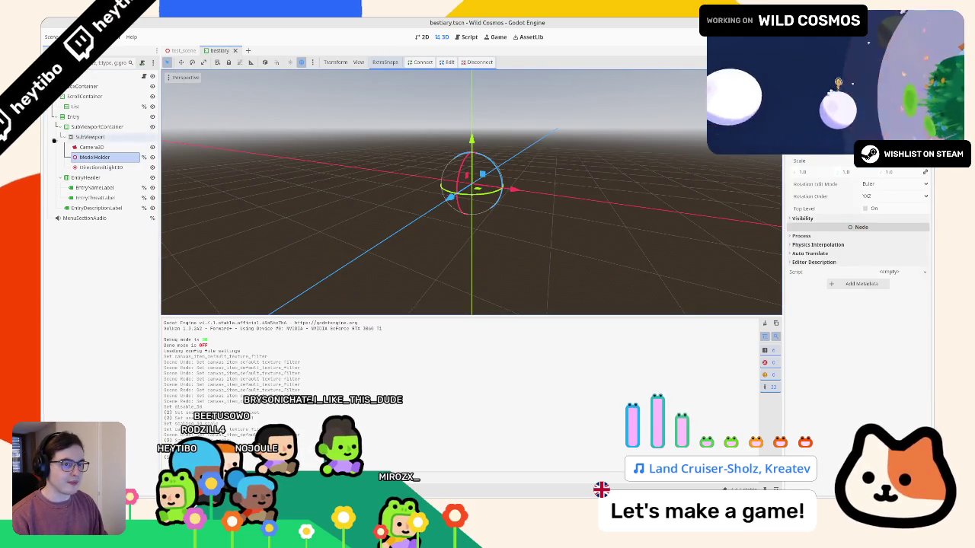
left_click(83, 147)
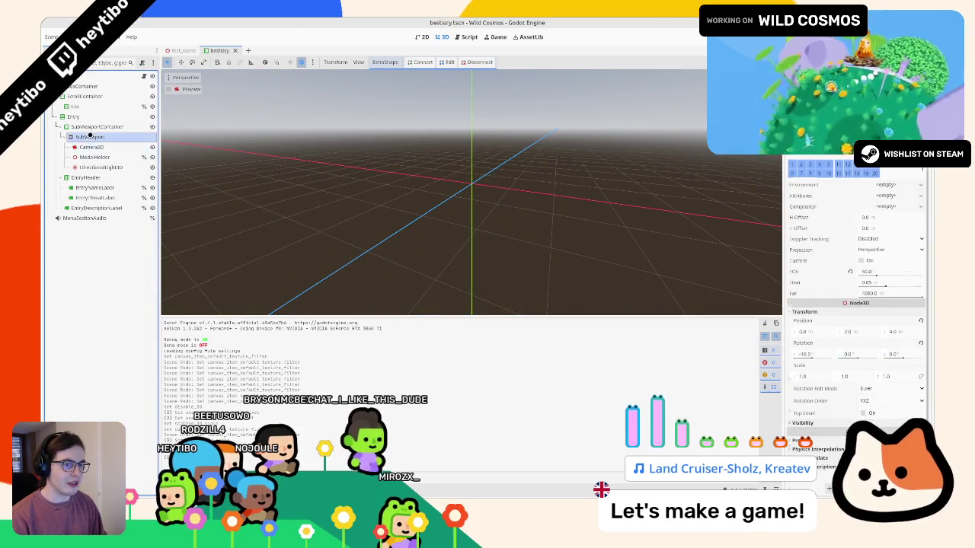
left_click(94, 157)
left_click(91, 147)
left_click(90, 126)
left_click(91, 147)
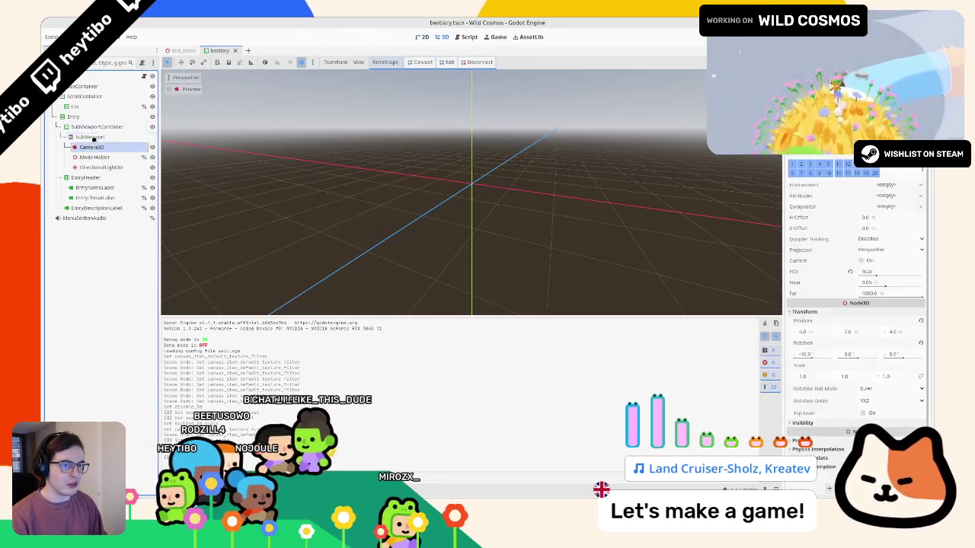
left_click(93, 137)
- Add a Node3D named CameraAnchor under SubViewport and move Camera3D into it
key("ctrl+a")
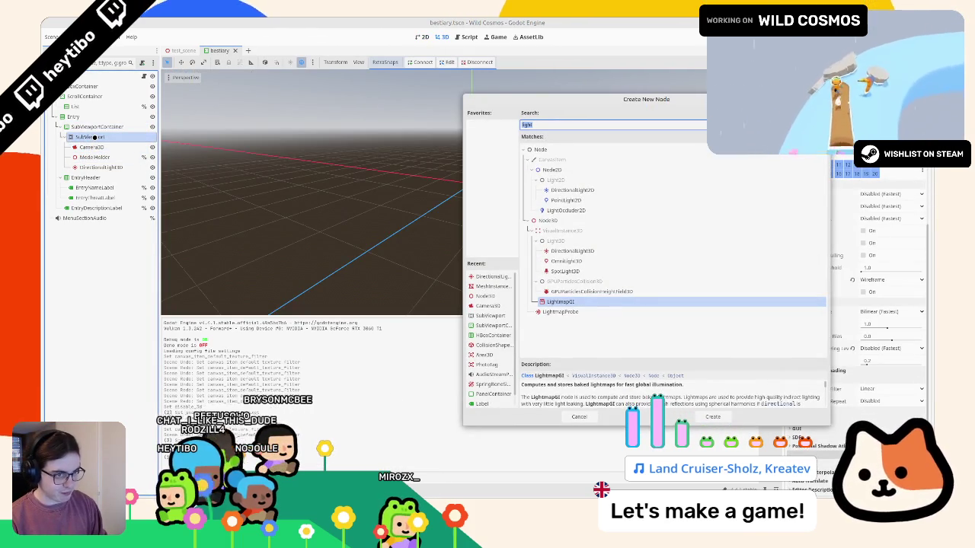
type("marker")
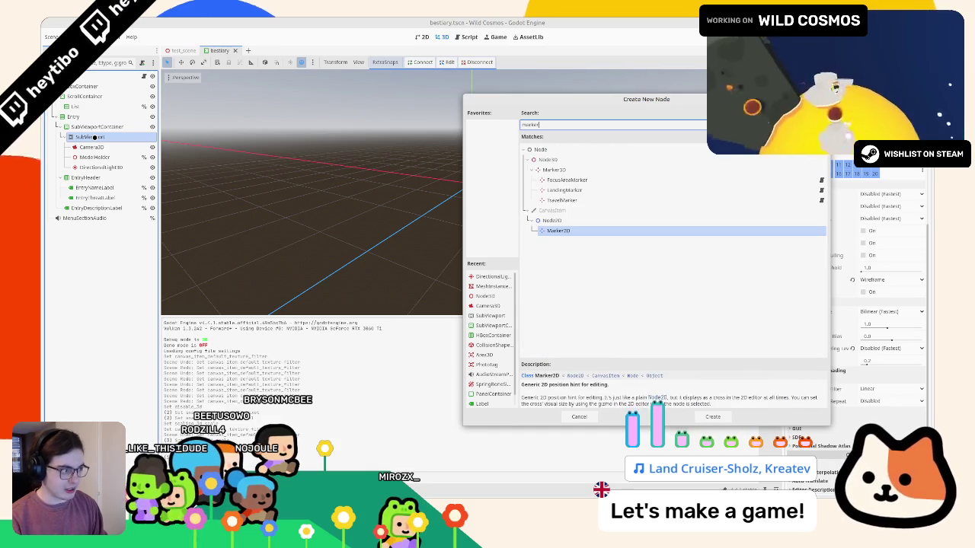
key("Up")
key("Up")
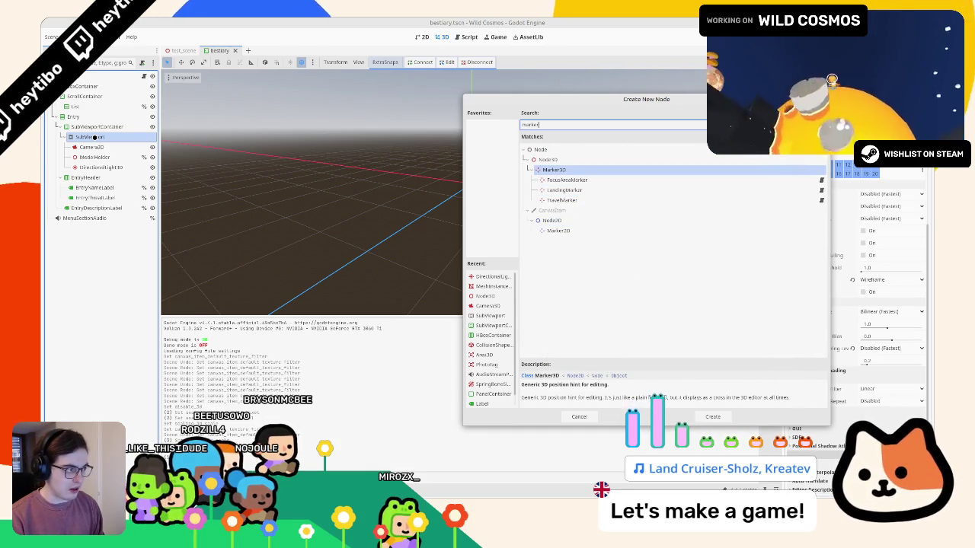
key("Up")
key("Return")
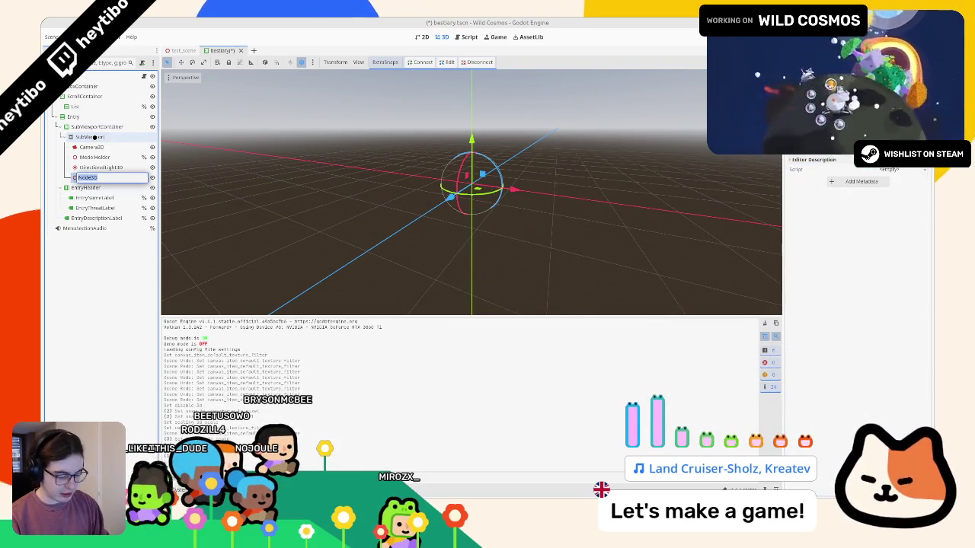
type("CameraAnchor")
key("Return")
left_click_drag(90, 147, 91, 178)
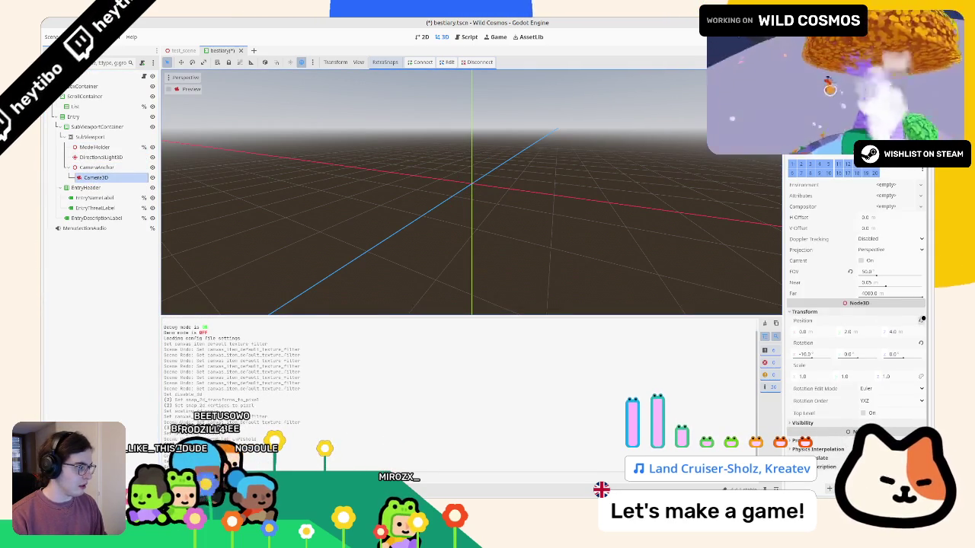
- Tweak Camera3D's X rotation, select CameraAnchor, and run the game with F5
left_click(811, 354)
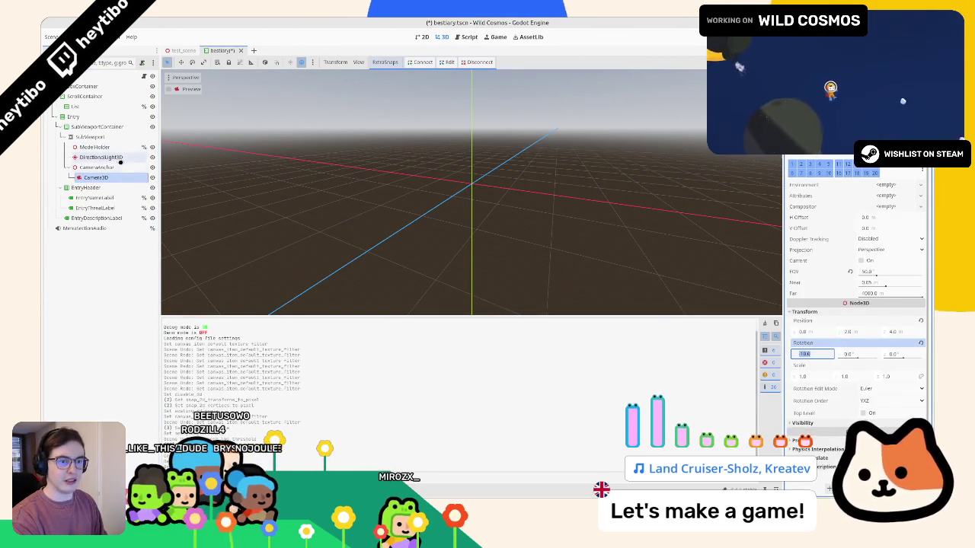
left_click(107, 167)
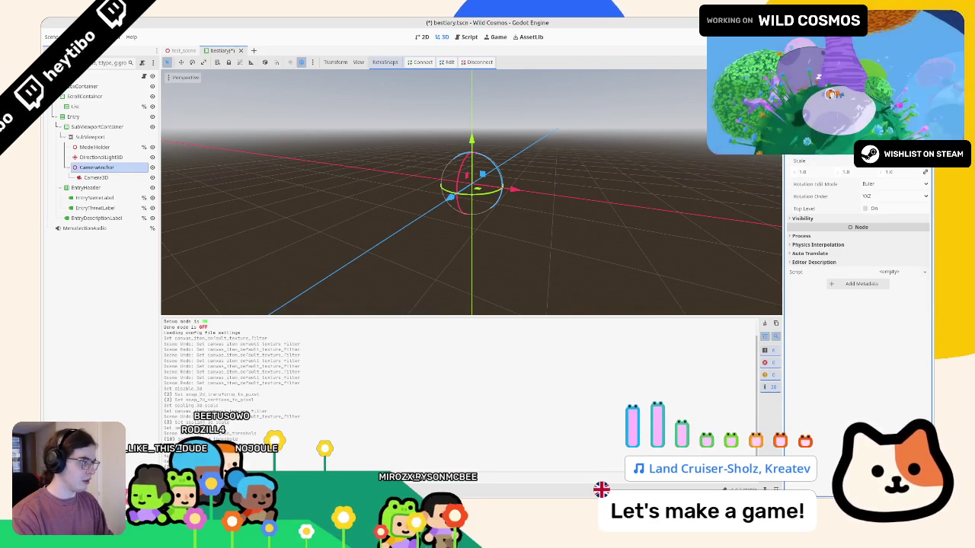
key("F5")
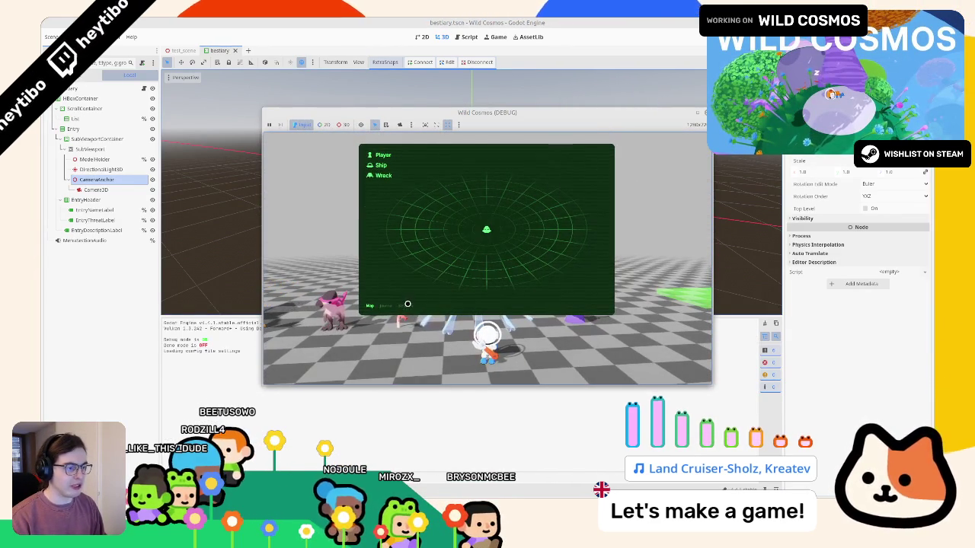
- Show the Bestiary tab in the running game and make its window Always on Top
left_click(406, 305)
right_click(460, 116)
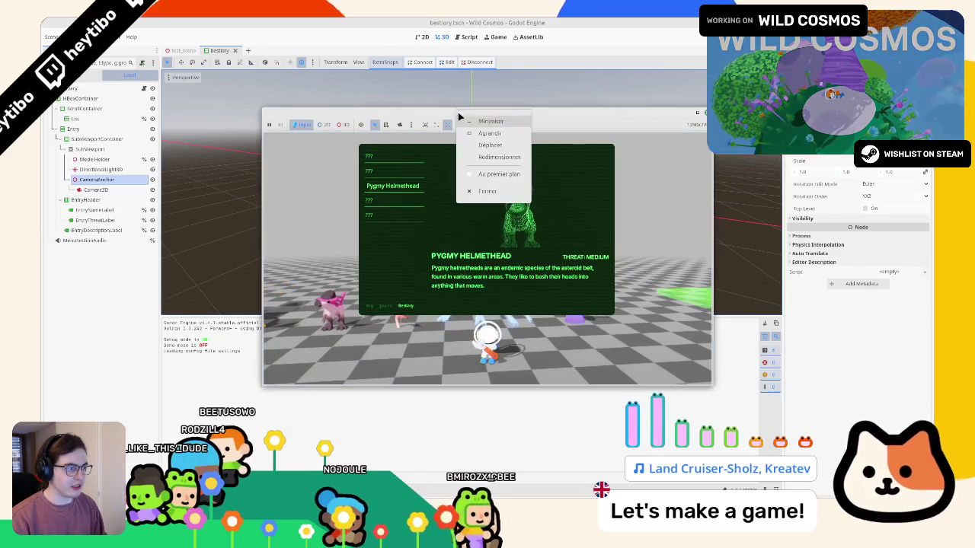
left_click(472, 174)
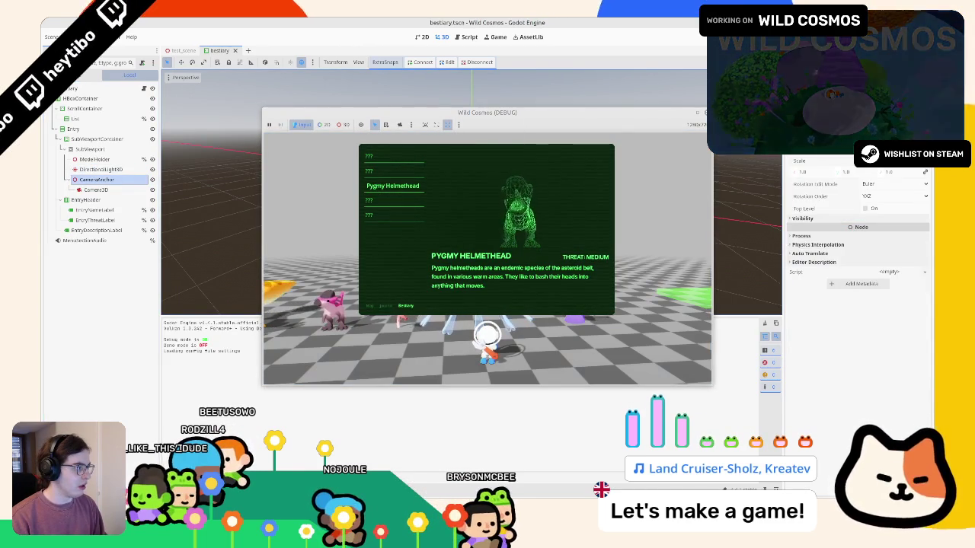
- Reset Camera3D's position to the origin, then select CameraAnchor
left_click(125, 189)
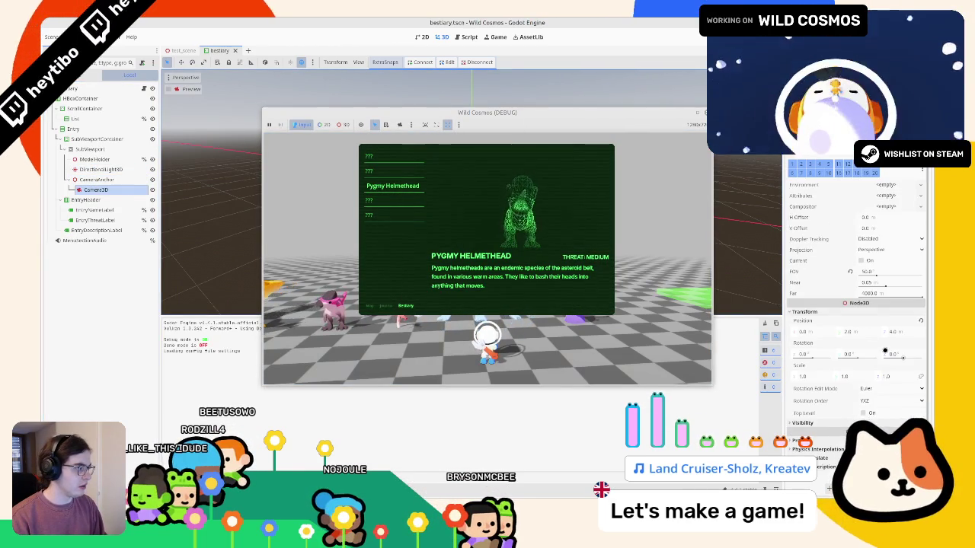
left_click(917, 321)
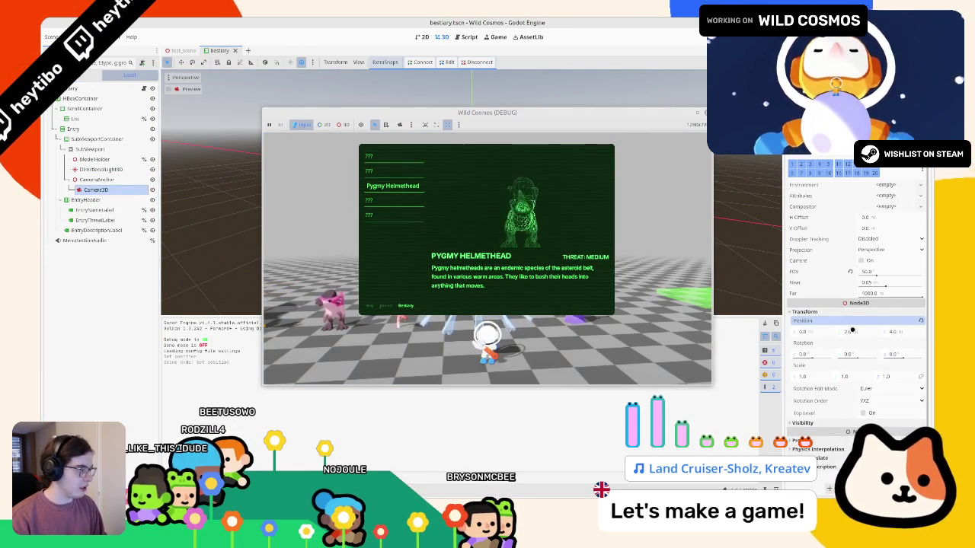
left_click(119, 179)
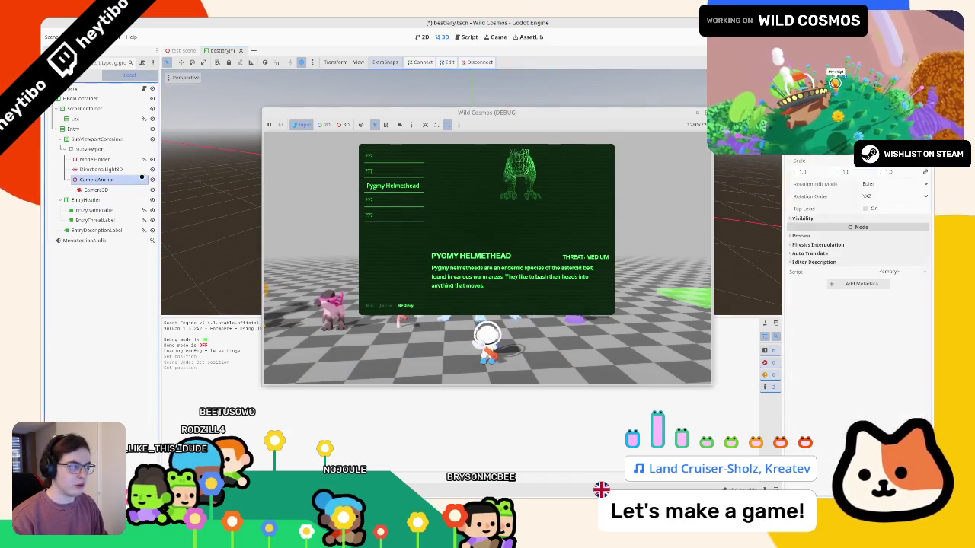
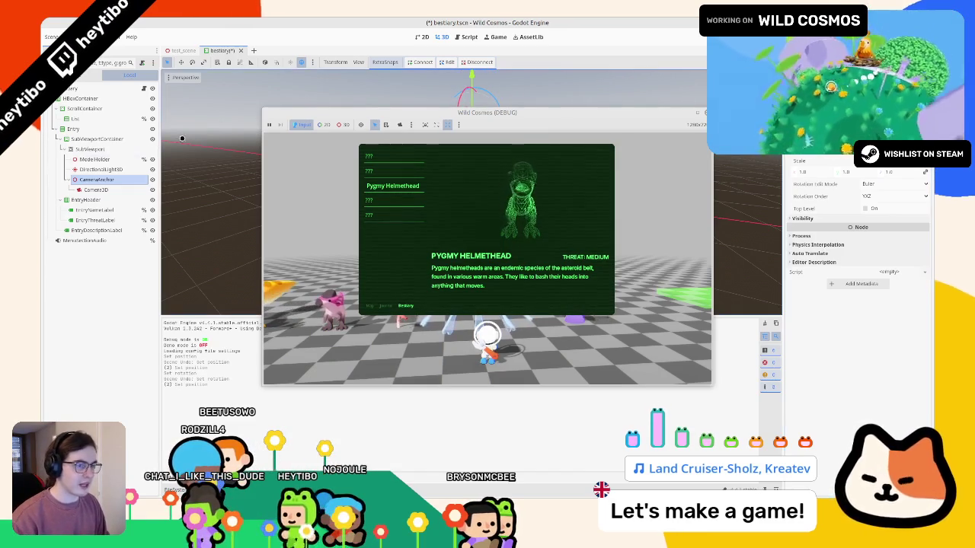
- Move Camera3D back to a Z position of 5.0, reselect CameraAnchor and close the game window
left_click(96, 189)
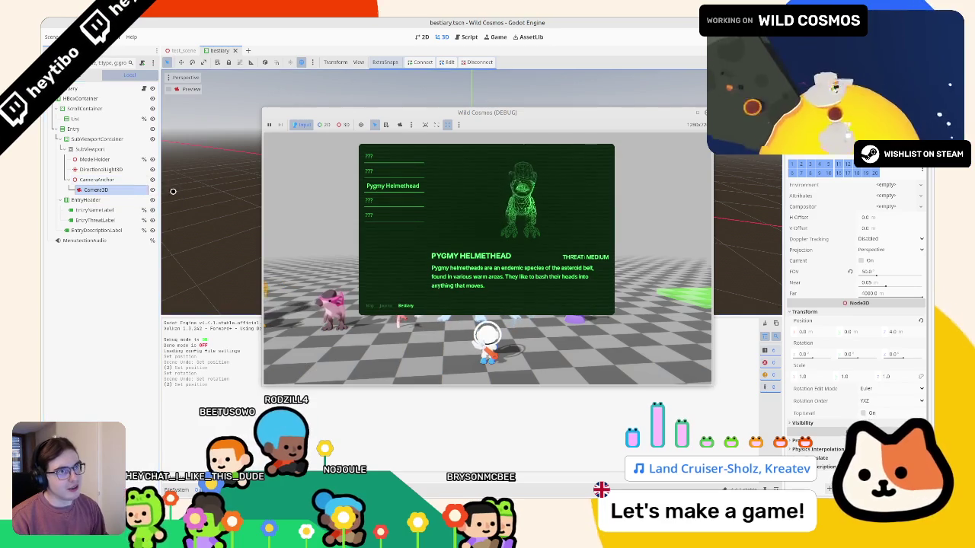
left_click_drag(894, 333, 907, 333)
type("5")
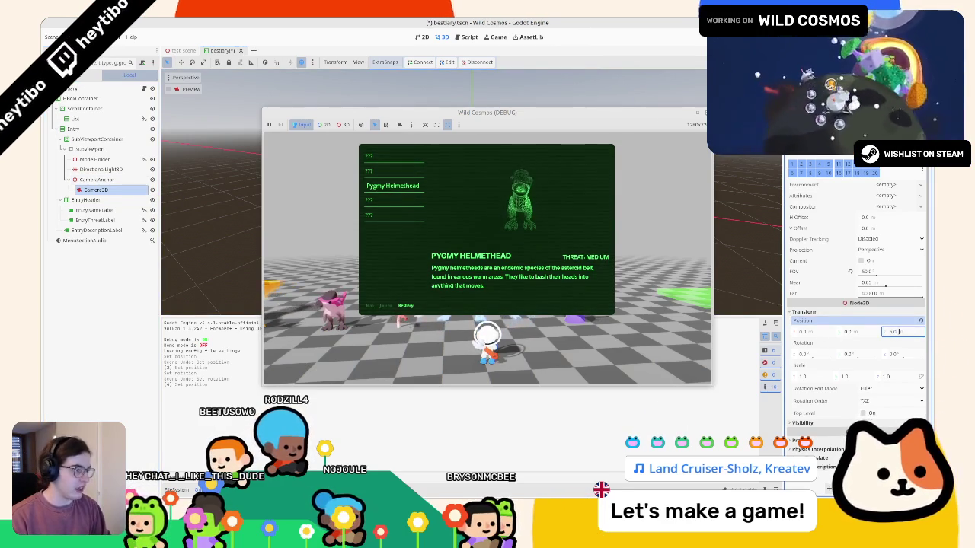
left_click(88, 179)
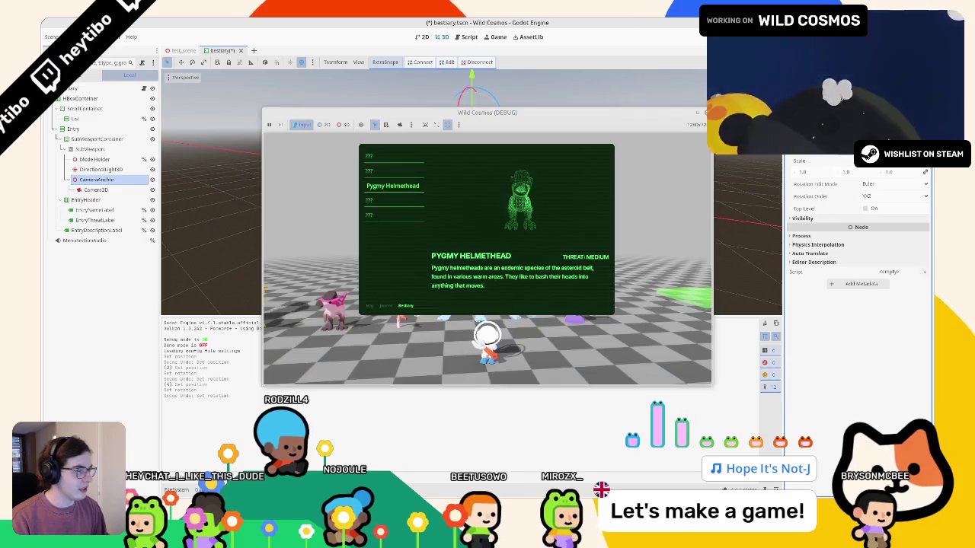
key("F8")
right_click(107, 170)
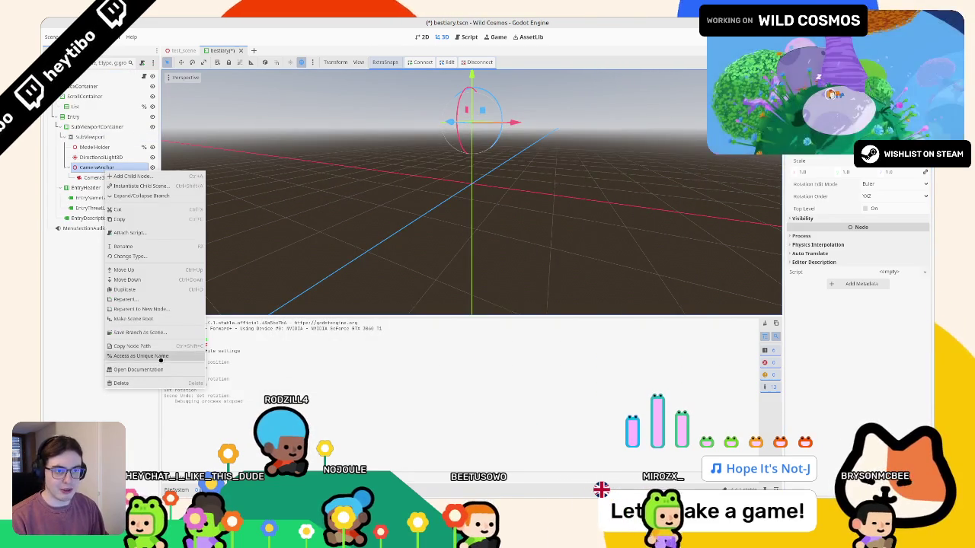
left_click(161, 357)
key("ctrl+F3")
left_click(104, 163)
mouse_move(104, 163)
left_mouse_down()
mouse_move(343, 173)
mouse_move(353, 196)
mouse_move(358, 163)
left_mouse_up()
scroll(342, 179, "up", 10)
double_click(381, 163)
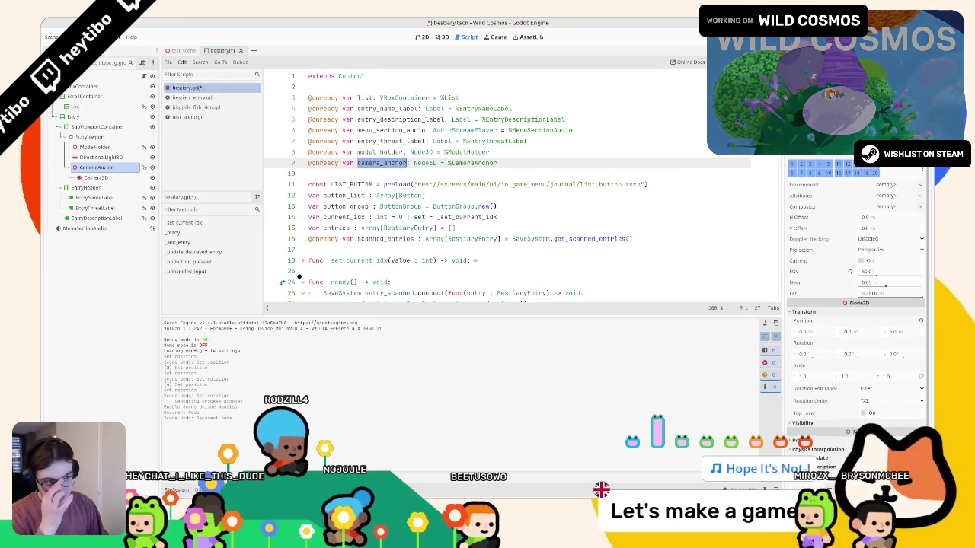
- Fold _ready, _add_entry, _update_displayed_entry, _on_button_pressed and _unhandled_input, then unfold _ready
left_click(302, 282)
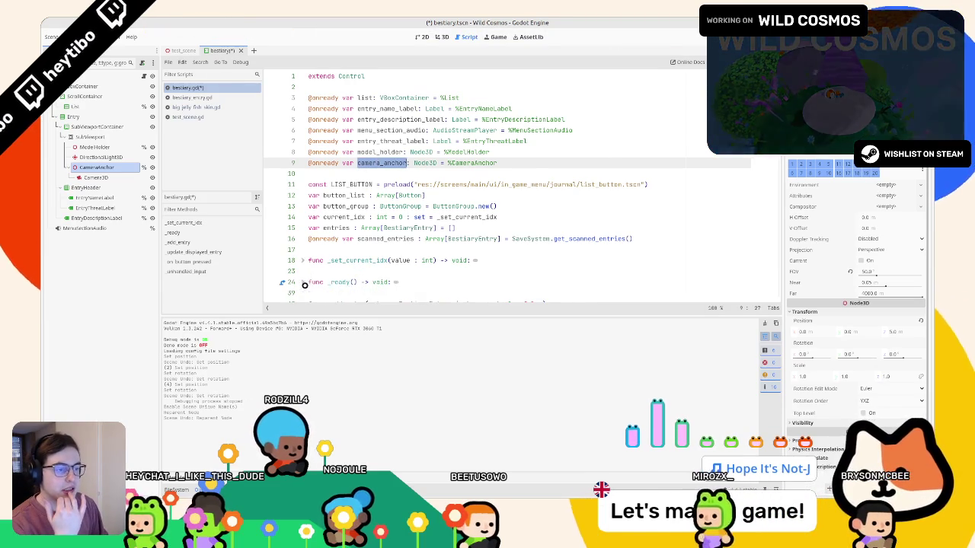
scroll(304, 285, "down", 1)
left_click(302, 271)
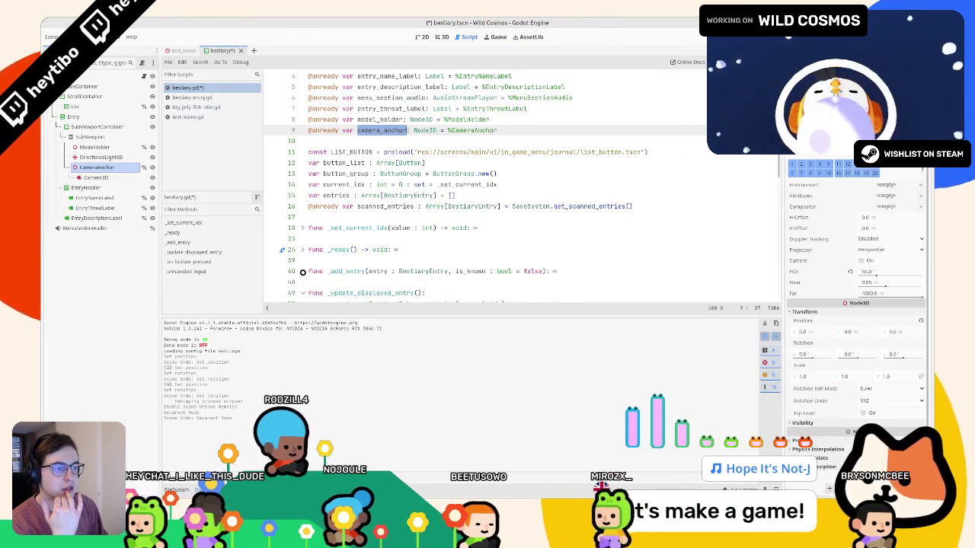
left_click(302, 293)
left_click(302, 271, "shift")
scroll(306, 285, "down", 3)
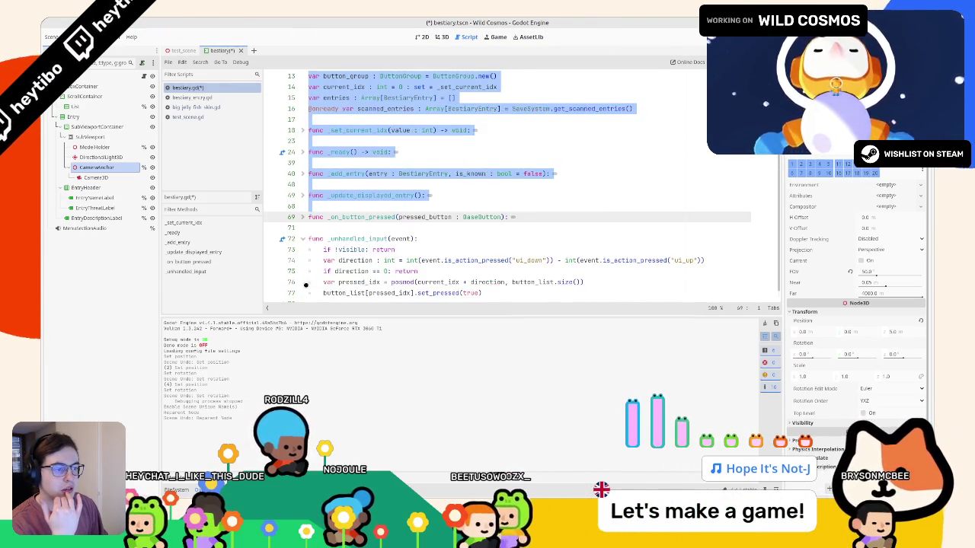
left_click(303, 238)
left_click(328, 260)
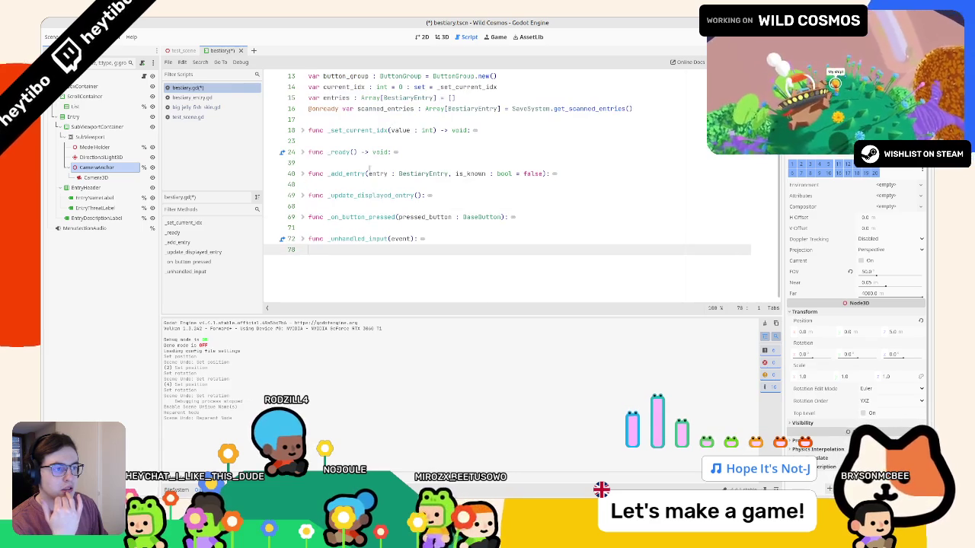
left_click(303, 151)
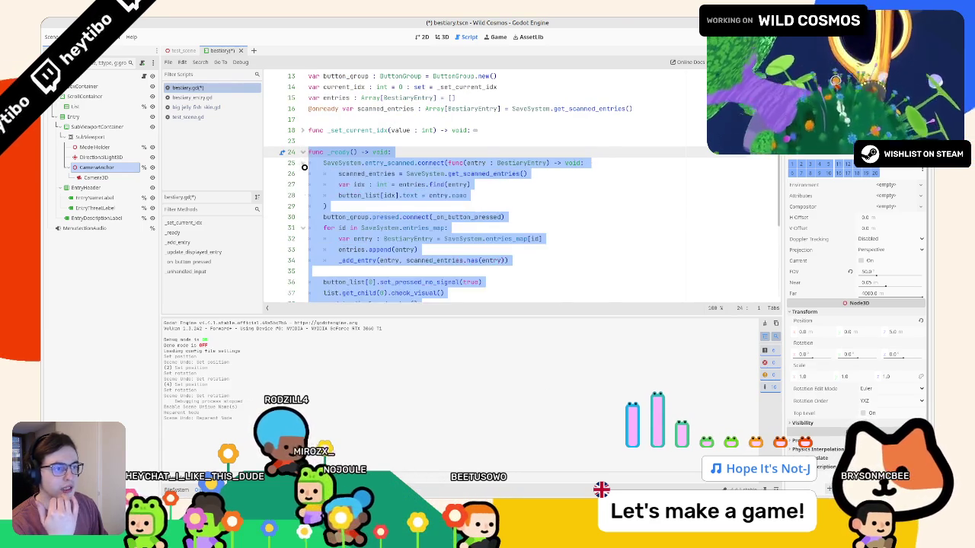
scroll(460, 196, "down", 4)
- At the end of _ready, declare a Tween variable t created with create_tween()
left_click(460, 197)
key("Return")
key("Return")
key("Return")
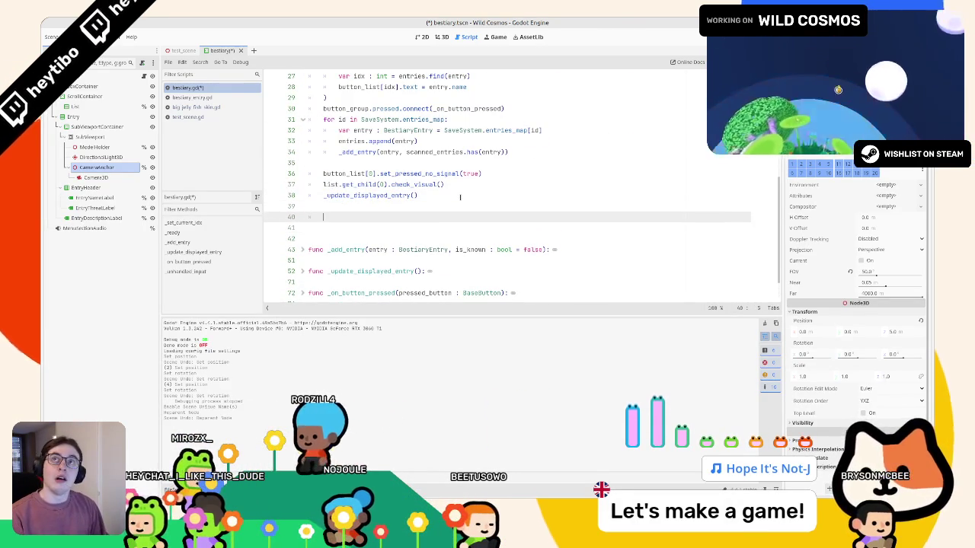
type("camera_anchor.c")
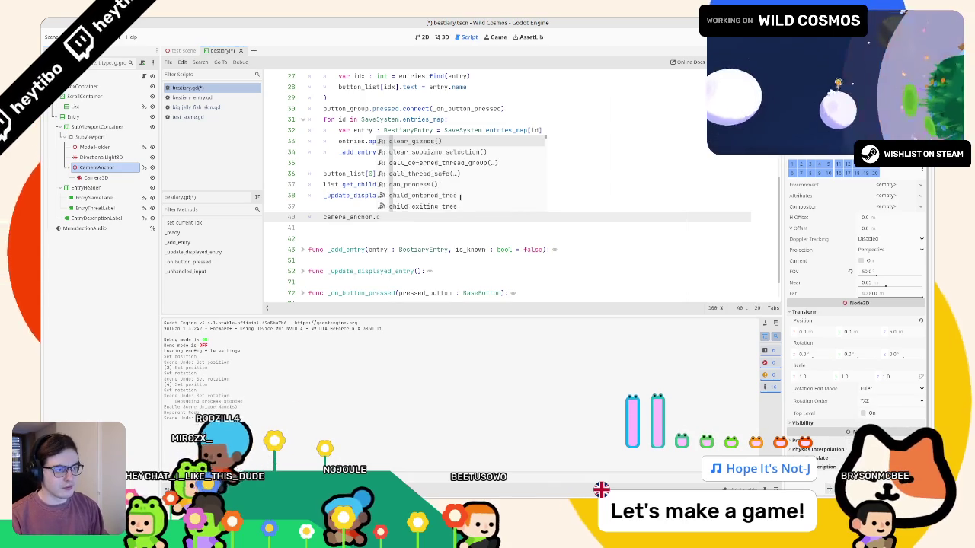
key("BackSpace")
key("BackSpace")
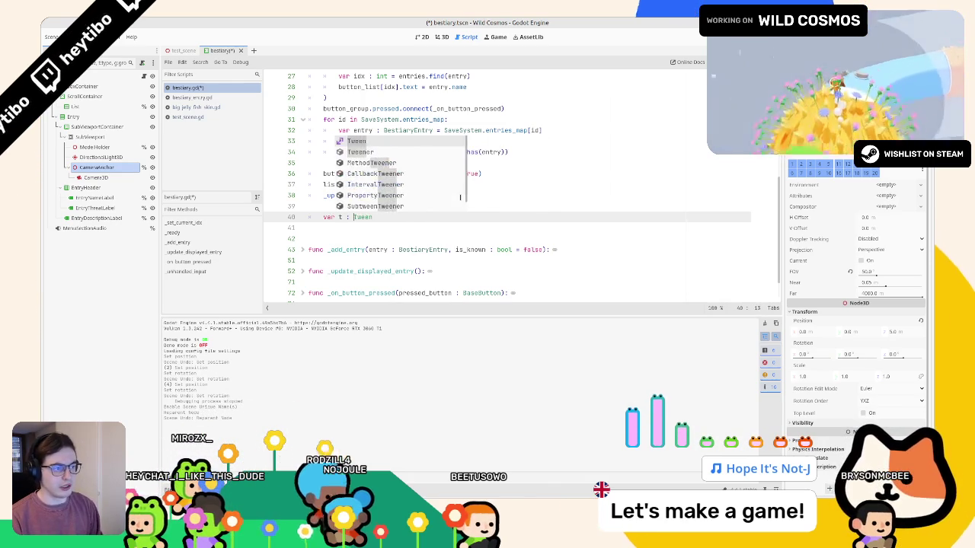
key("Return")
key("Left")
key("Left")
key("Left")
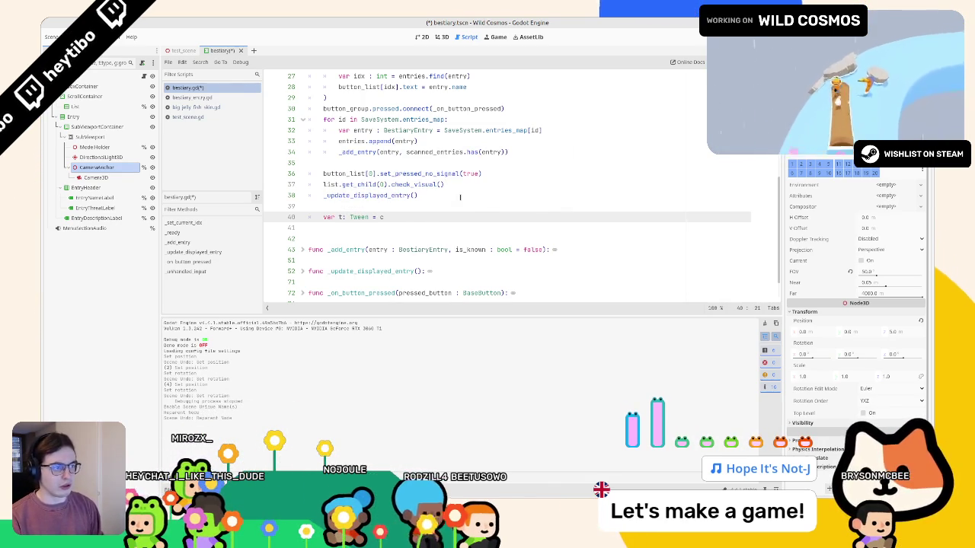
type("reate_tw")
key("Return")
key("Return")
- Add t.tween_property(camera_anchor, "rotation_degrees", 360.0, 4.0).from(0.0), make it loop with set_loops(0), and run
type("t.tween")
key("BackSpace")
key("BackSpace")
key("BackSpace")
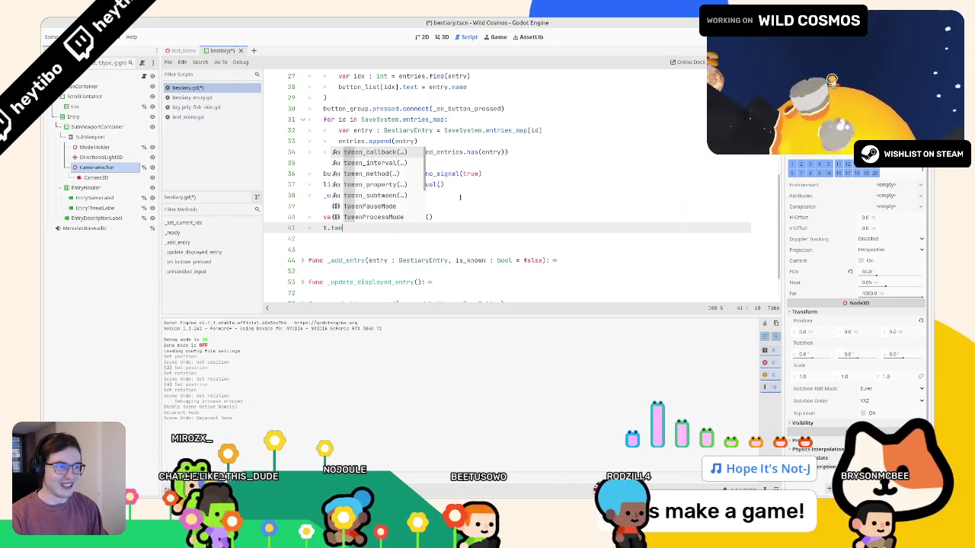
type("en_p")
key("Return")
type("cam")
key("Return")
type(",")
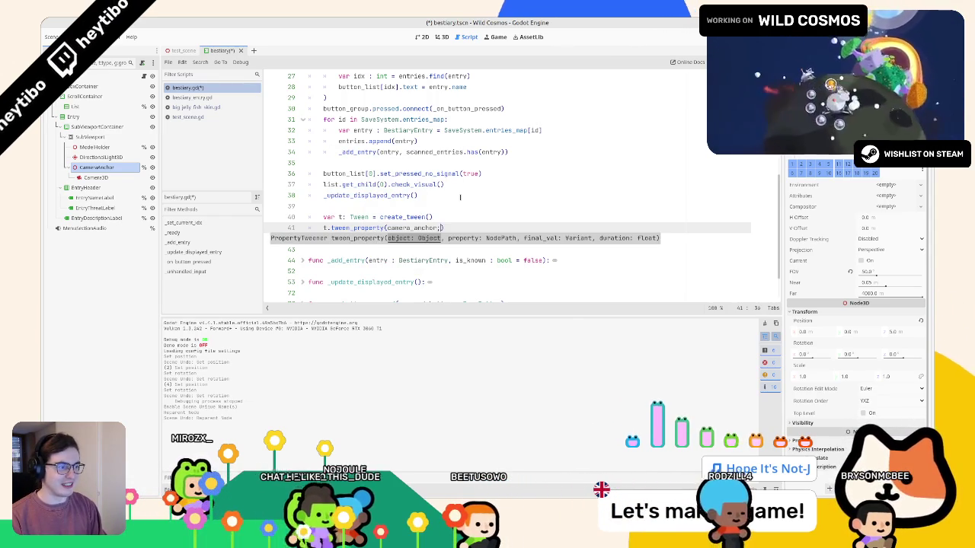
type(" \"rotatio")
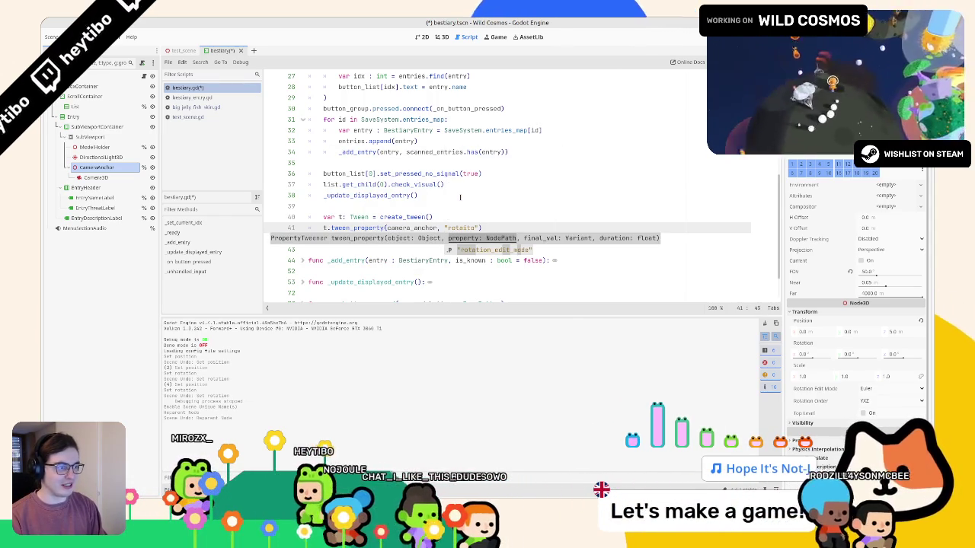
key("BackSpace")
key("BackSpace")
key("BackSpace")
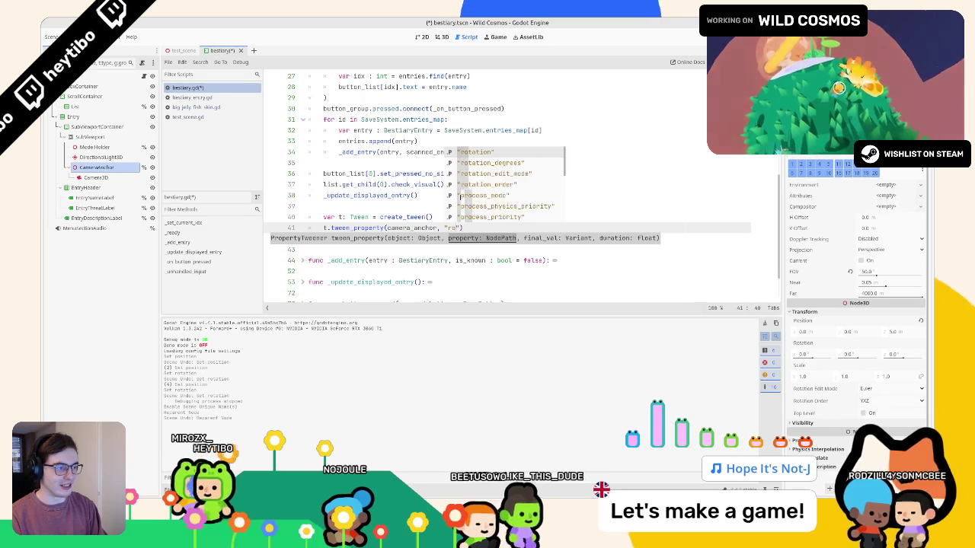
type("otation")
key("Return")
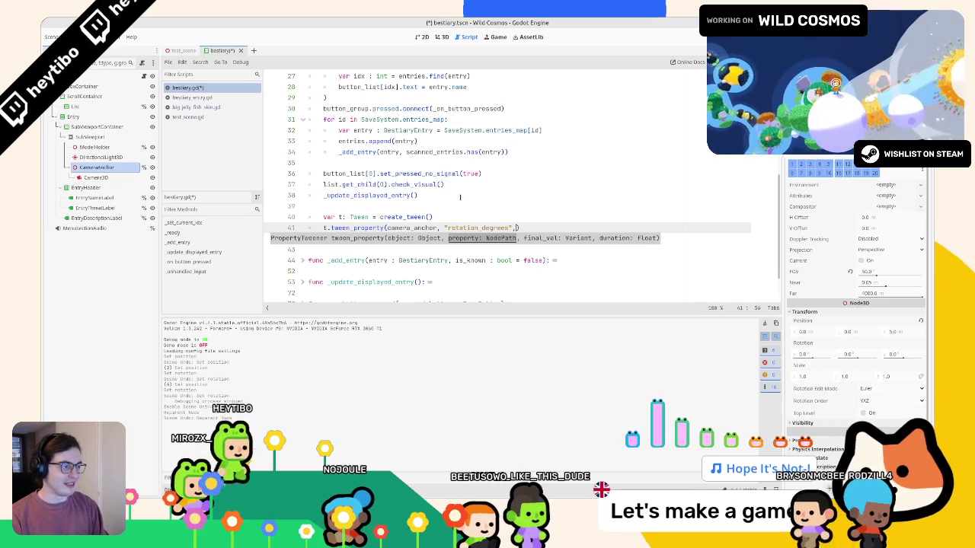
type(", 360.0")
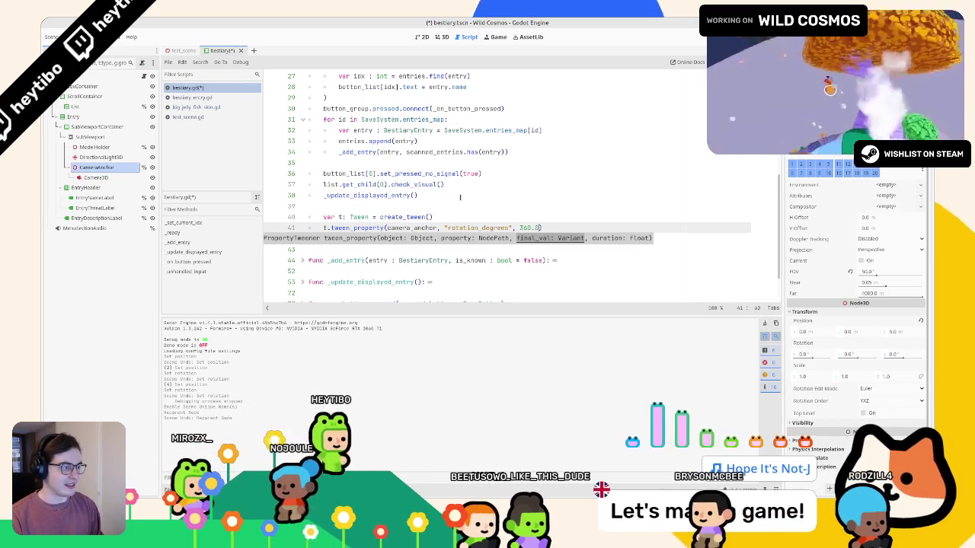
type(", ")
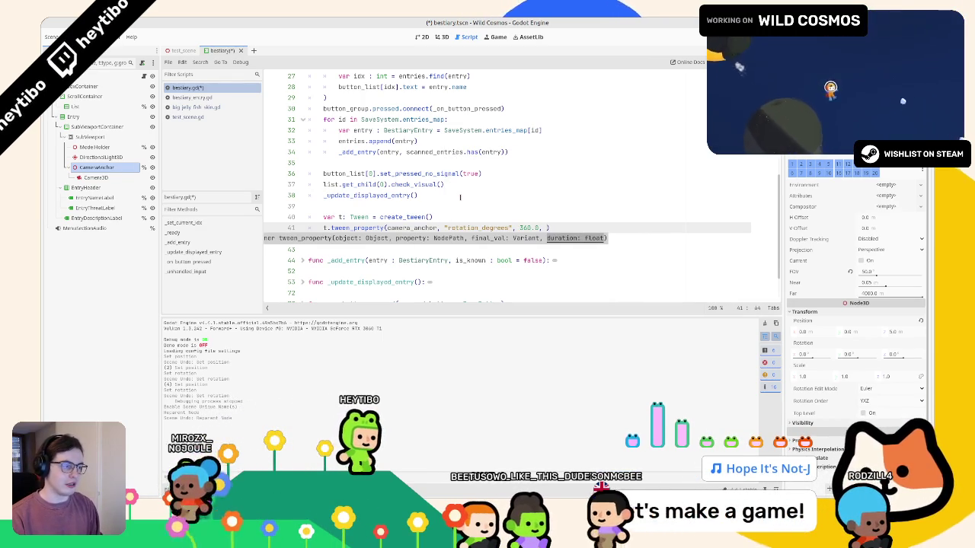
type("4.0).from(")
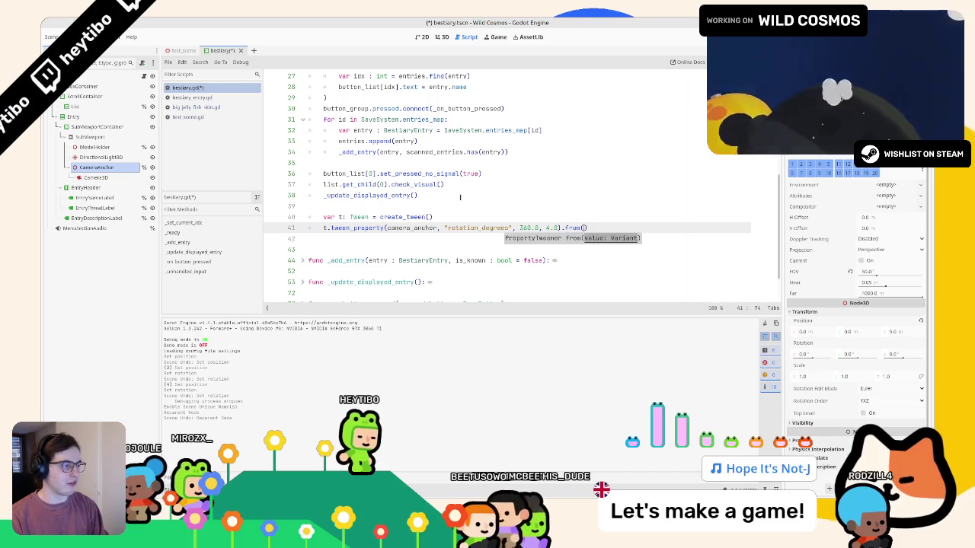
type("0.0")
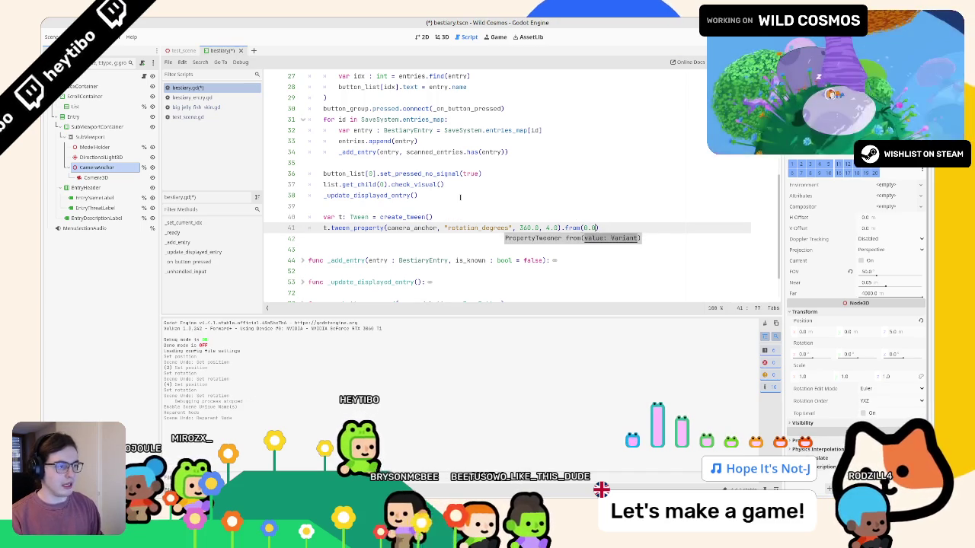
key("Up")
type(".set_loops(0)")
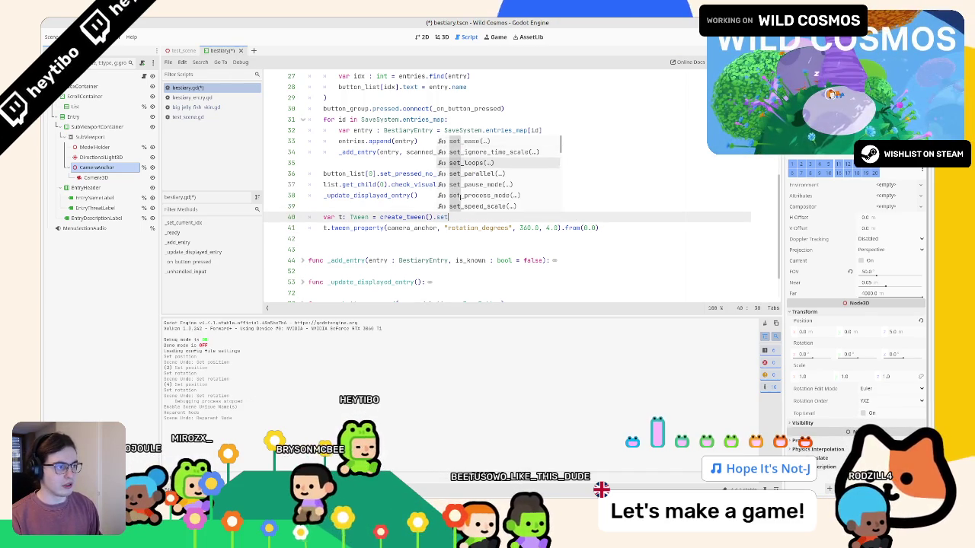
key("F6")
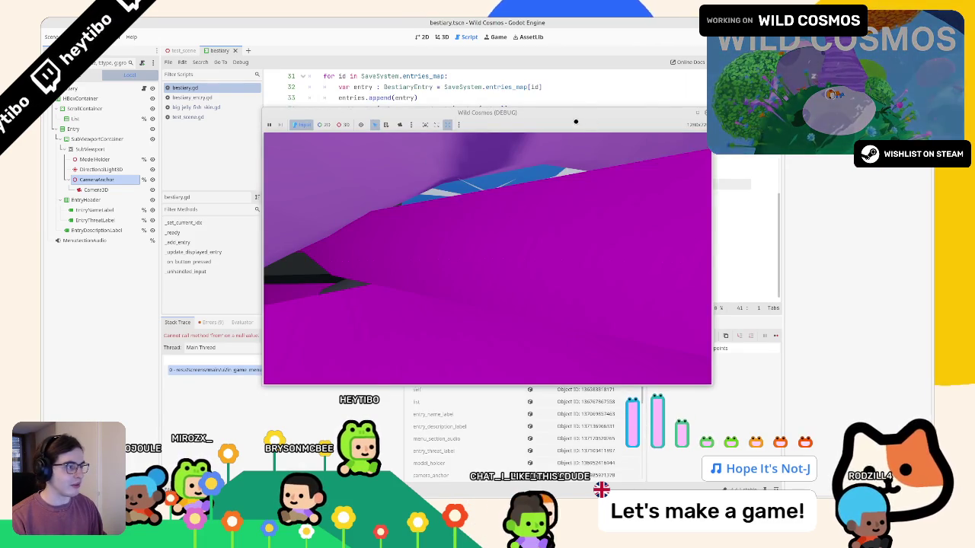
- Check the errors, tween rotation_degrees:y instead, and rerun to view the Pygmy Helmethead entry
left_click_drag(573, 121, 543, 125)
key("F8")
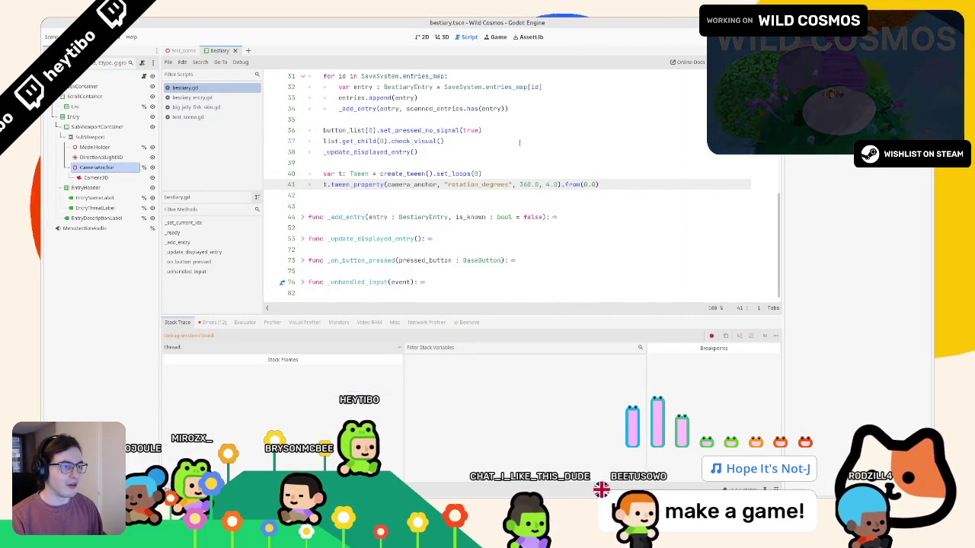
left_click(212, 322)
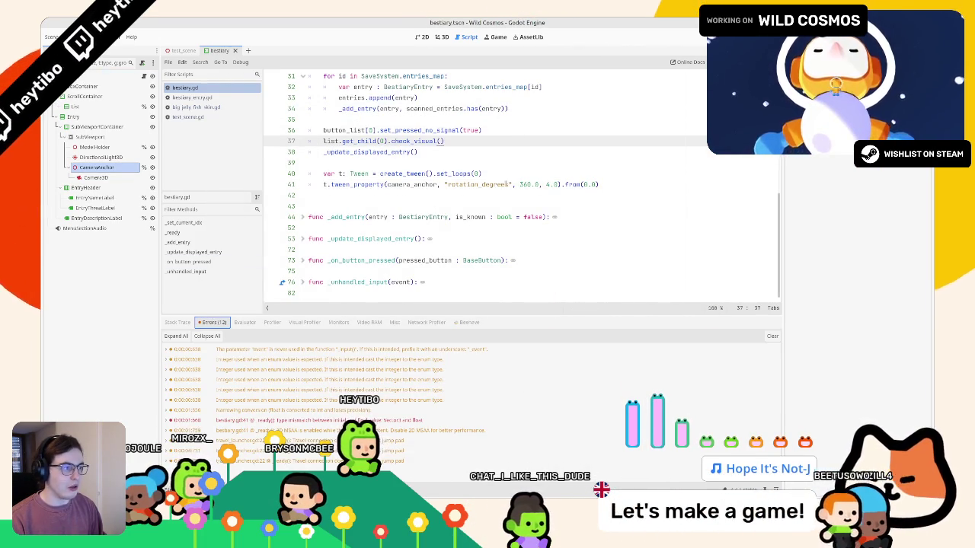
left_click(508, 184)
type(":yu")
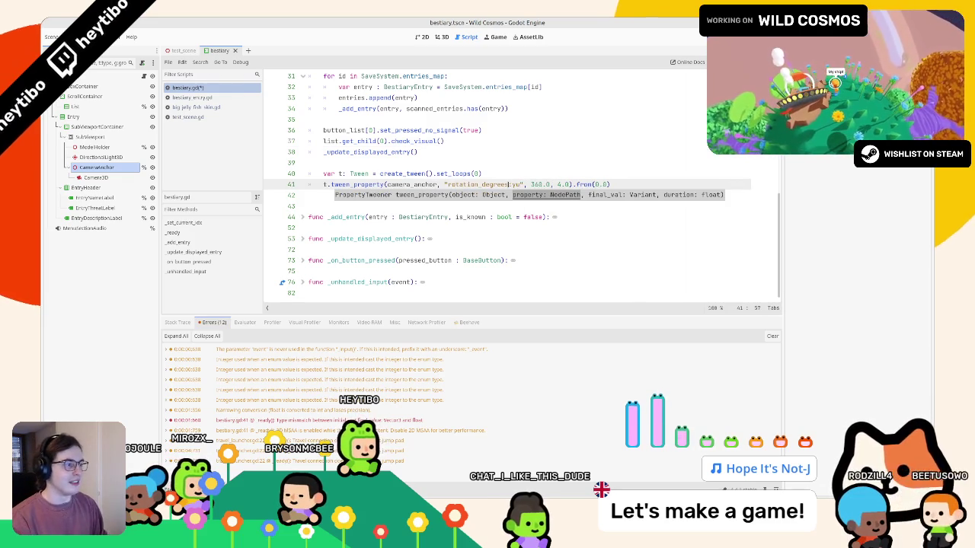
key("F6")
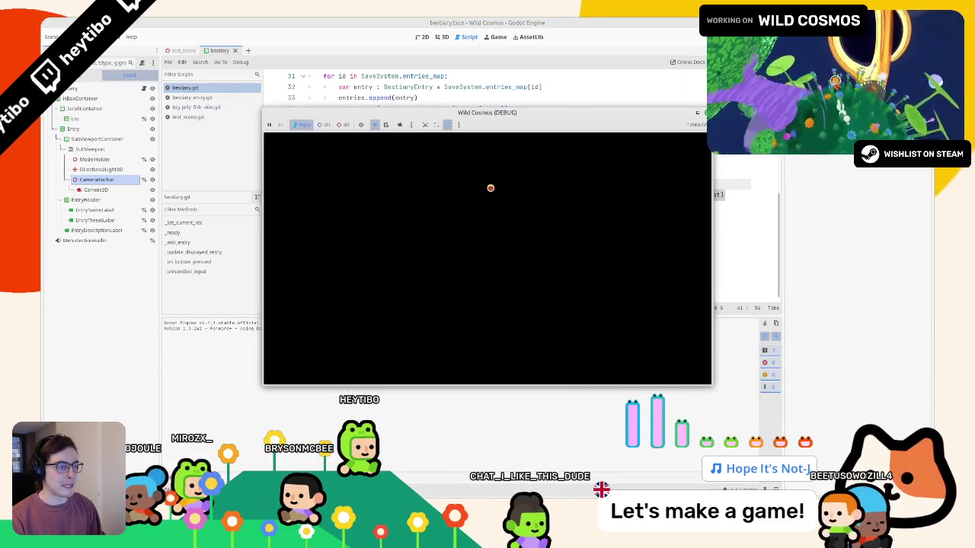
key("m")
left_click(405, 307)
key("Down")
key("Down")
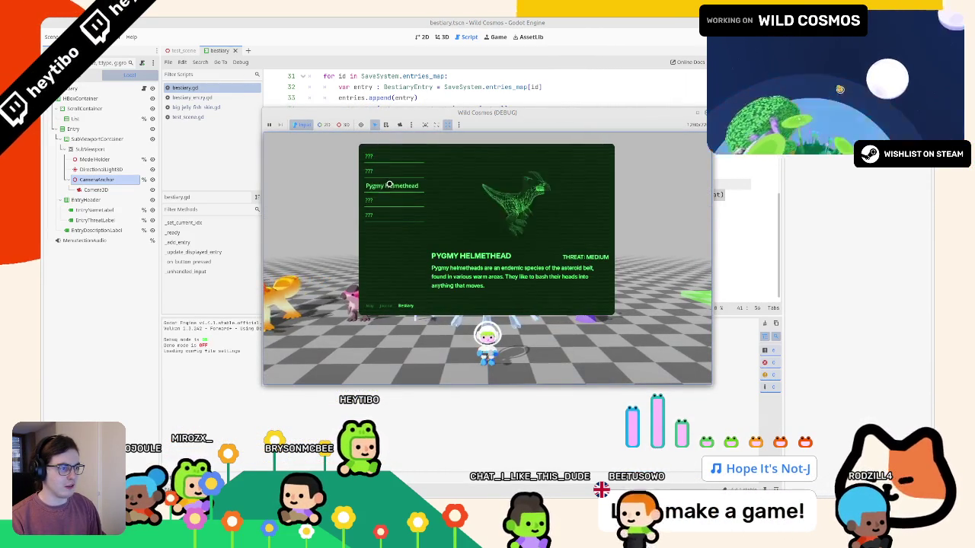
- Change the tween duration to 10.0 seconds and check the slower spin in the enlarged bestiary
left_click(546, 22)
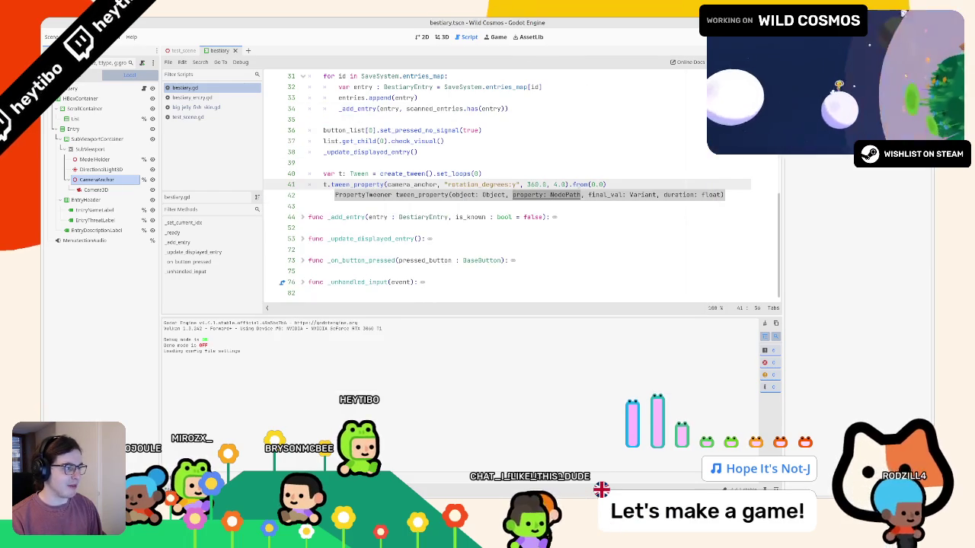
left_click(558, 184)
key("F5")
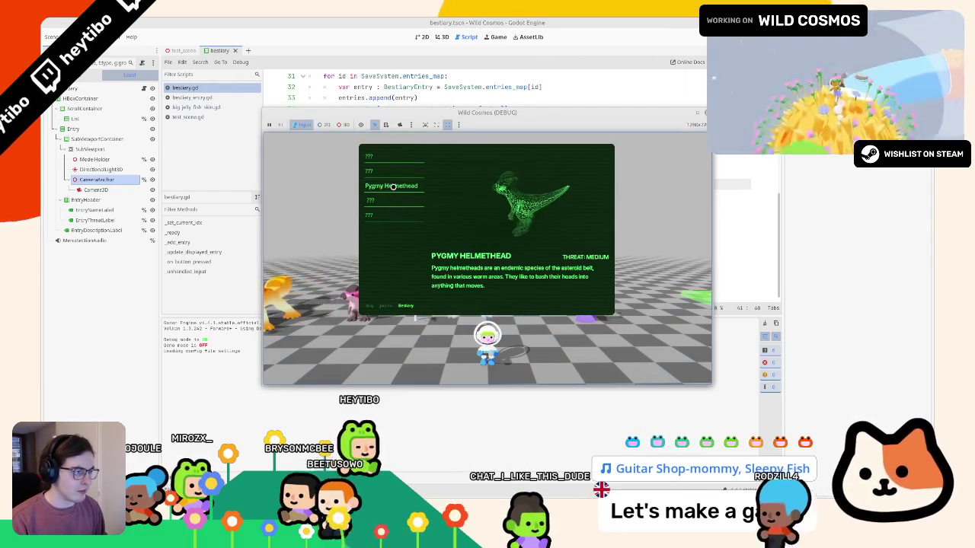
key("F5")
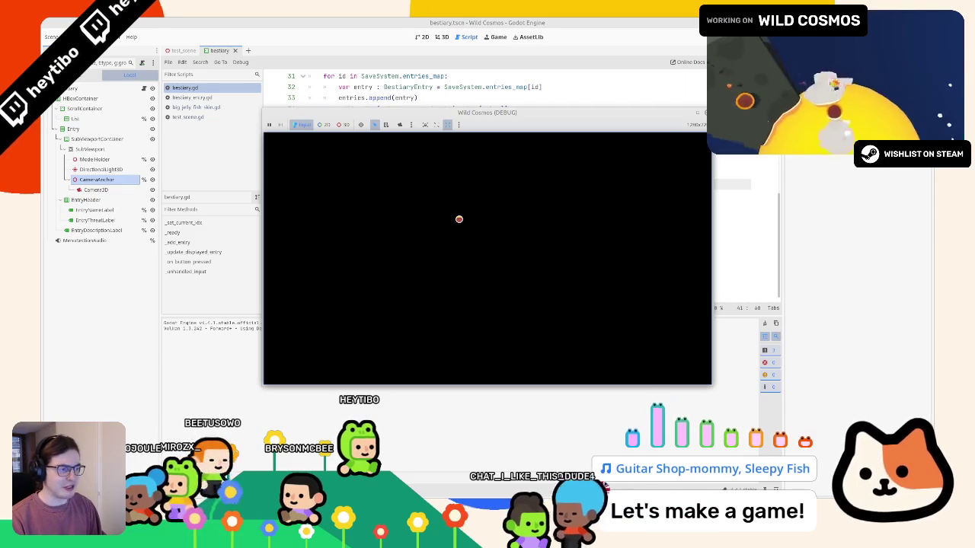
key("Tab")
key("e")
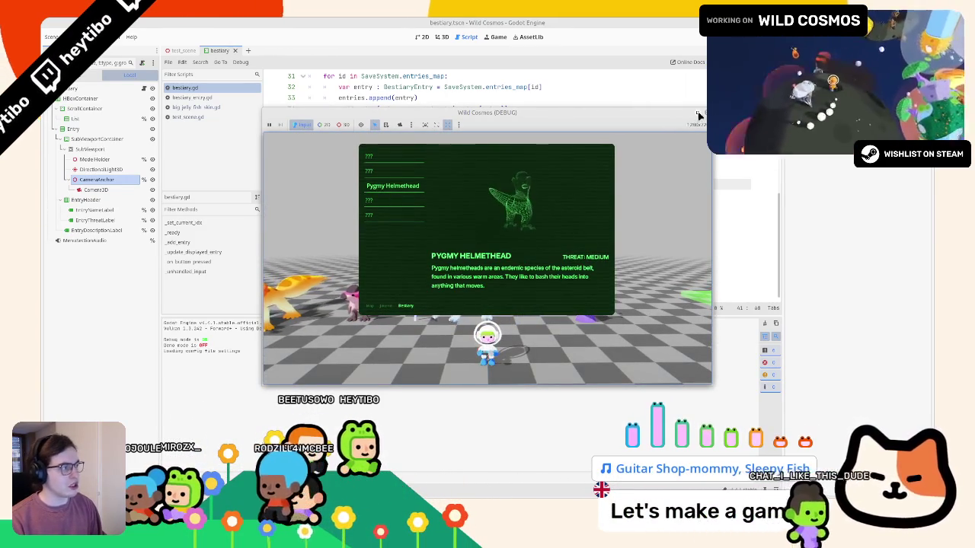
key("super+Up")
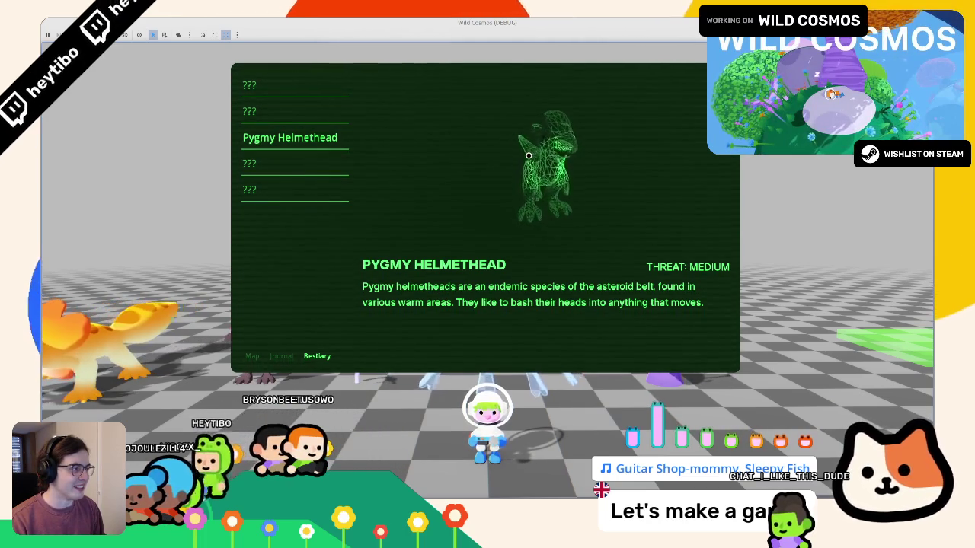
key("F8")
key("Escape")
- Give the SubViewport a New World3D and run the game to view the Pygmy Helmethead entry
left_click(97, 176)
left_click(101, 157)
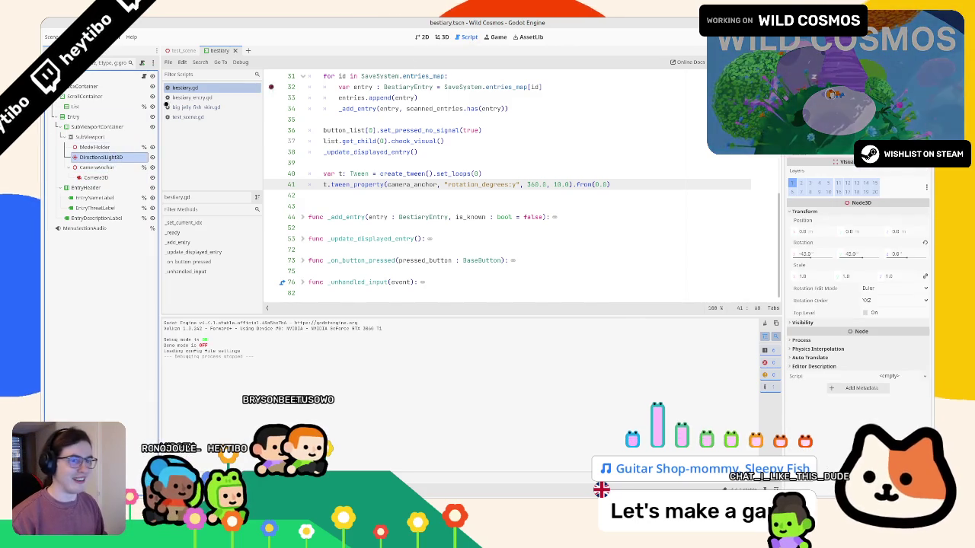
left_click(80, 136)
scroll(857, 267, "up", 5)
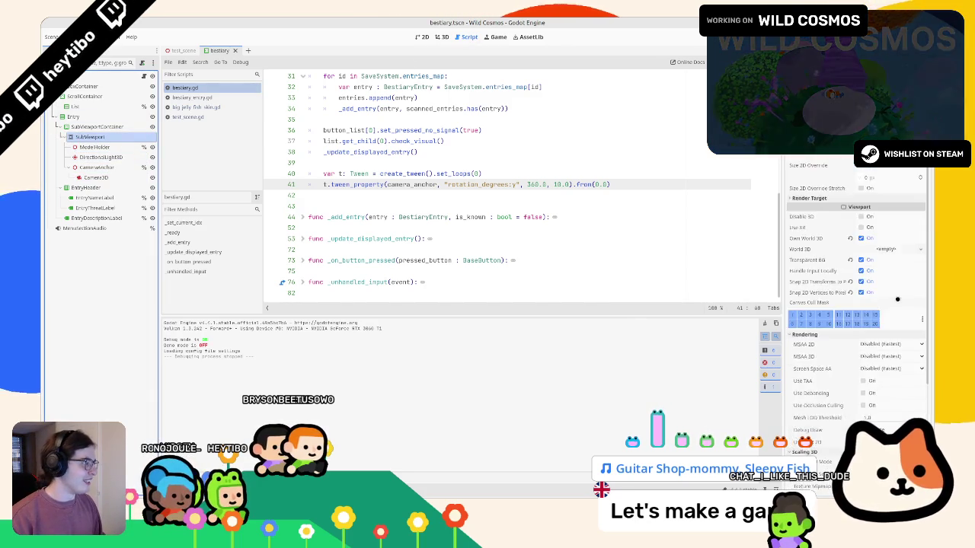
left_click(899, 305)
left_click(899, 315)
key("F6")
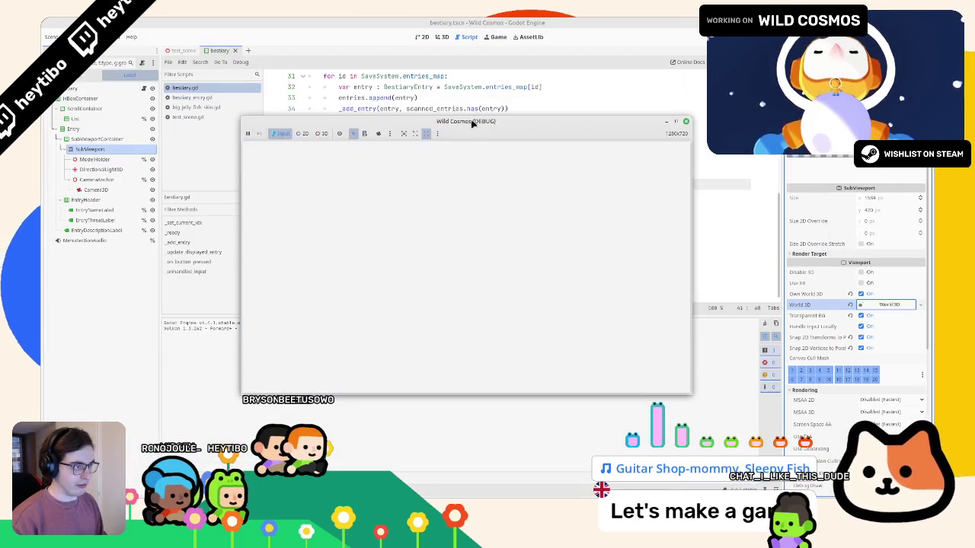
right_click(472, 124)
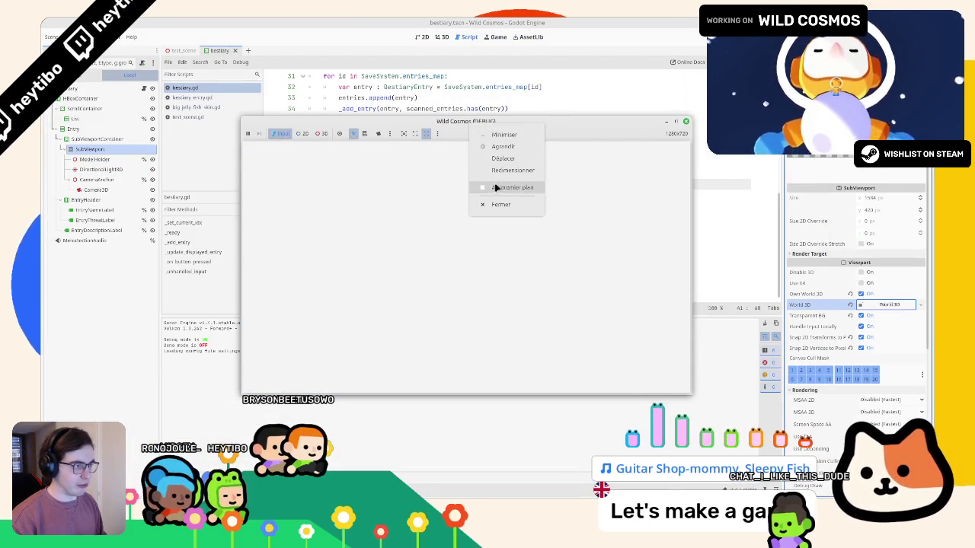
key("Tab")
left_click(383, 314)
left_click(369, 195)
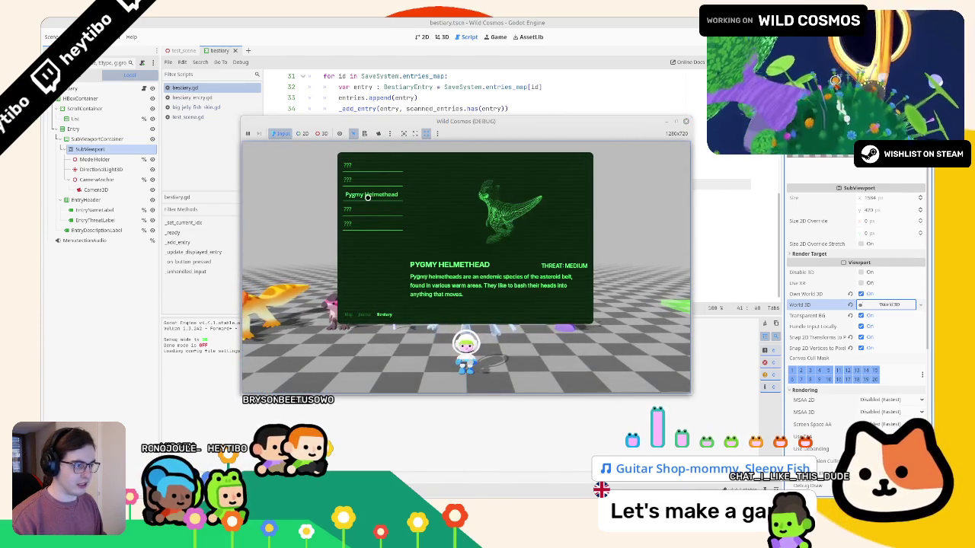
- Add a new Environment with Linear tonemap and ambient light from Color set to white (ffffff)
left_click(884, 305)
scroll(877, 310, "down", 1)
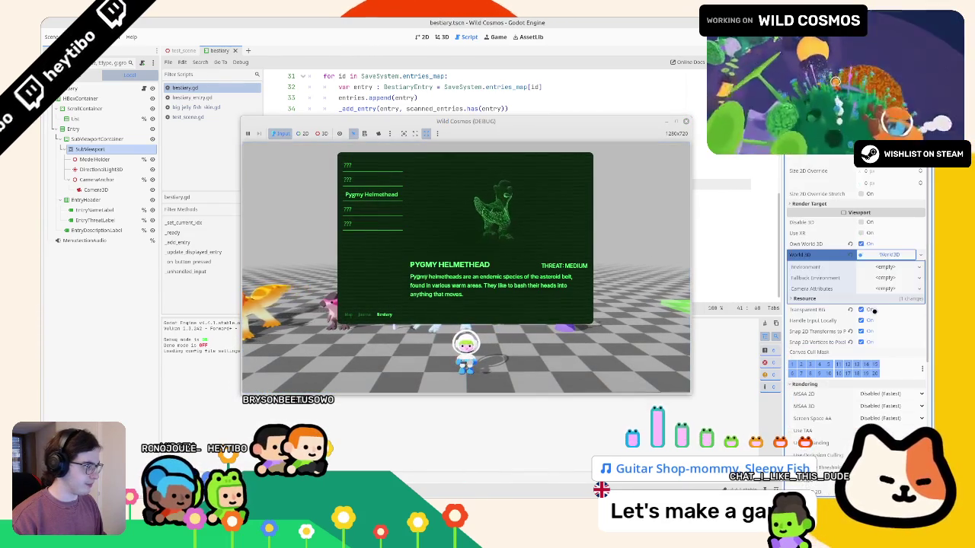
left_click(877, 267)
left_click(881, 279)
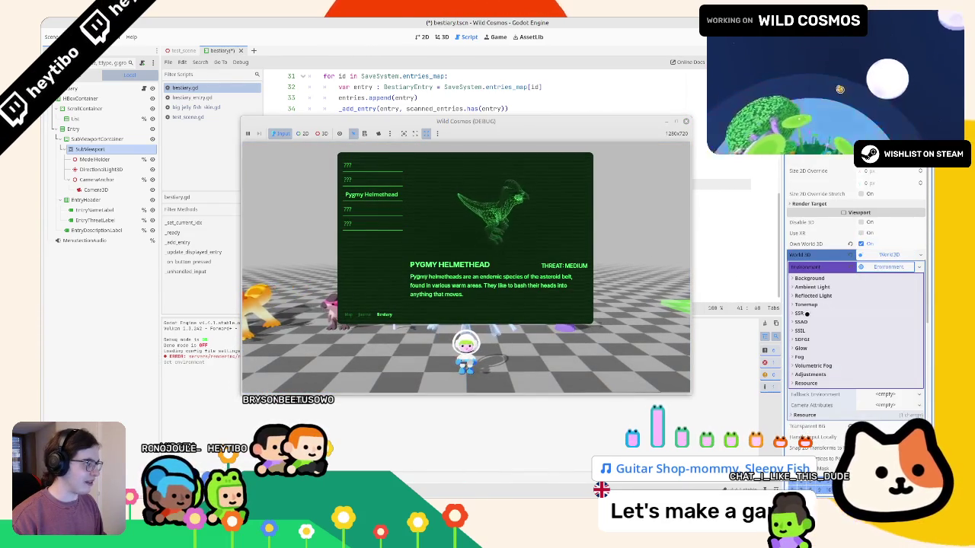
left_click(806, 304)
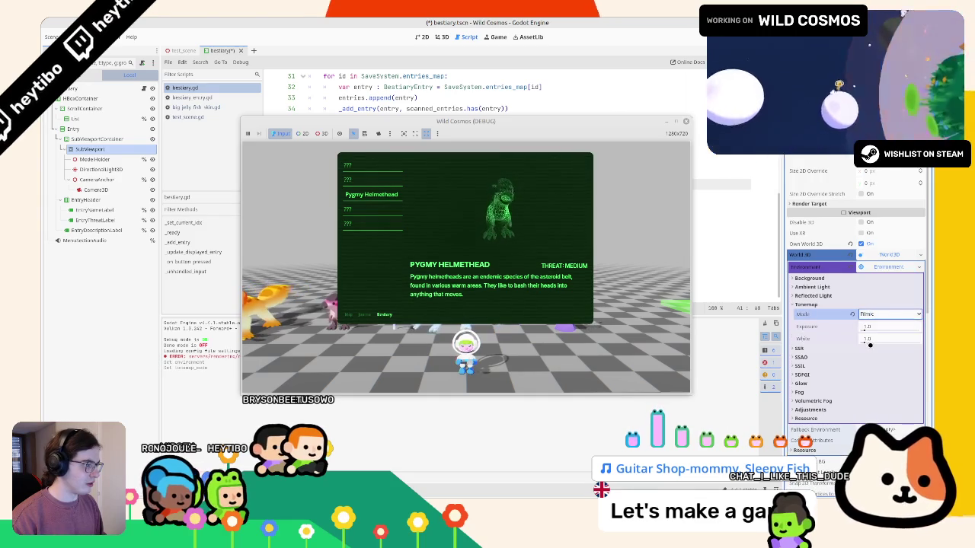
left_click(890, 314)
left_click(883, 326)
left_click(812, 287)
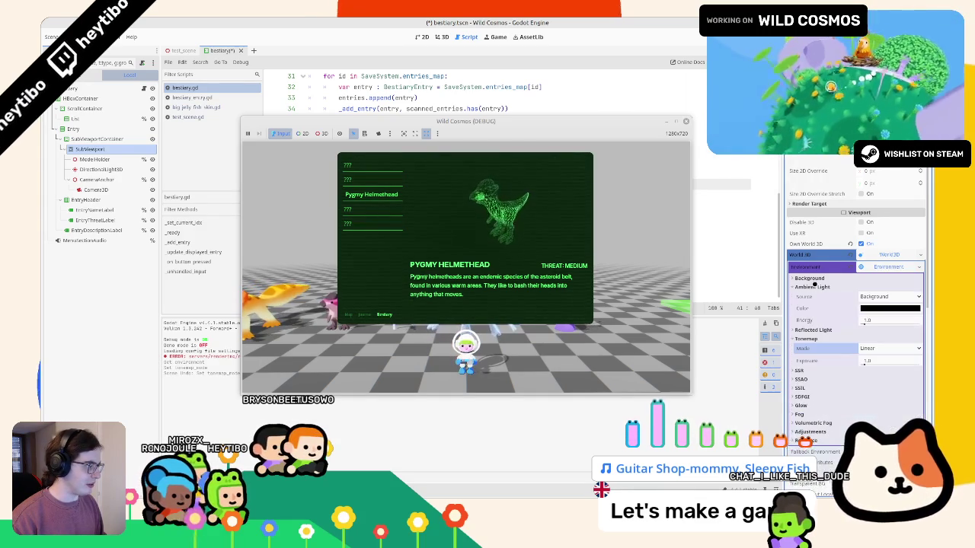
left_click(883, 296)
left_click(873, 327)
left_click(889, 307)
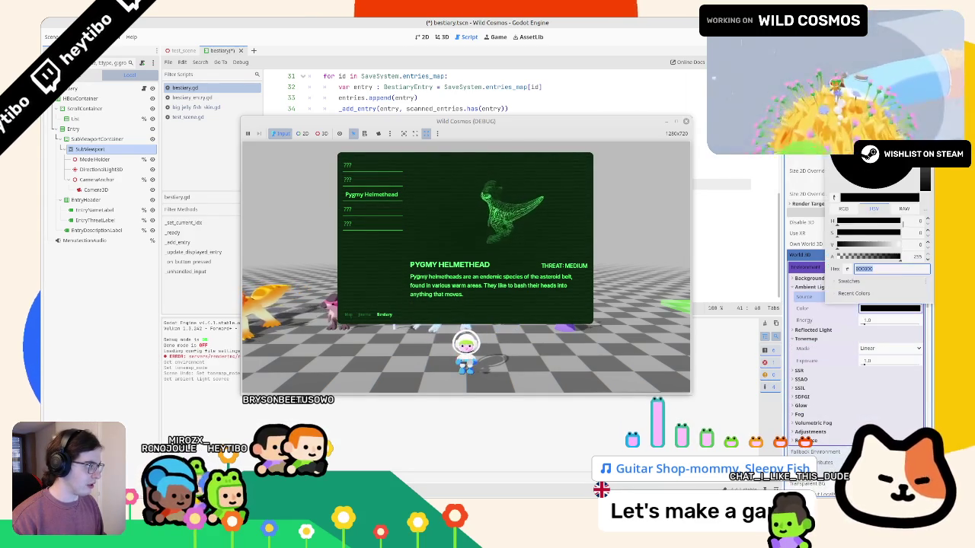
type("ffffff")
left_click(687, 64)
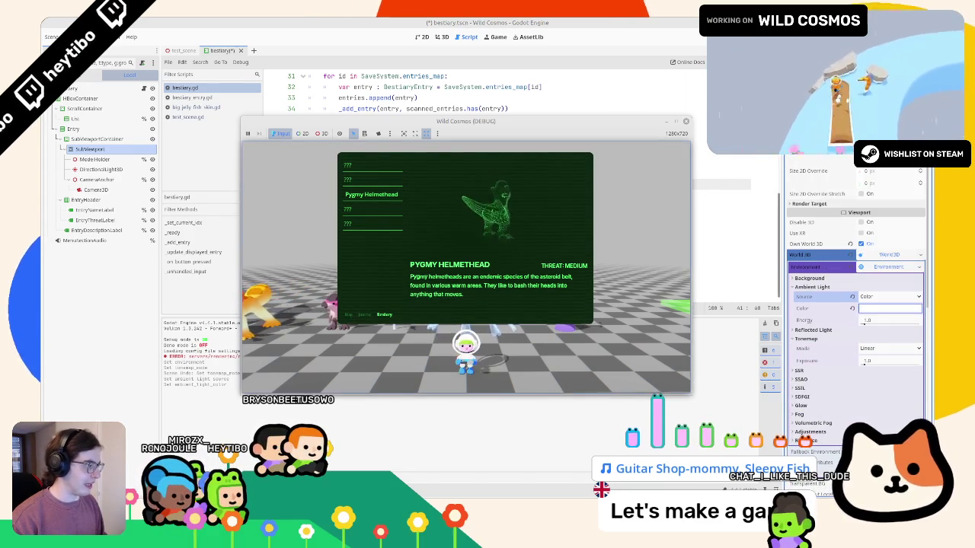
- Relaunch to view the Pygmy Helmethead entry and raise the ambient light energy to 16.0
key("F5")
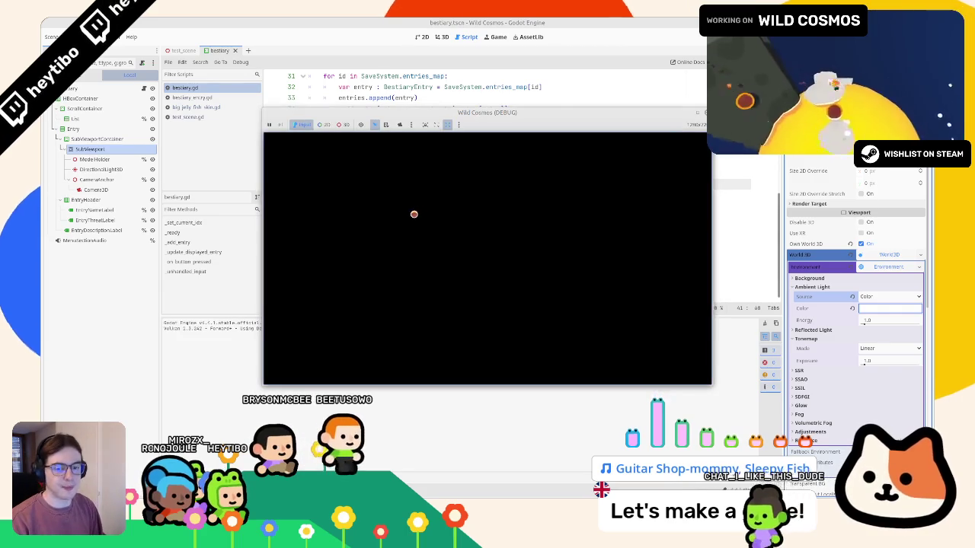
key("Tab")
left_click(406, 305)
left_click(393, 186)
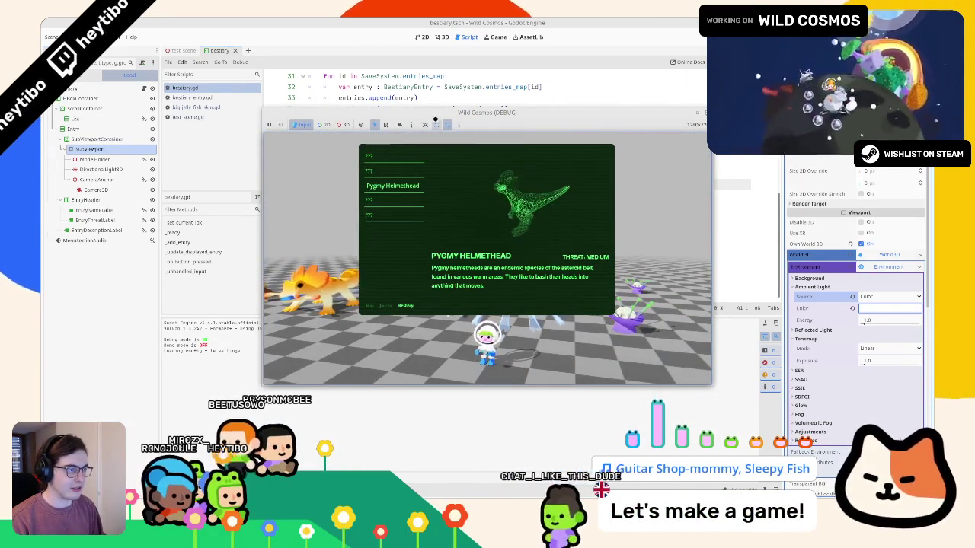
right_click(450, 115)
left_click(853, 309)
left_click(852, 308)
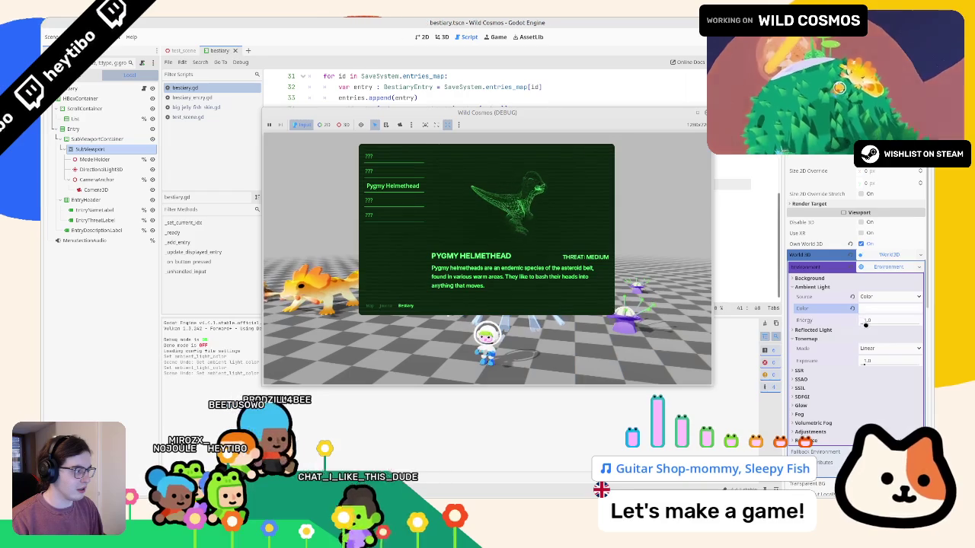
left_click_drag(869, 320, 933, 327)
- Toggle the SubViewport's Own World 3D setting off and back on, then relaunch the game
scroll(862, 382, "down", 5)
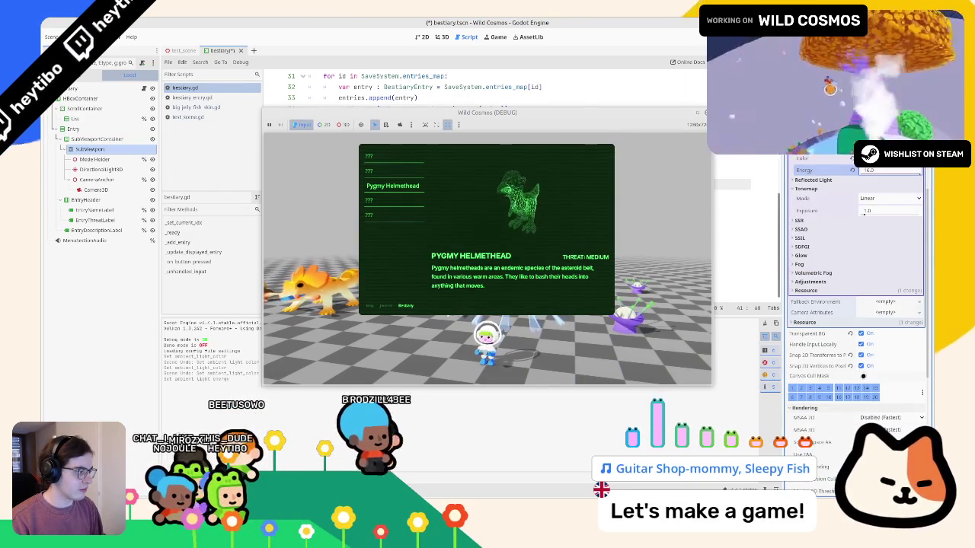
scroll(862, 376, "down", 3)
scroll(873, 404, "down", 2)
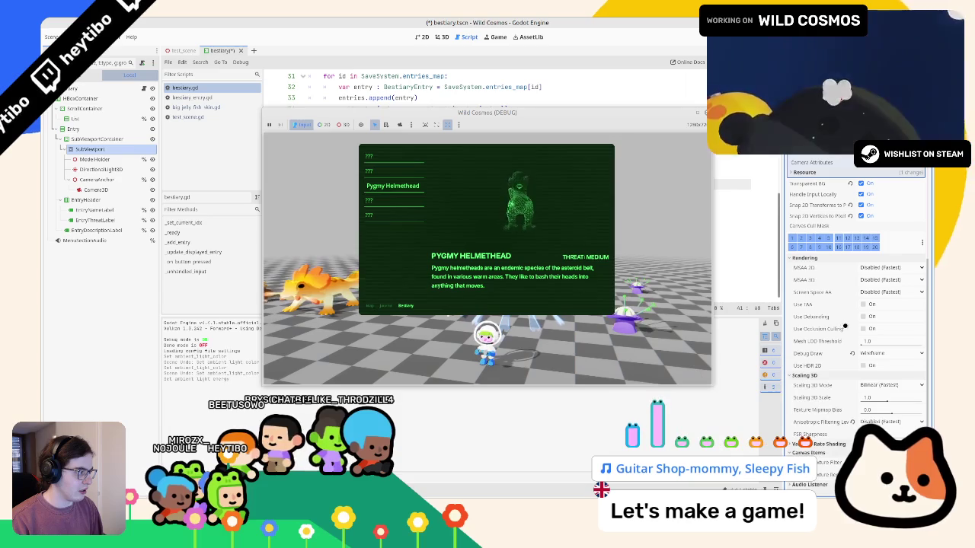
scroll(869, 195, "up", 9)
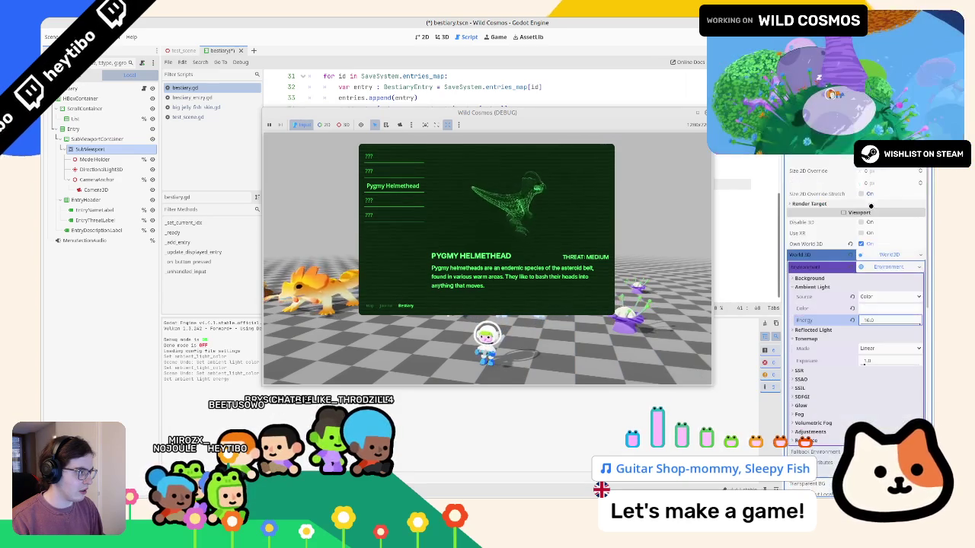
left_click(871, 245)
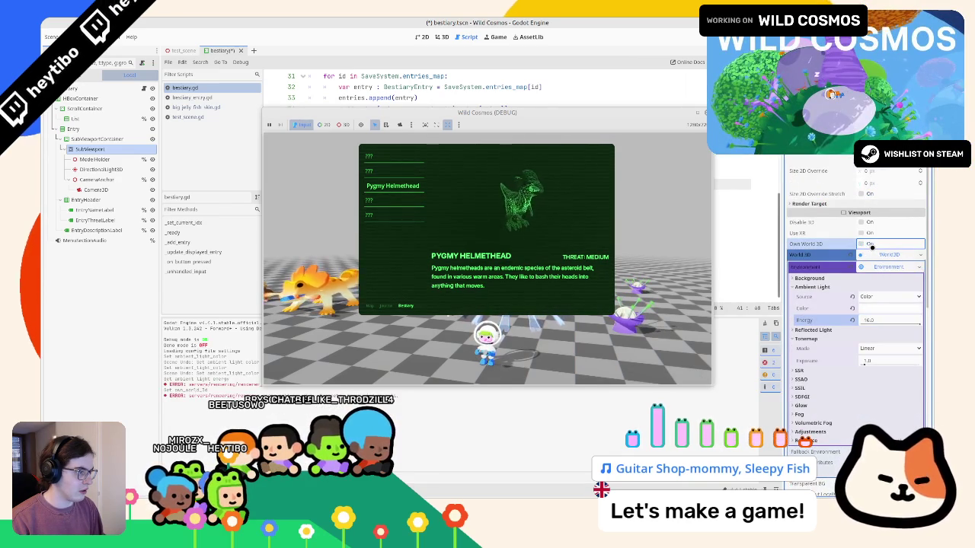
left_click(871, 245)
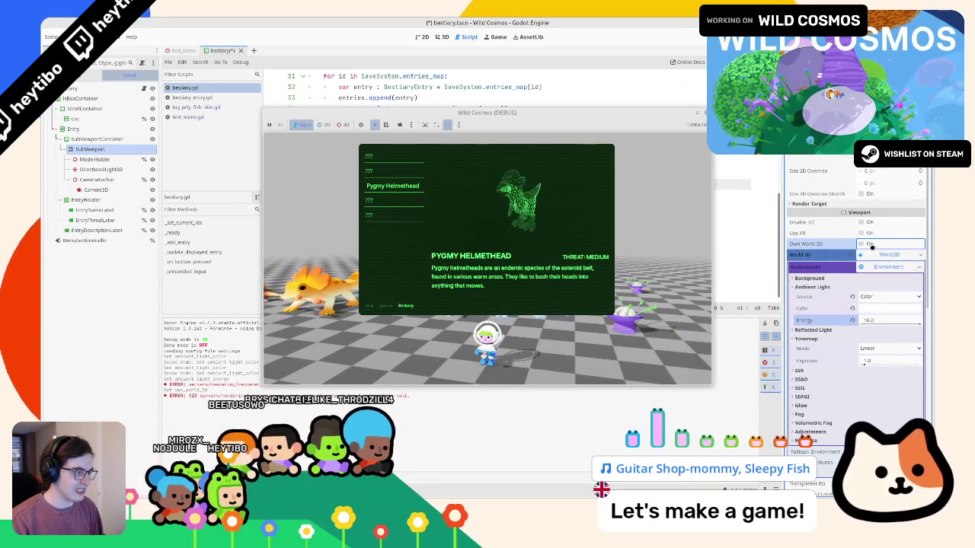
key("F5")
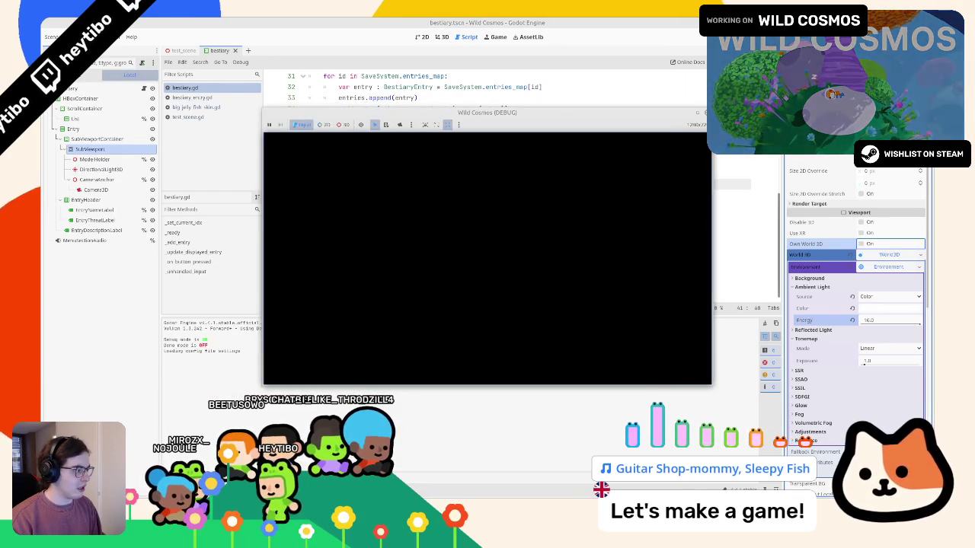
- Open the Pygmy Helmethead bestiary entry in the game and save the edited scene
key("Tab")
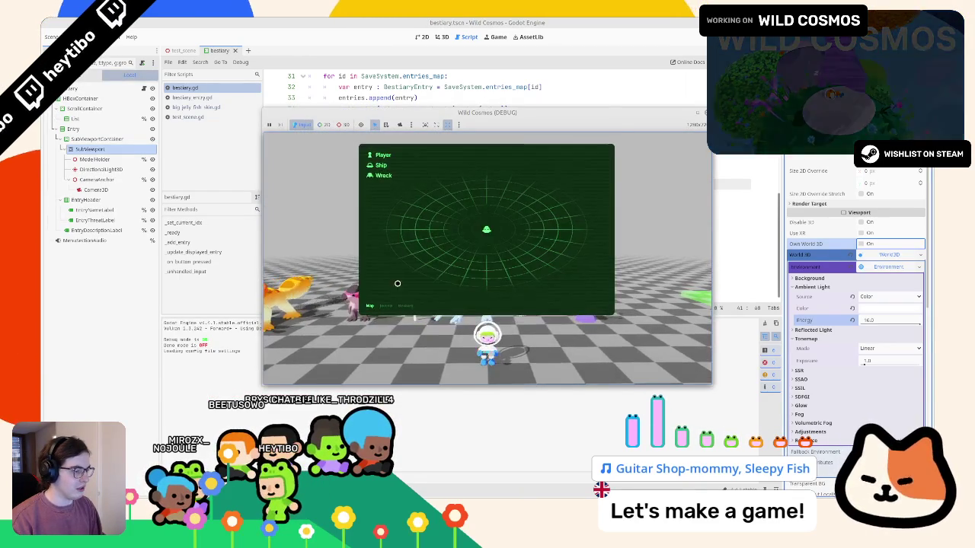
left_click(407, 306)
left_click(395, 188)
left_click(857, 320)
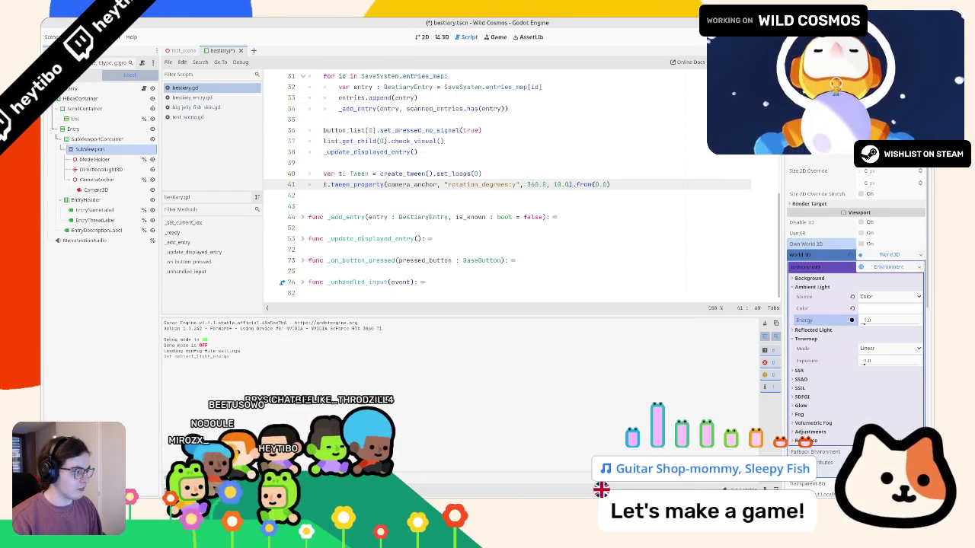
key("ctrl+s")
key("alt+Tab")
right_click(564, 112)
left_click(586, 167)
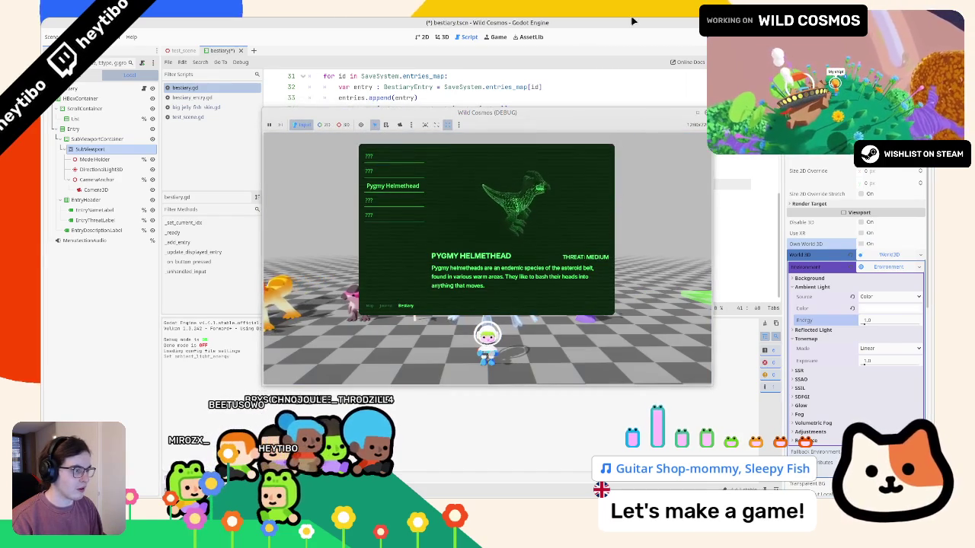
- Reset the ambient light energy and colour, keeping Color as the ambient source
left_click(851, 319)
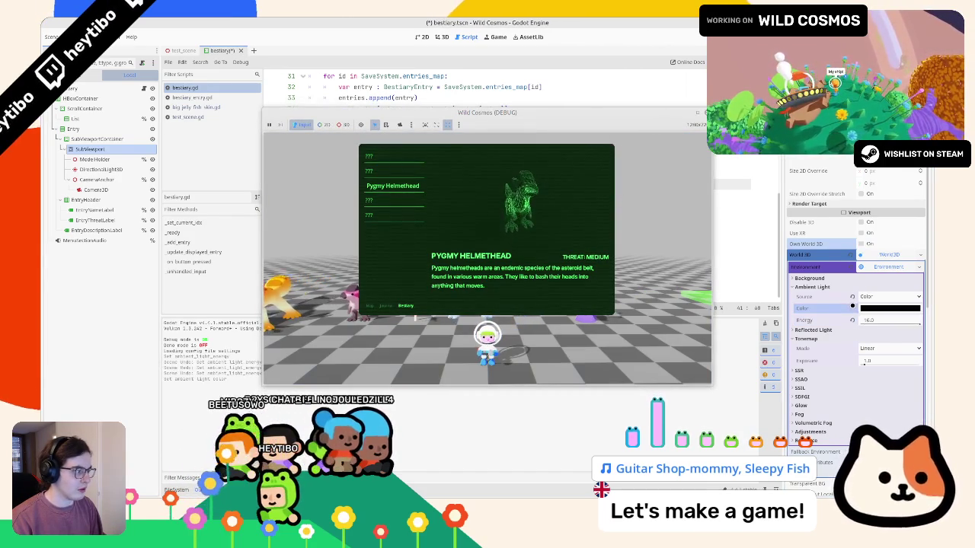
left_click(851, 309)
left_click(851, 308)
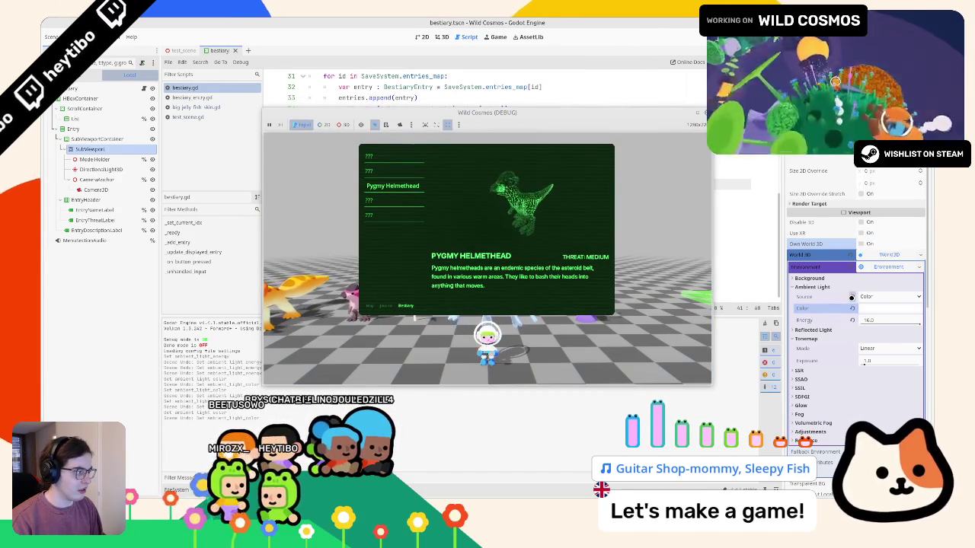
left_click(889, 296)
left_click(883, 326)
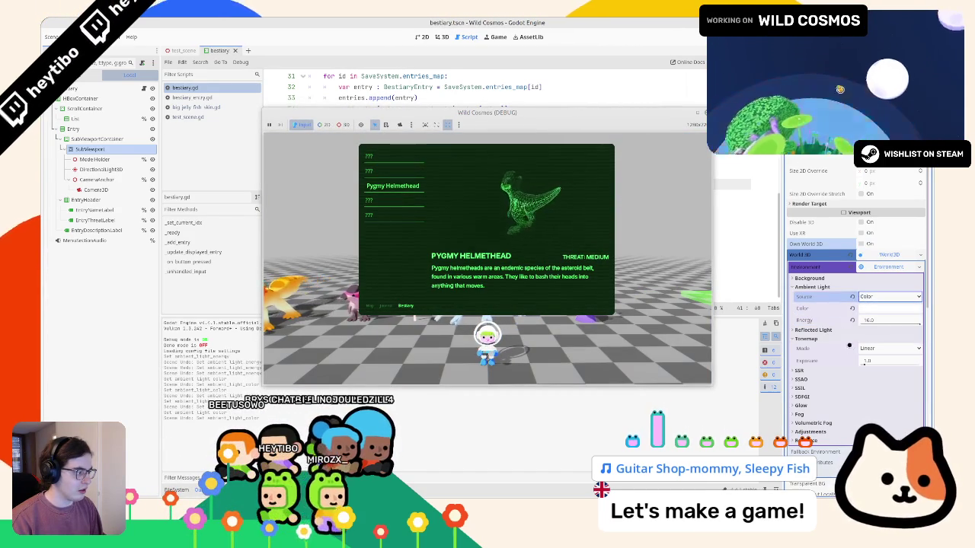
- Turn on Own World 3D, set tonemap exposure to 1.0, and raise the ambient light energy
left_click(868, 361)
type("16")
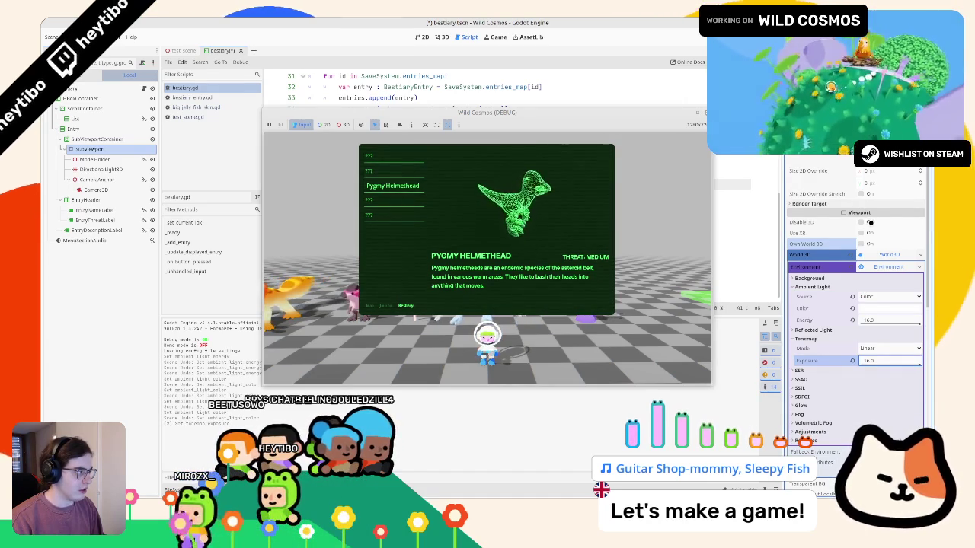
left_click(870, 243)
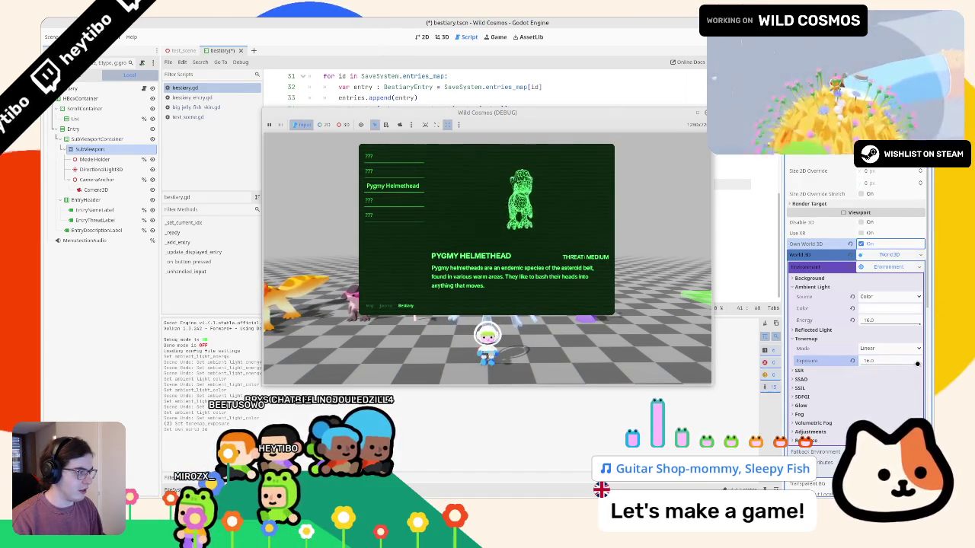
left_click(916, 363)
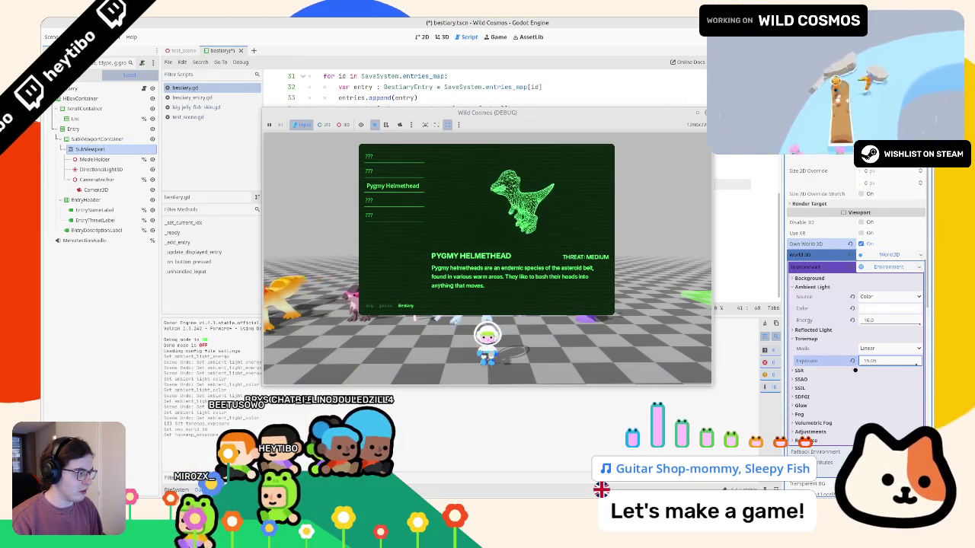
key("Return")
left_click_drag(918, 324, 934, 321)
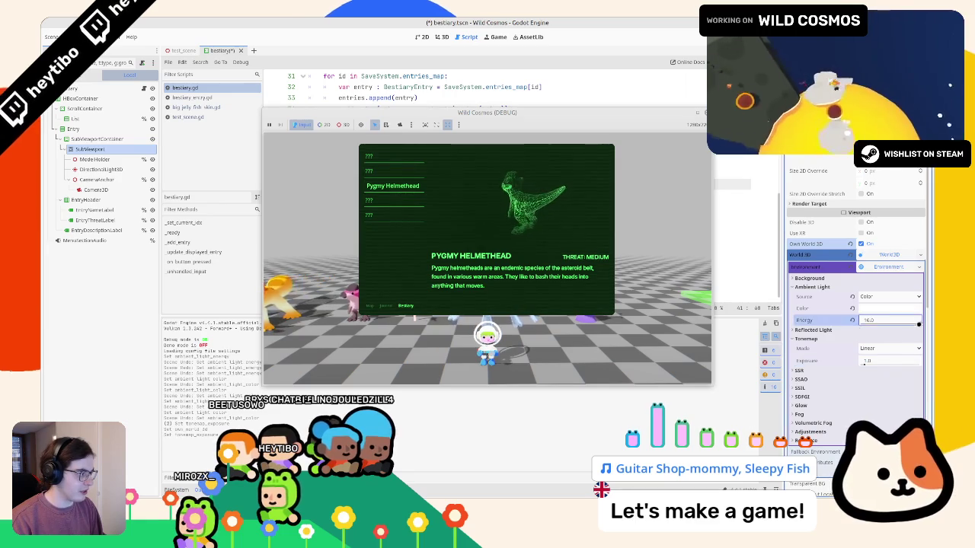
left_click(822, 278)
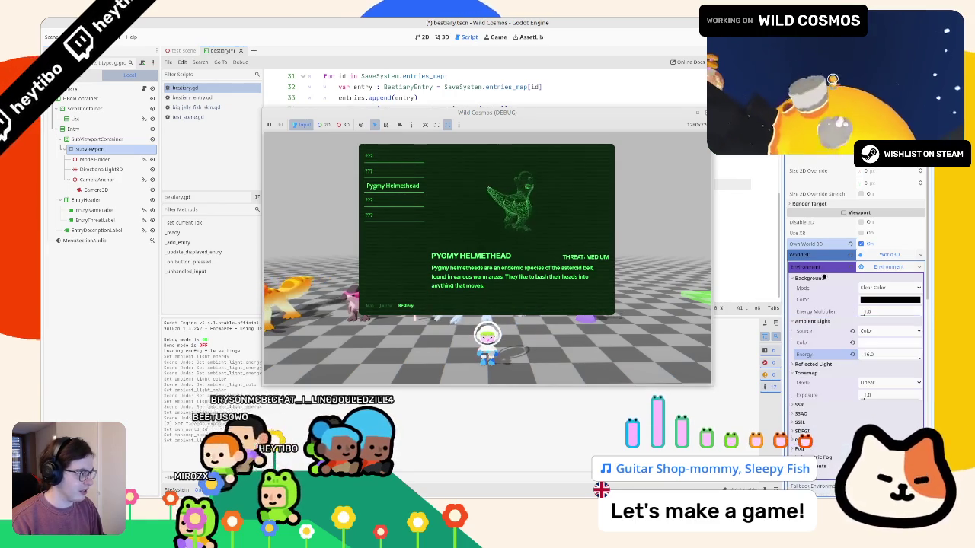
- Set the background mode to Custom Color, trying a pasted green before settling on black
left_click(890, 287)
left_click(868, 311)
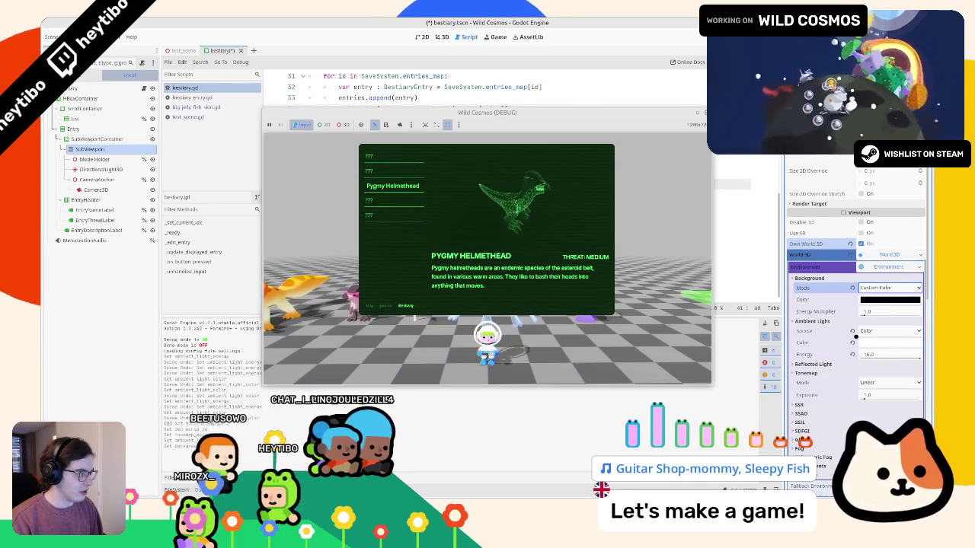
left_click(905, 357)
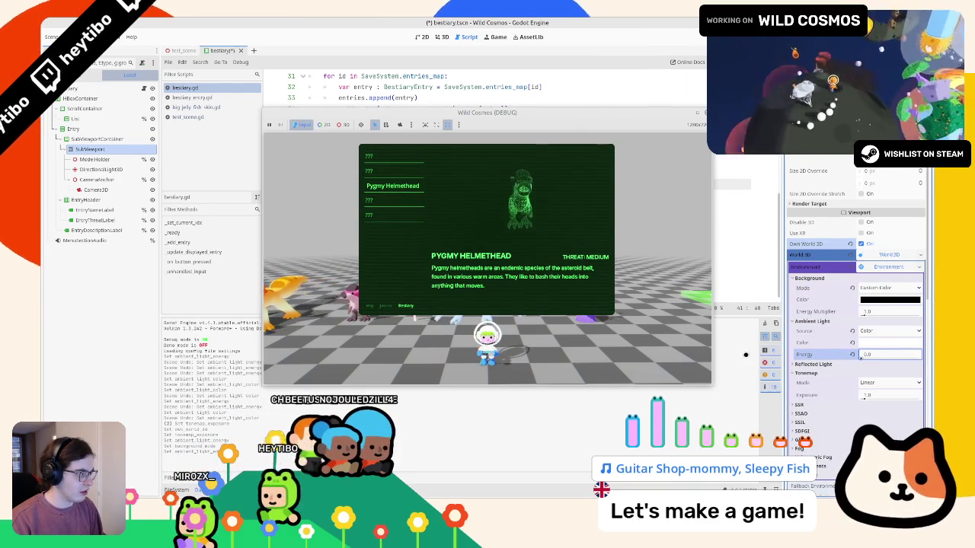
scroll(866, 321, "down", 5)
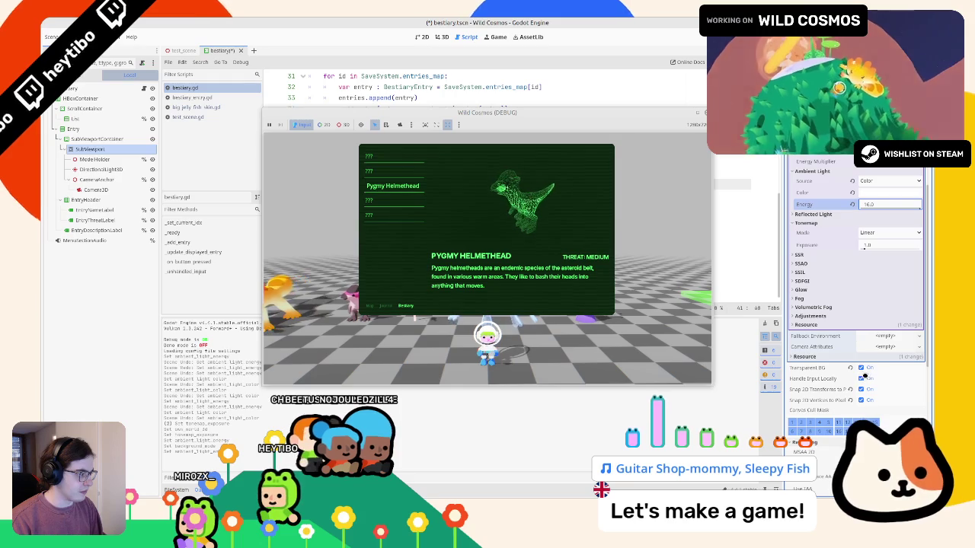
scroll(863, 339, "up", 6)
left_click(876, 348)
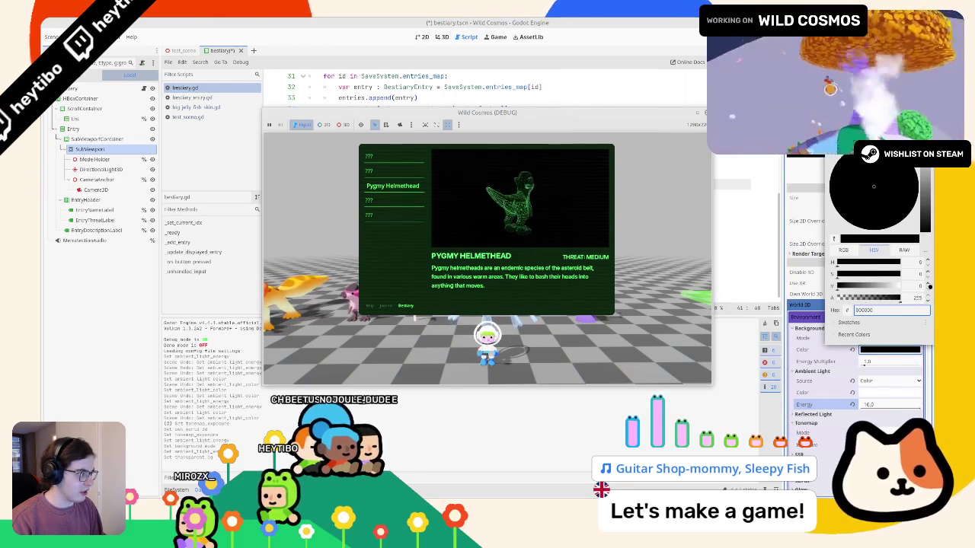
key("ctrl+v")
left_click(842, 316)
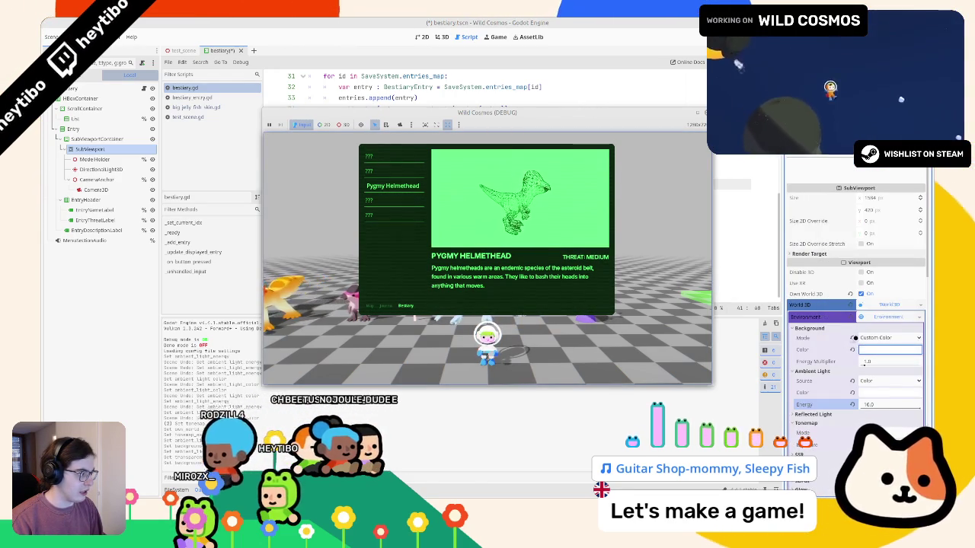
left_click(852, 350)
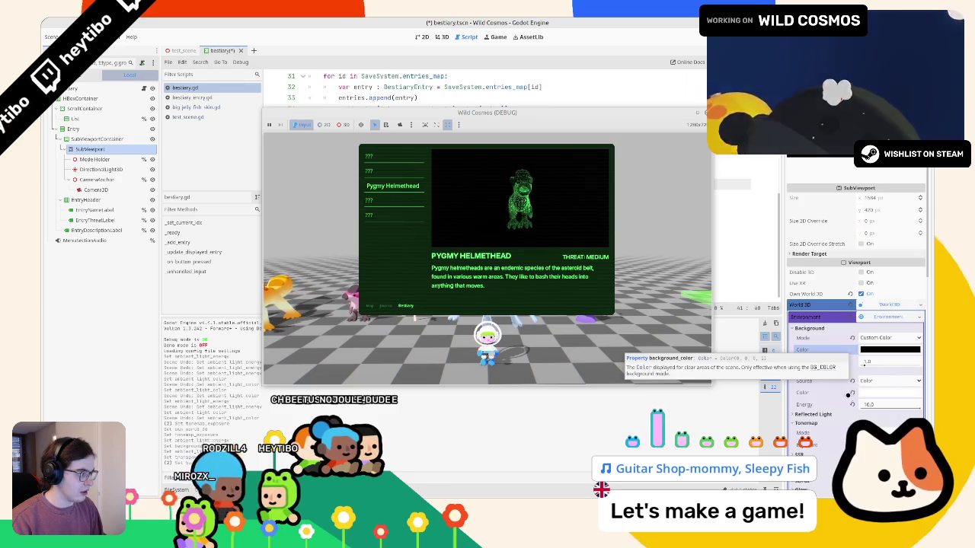
- Reset ambient light energy to 1.0, keep the ambient source enabled, and save and relaunch
scroll(853, 350, "down", 5)
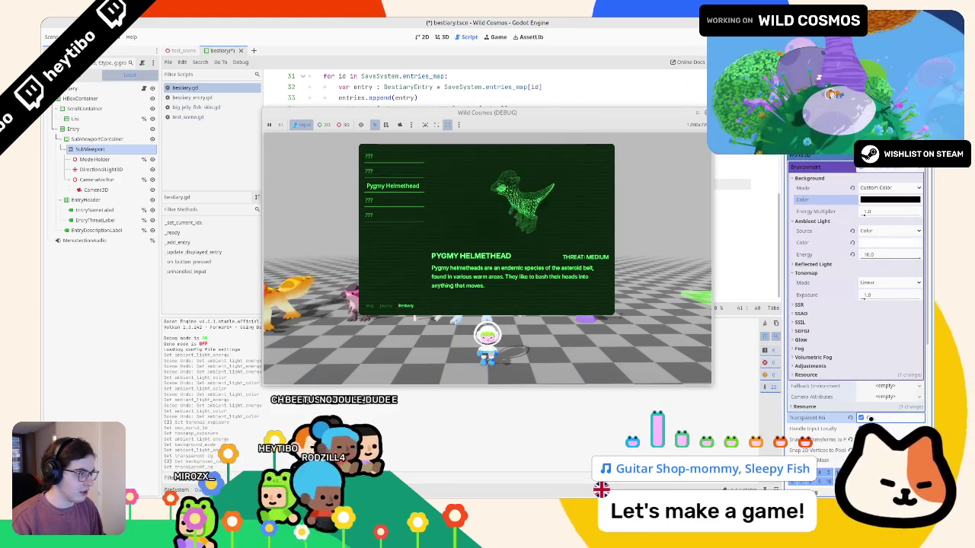
left_click(852, 255)
left_click(883, 231)
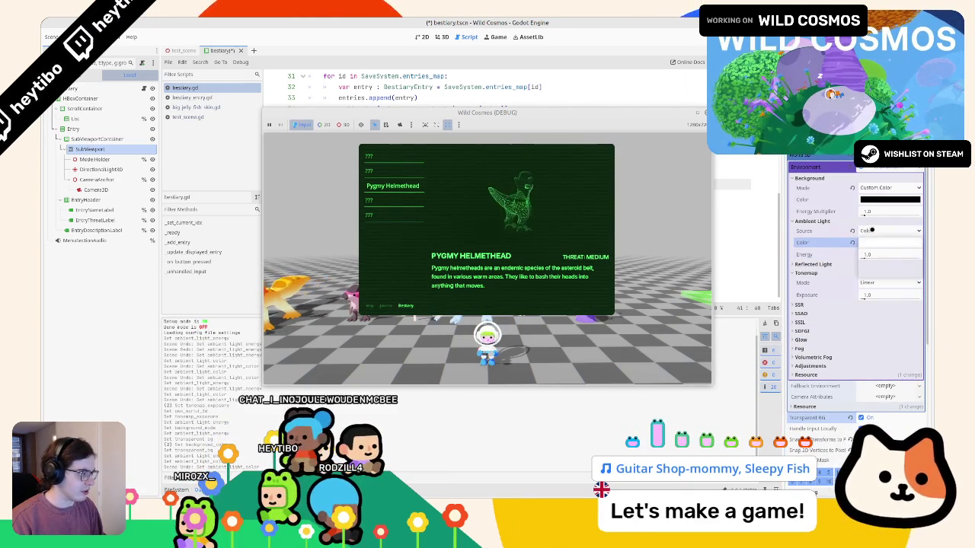
left_click(876, 252)
key("ctrl+z")
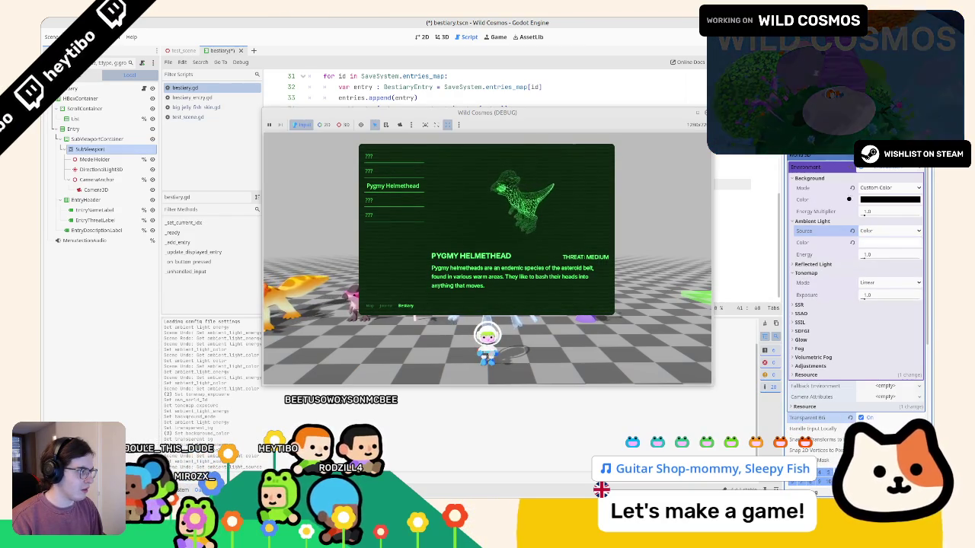
scroll(812, 273, "down", 5)
key("F5")
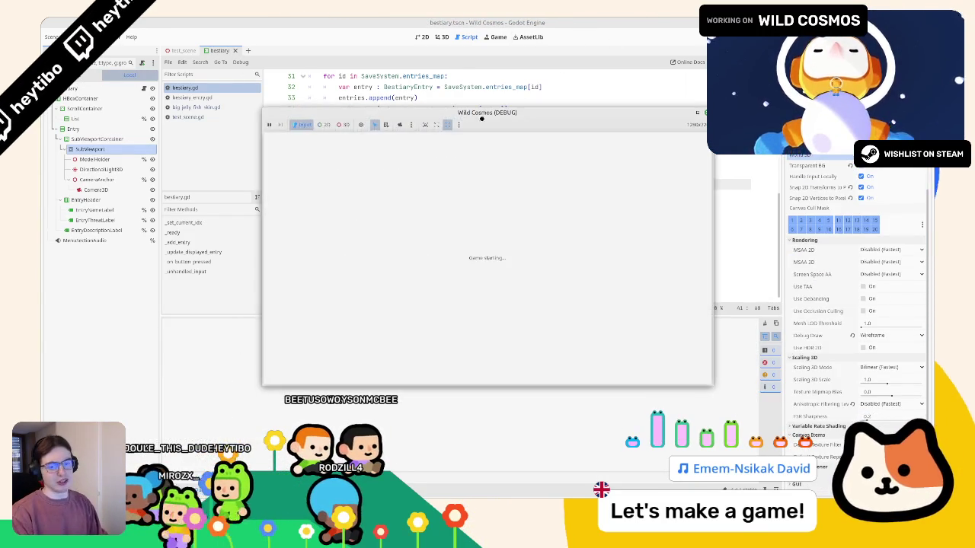
- Stop the debug game and select the two rotation tween lines (40–41) to copy
key("F8")
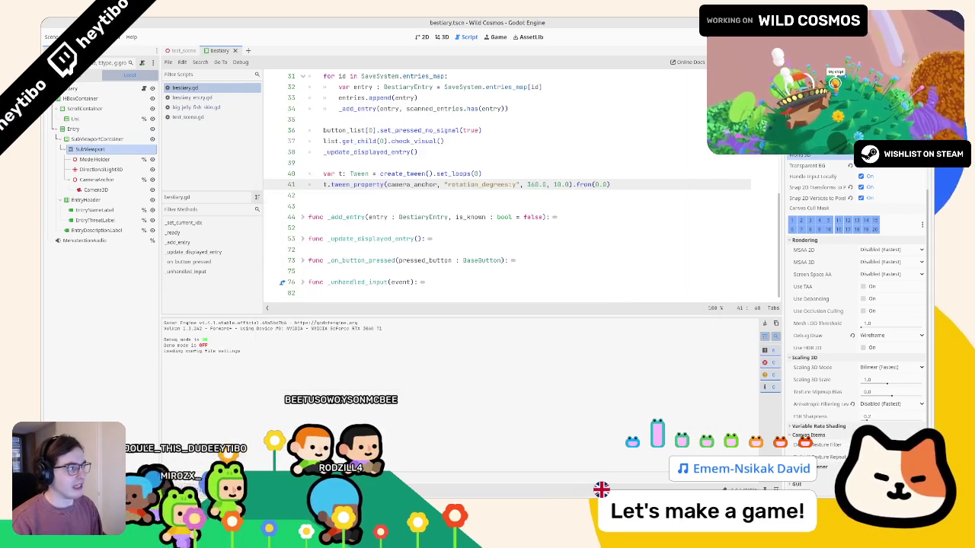
key("Down")
scroll(457, 183, "up", 1)
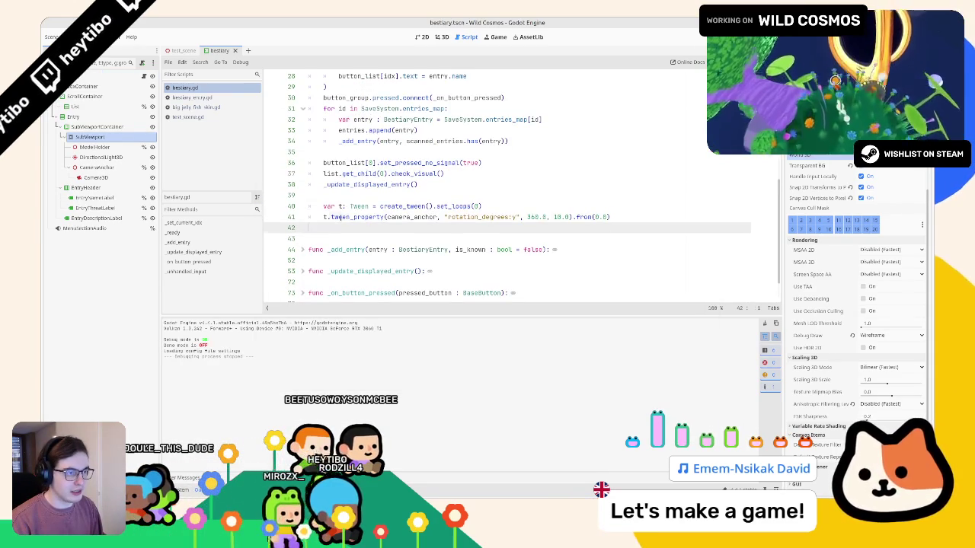
key("shift+Up")
key("shift+Up")
scroll(297, 242, "down", 1)
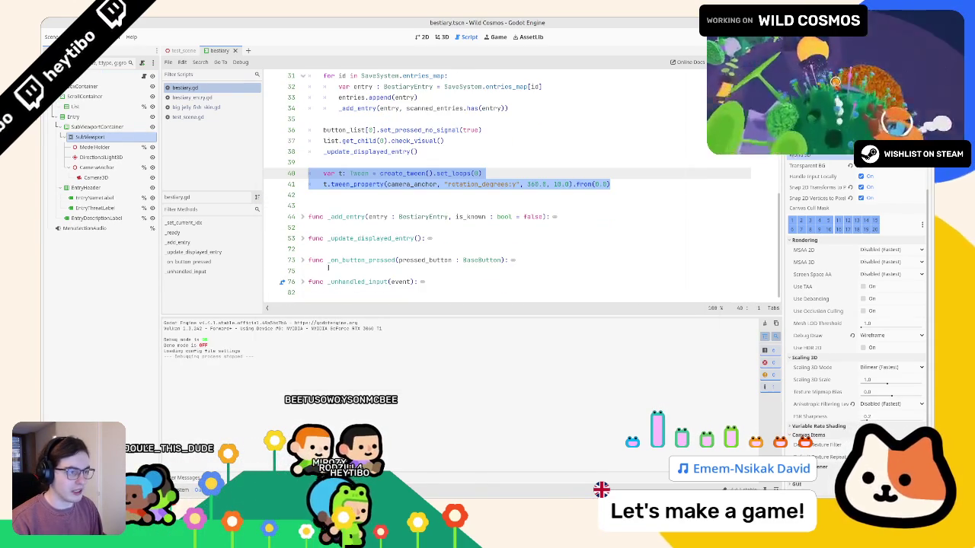
- Unfold _update_displayed_entry and delete the mesh_instances material loop with its blank lines
left_click(298, 239)
left_click(302, 239)
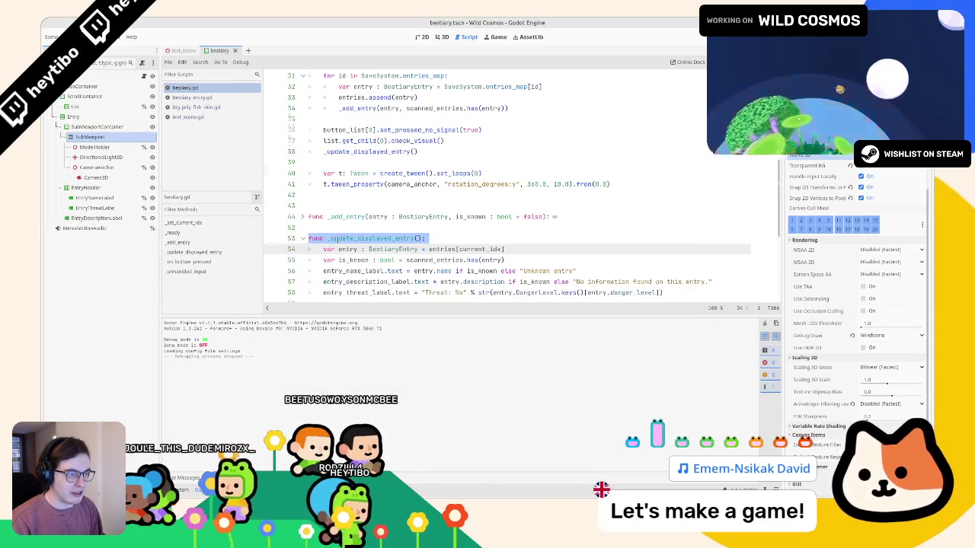
scroll(347, 250, "down", 8)
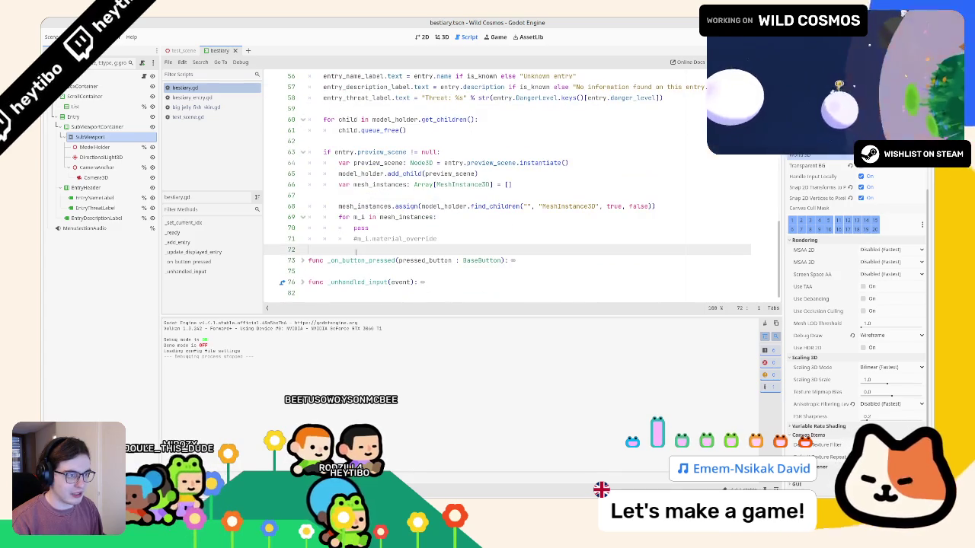
left_click(347, 250)
key("Return")
key("Return")
key("Up")
left_click_drag(309, 207, 365, 245)
key("shift+Down")
key("shift+Down")
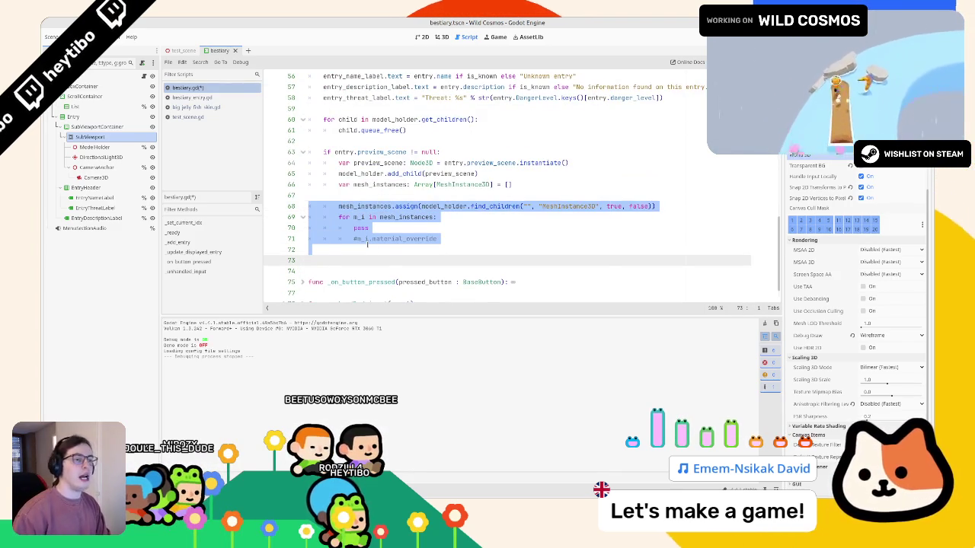
key("BackSpace")
key("BackSpace")
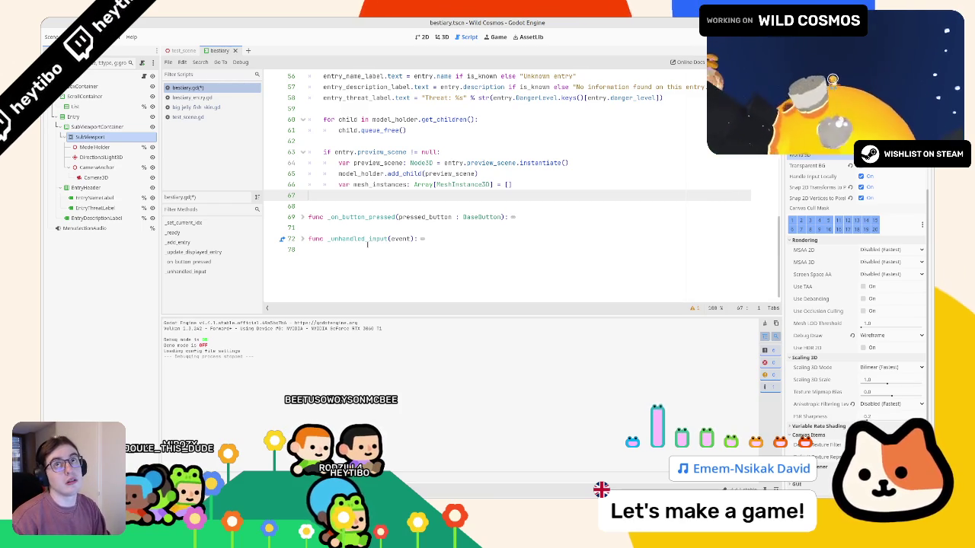
- Paste the copied rotation tween lines into the block and indent them correctly
key("Return")
key("Tab")
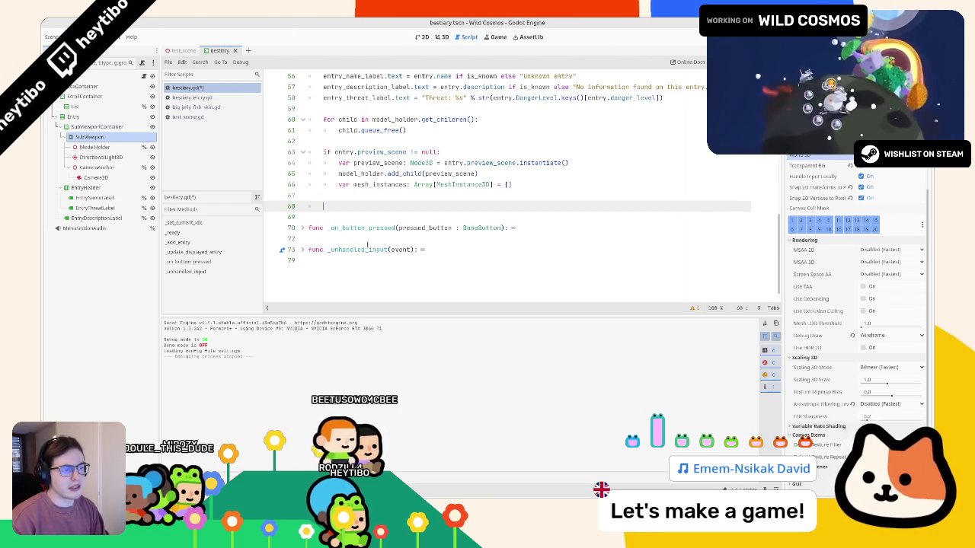
type("var t: Tween = create_tween().set_loops(0) \tt.tween_property(camera_anchor, \"rotation_degrees:y\", 360.0, 10.0).from(0.0)")
left_click_drag(366, 205, 312, 228)
key("Tab")
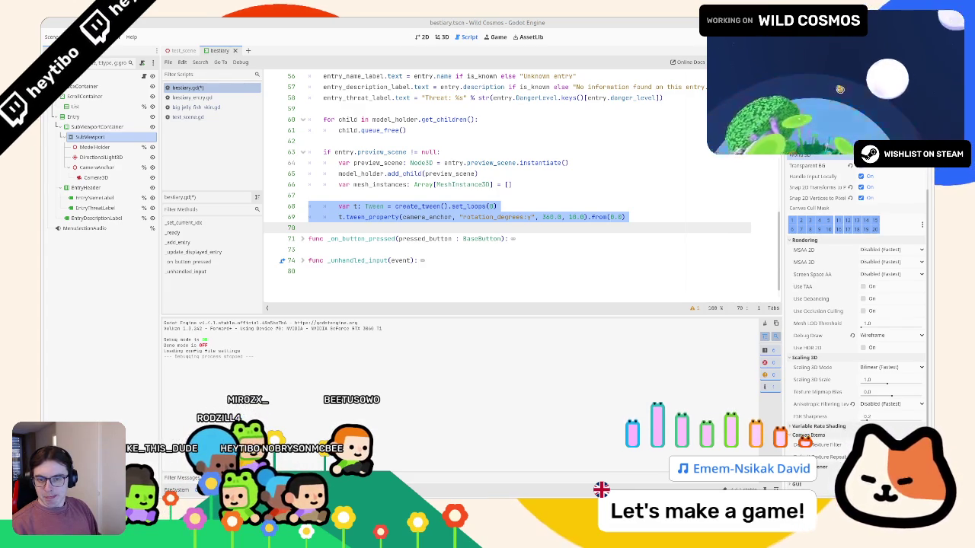
- Give SubViewport a scene-unique name and add a sub_viewport reference to the script
left_click(449, 207)
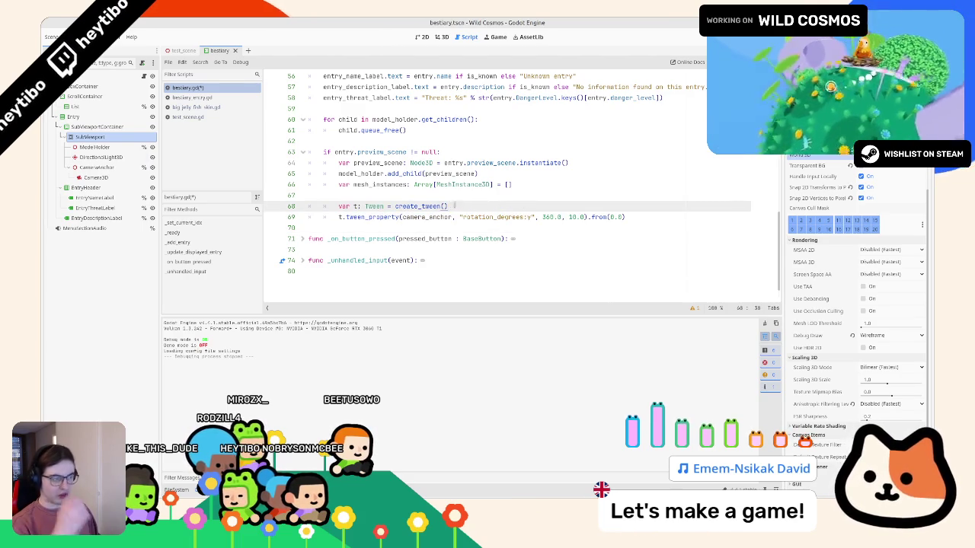
right_click(99, 140)
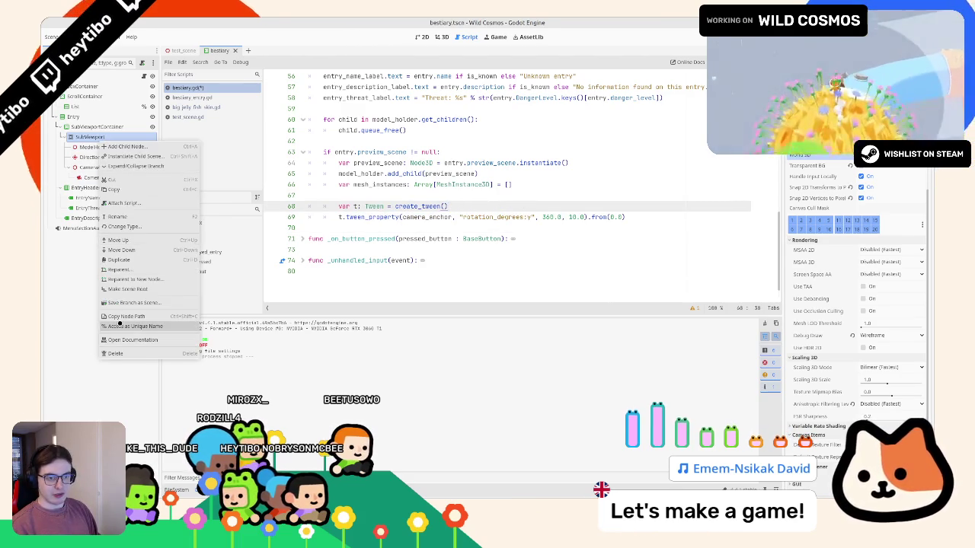
left_click(144, 326)
scroll(503, 190, "up", 7)
scroll(502, 191, "up", 12)
left_click_drag(90, 136, 395, 173)
double_click(395, 174)
scroll(522, 192, "down", 15)
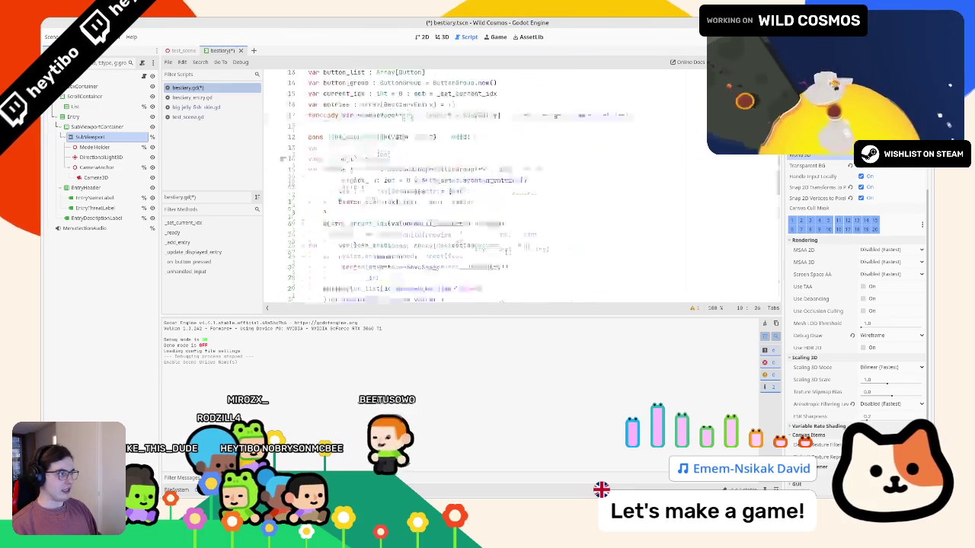
- Retarget the line 70 tween to sub_viewport's mesh_lod_threshold, going from 100.0 to 1.0
double_click(425, 238)
type("sub_viewport")
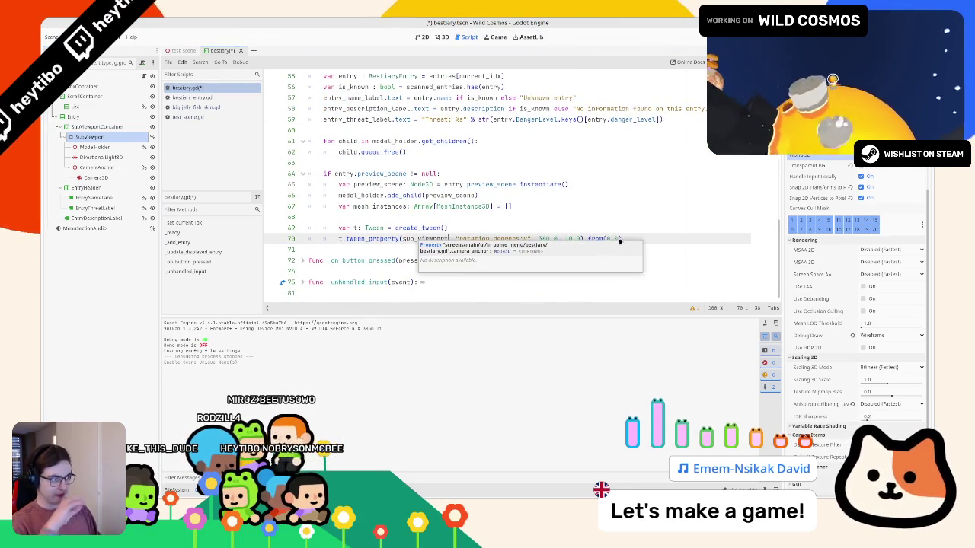
left_click(607, 238)
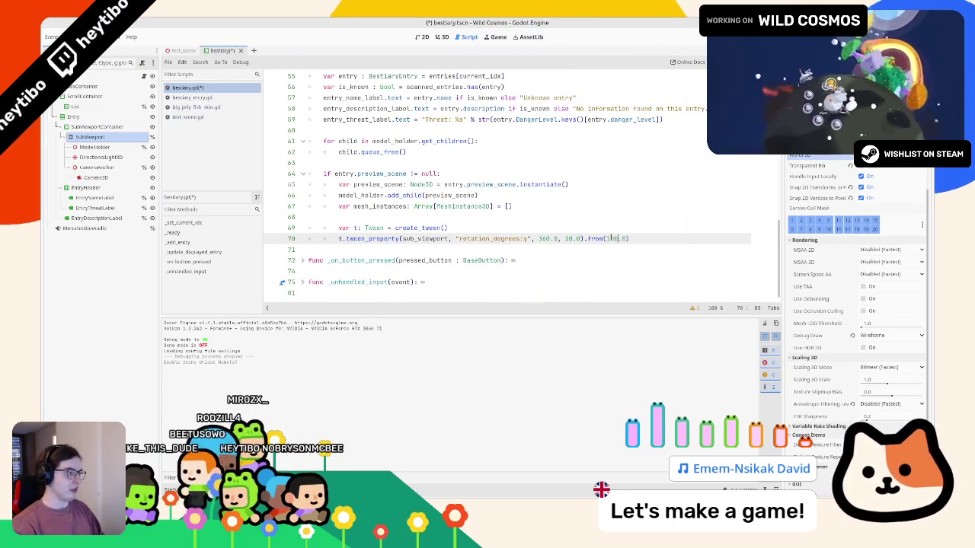
type("0")
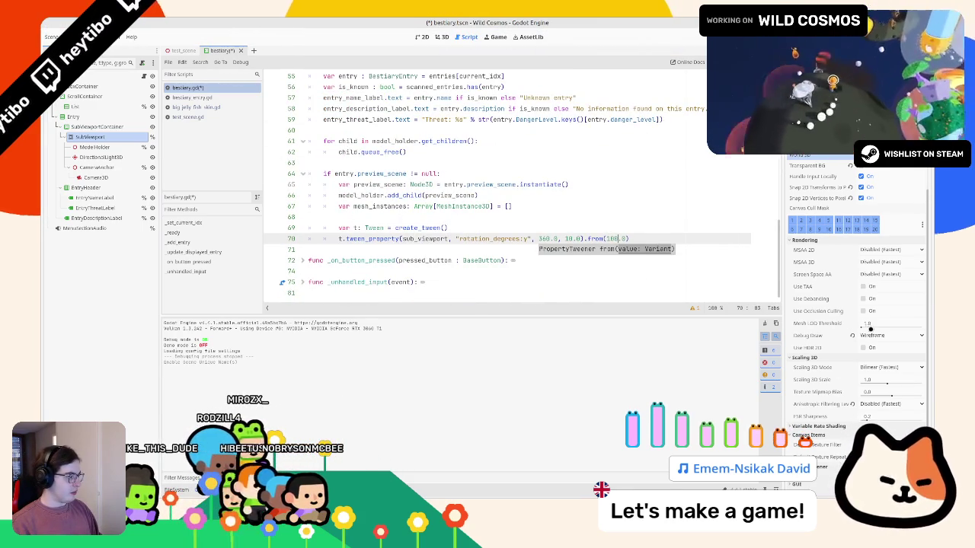
double_click(488, 238)
type("mesh_lod_threshold")
key("Delete")
key("Delete")
double_click(544, 238)
- Save and run the game, keeping its window always on top
key("F5")
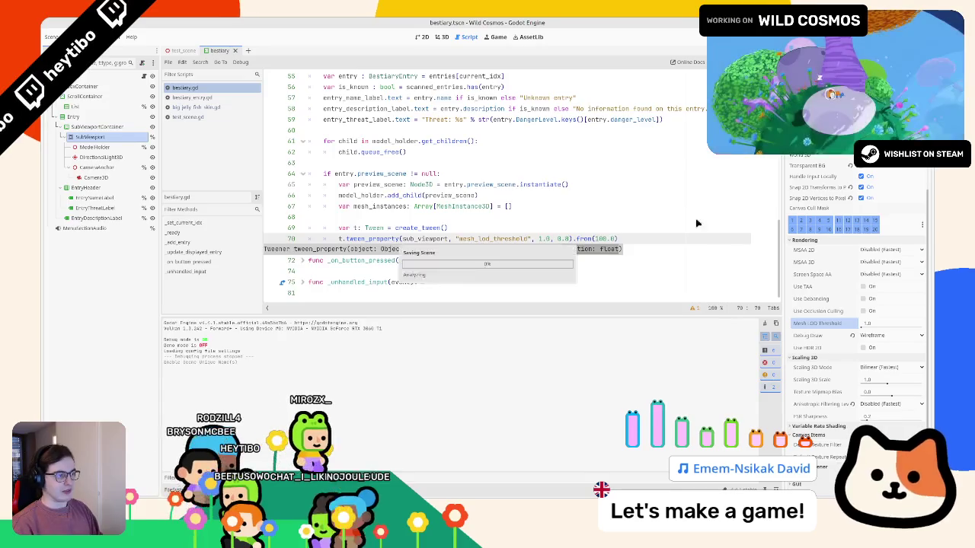
right_click(491, 116)
left_click(533, 176)
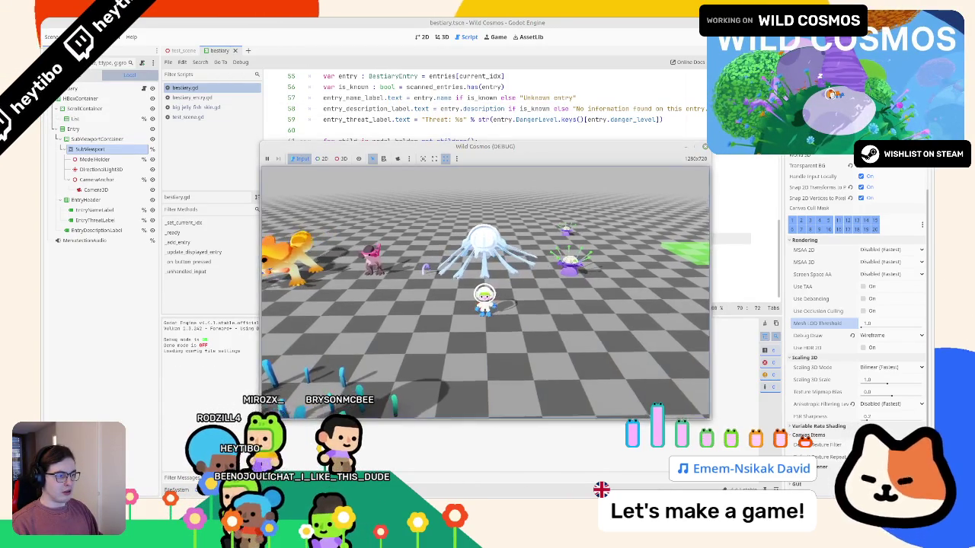
- Walk forward, open the map's Bestiary and select the Pygmy Helmethead entry
key("w")
key("m")
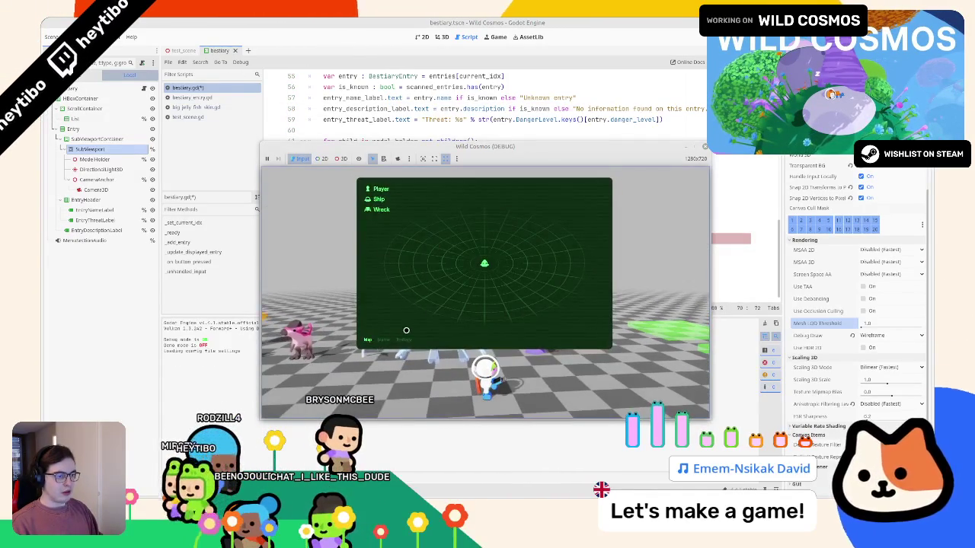
key("b")
left_click(382, 220)
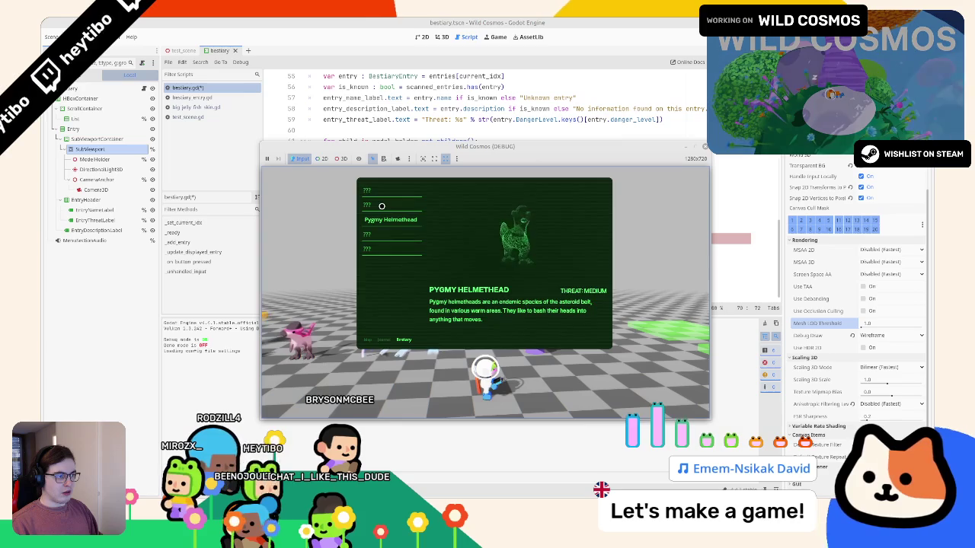
- Reselect Pygmy Helmethead repeatedly to replay its wireframe draw-in
left_click(381, 205)
left_click(404, 220)
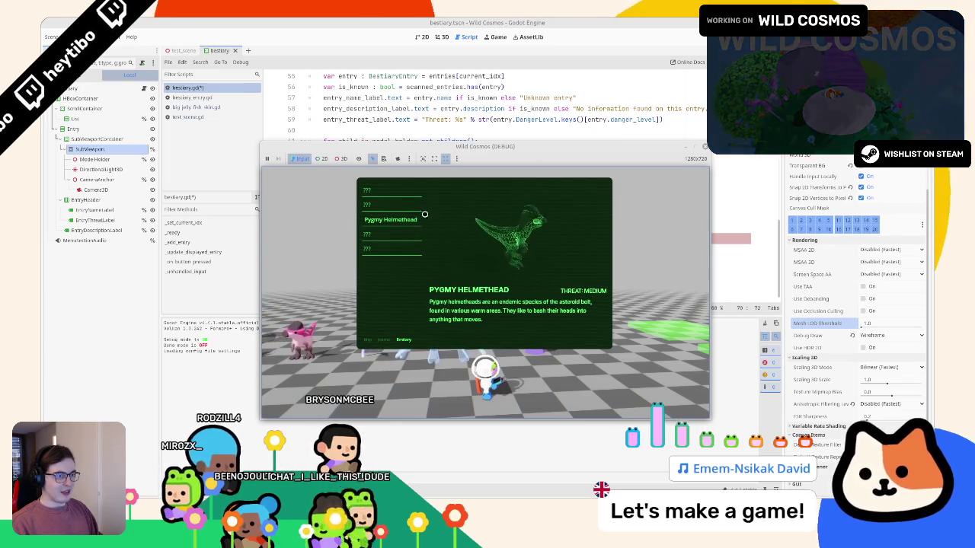
left_click(388, 204)
left_click(416, 219)
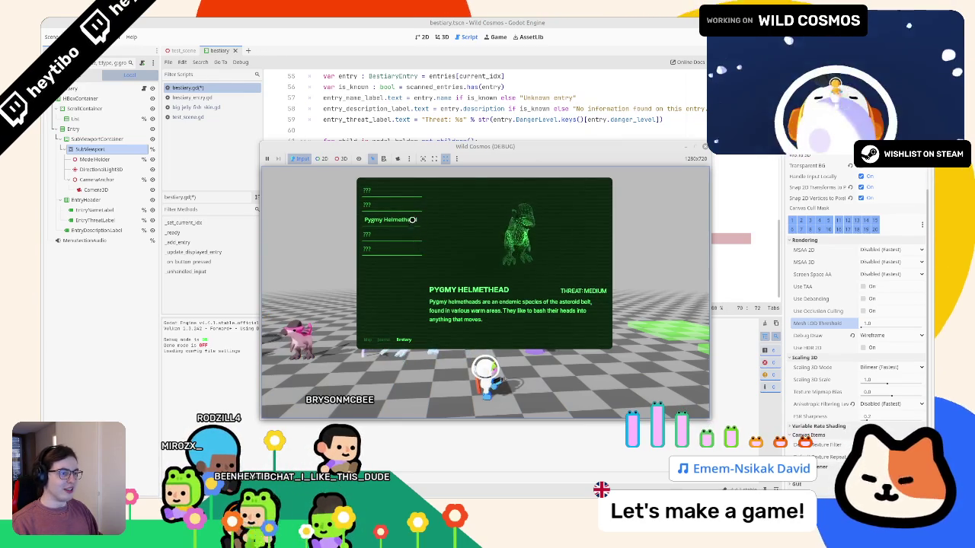
left_click(388, 204)
left_click(404, 220)
left_click(389, 204)
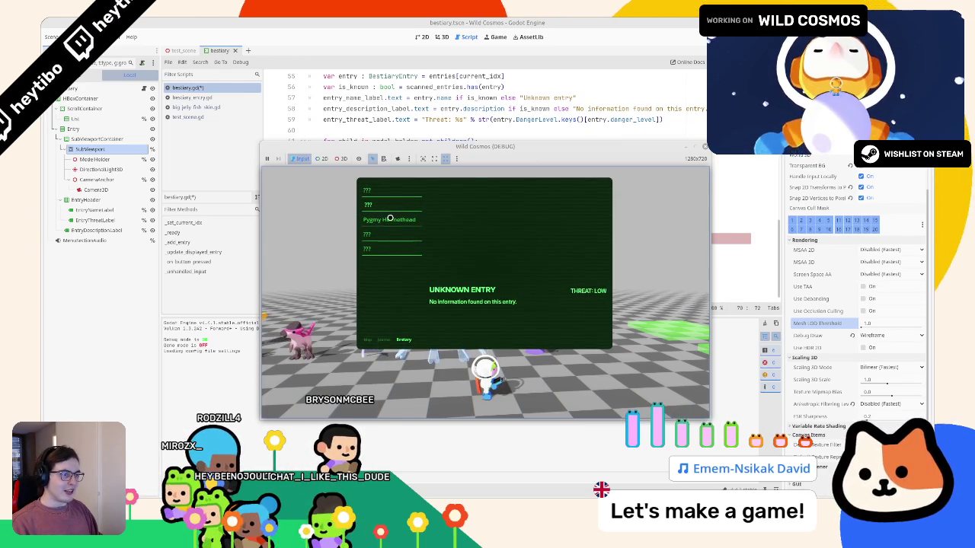
left_click(389, 220)
left_click(388, 220)
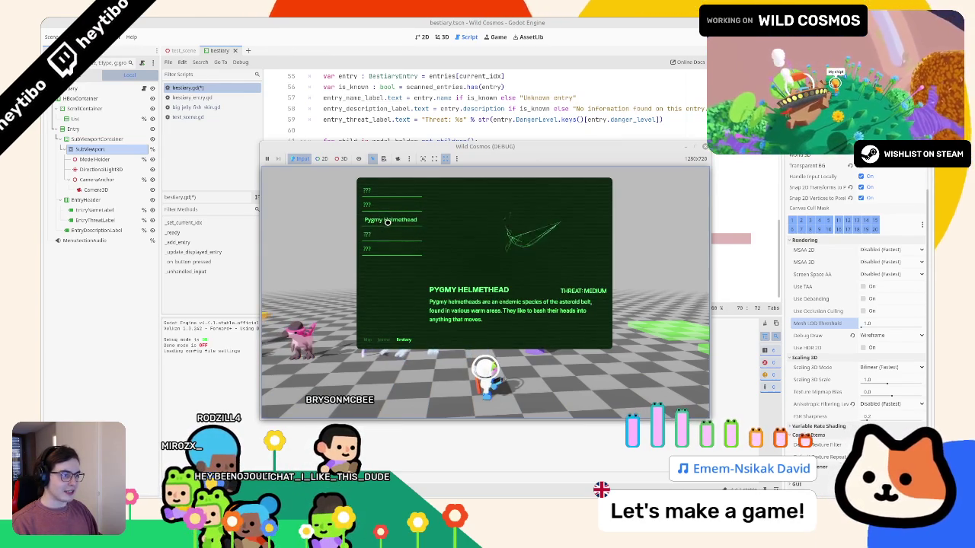
- Watch the draw-in replay several times in the maximized game window, then restore it
left_click(695, 150)
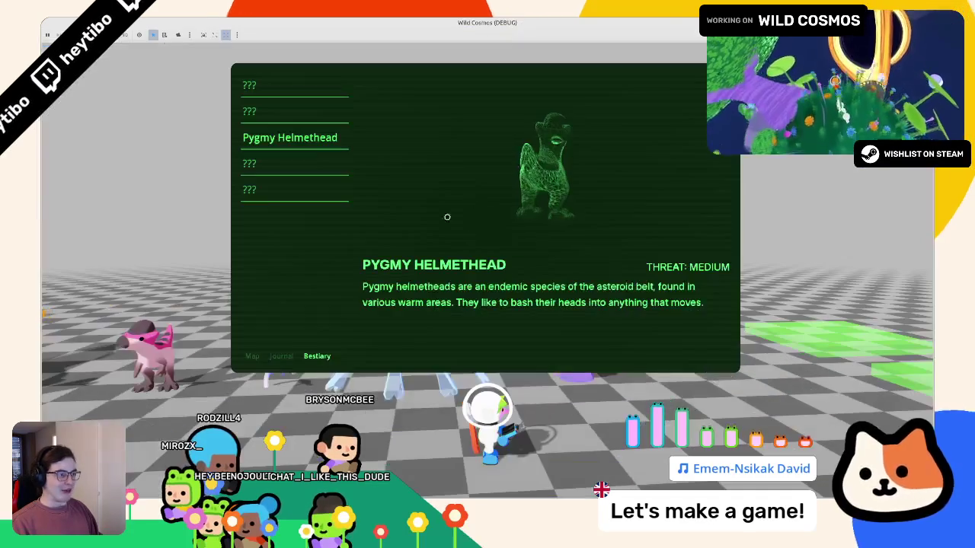
left_click(284, 189)
left_click(261, 140)
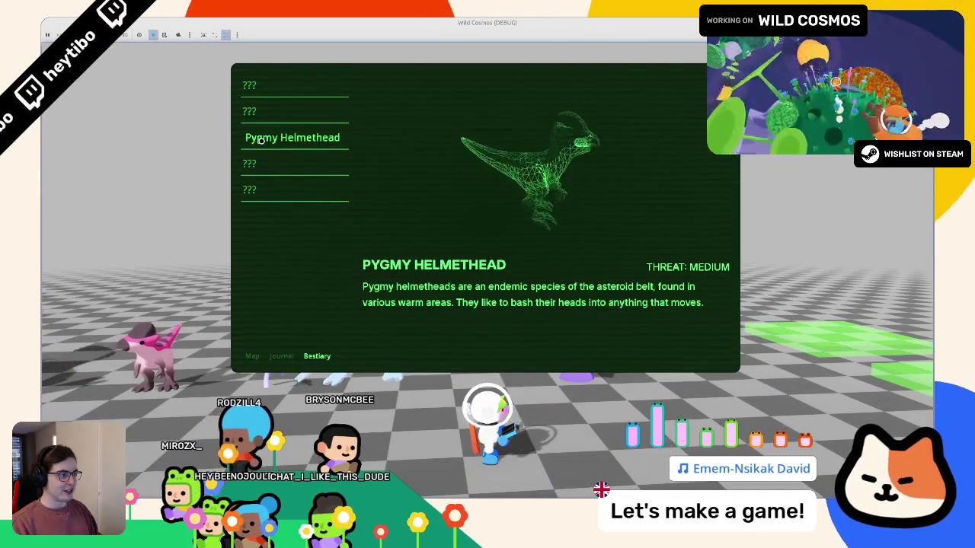
left_click(285, 189)
left_click(292, 138)
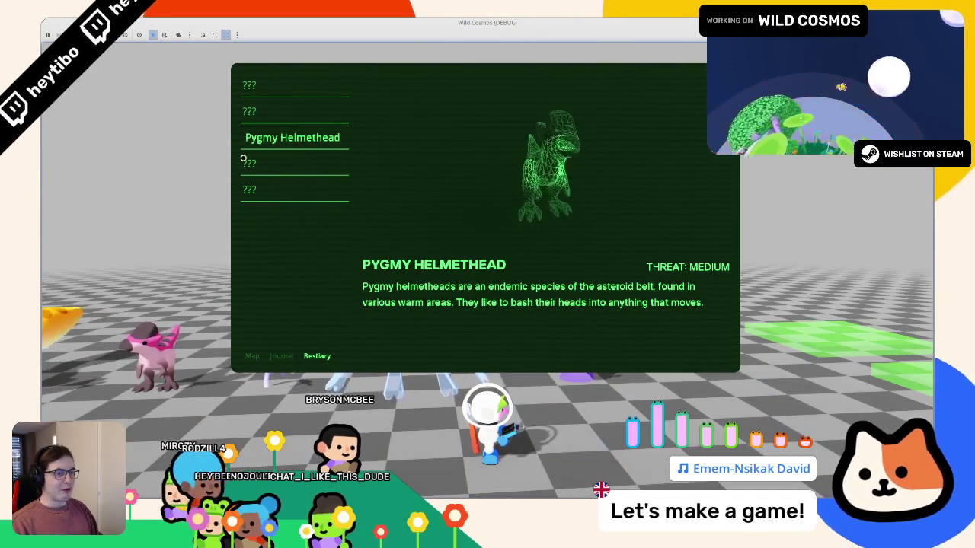
left_click(267, 136)
left_click(259, 139)
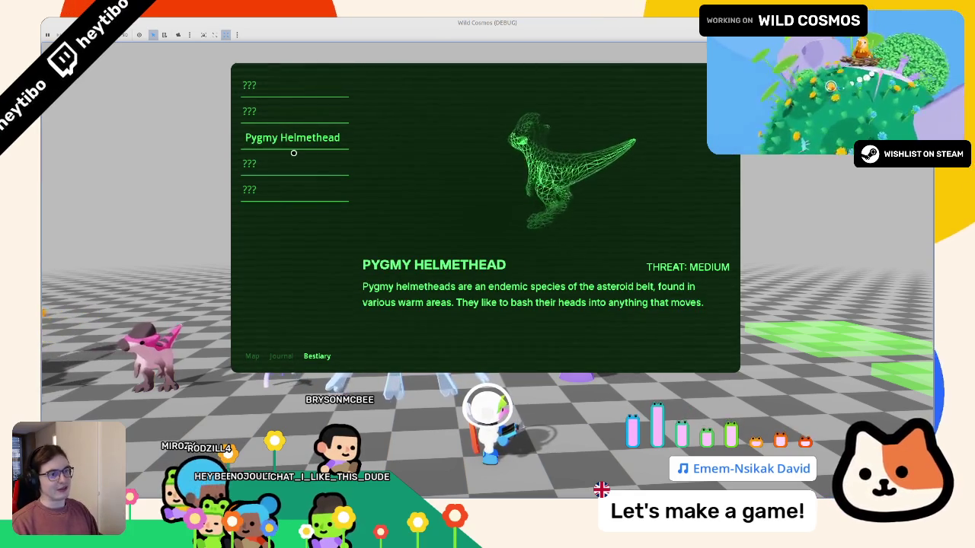
left_click(297, 160)
left_click(316, 144)
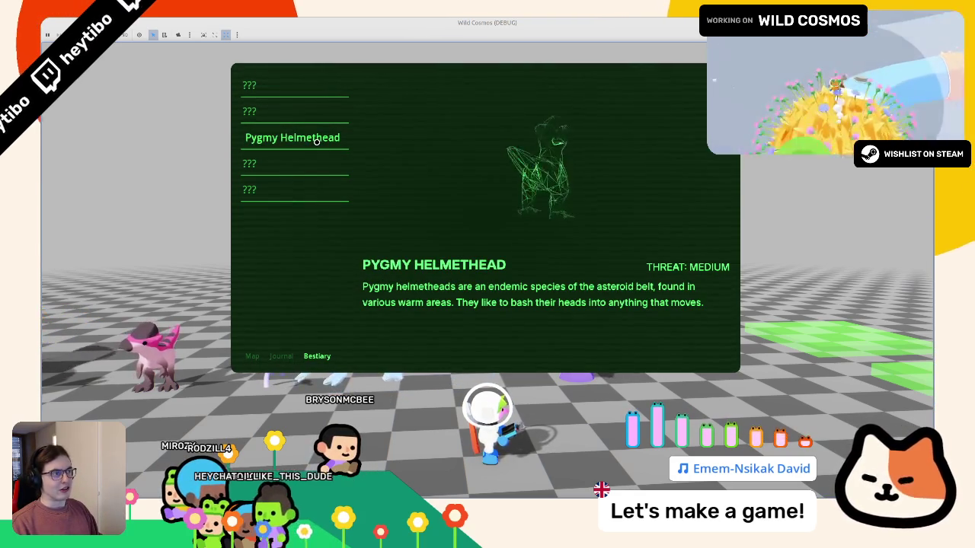
left_click(317, 143)
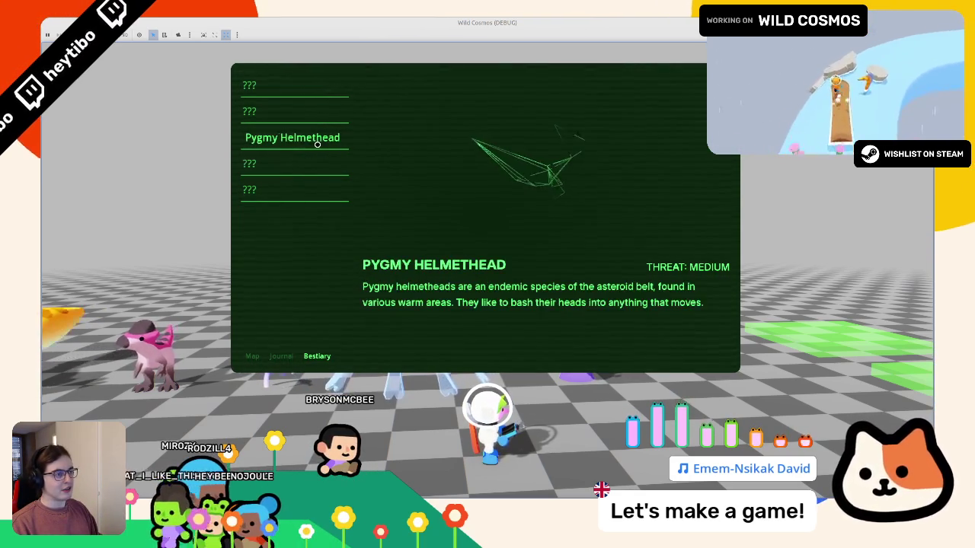
left_click(317, 143)
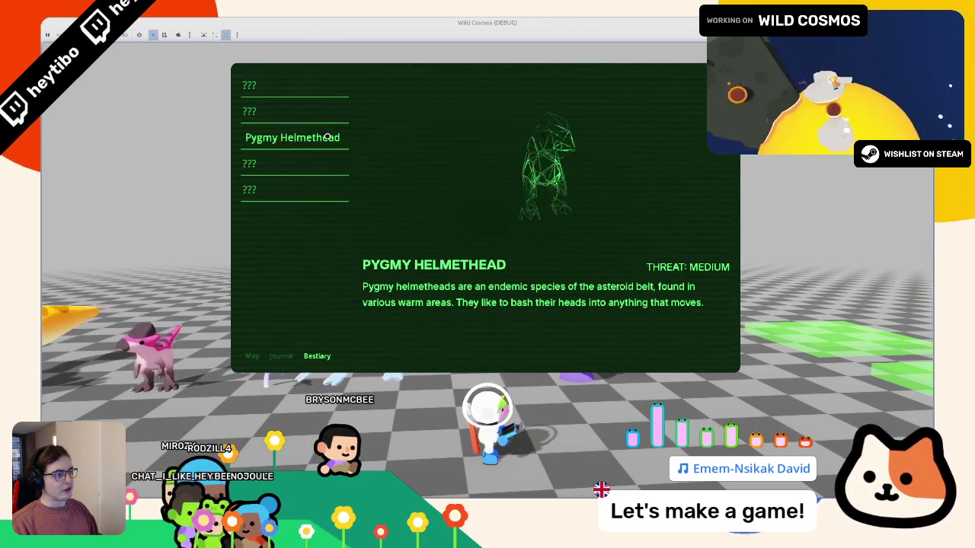
key("super+Down")
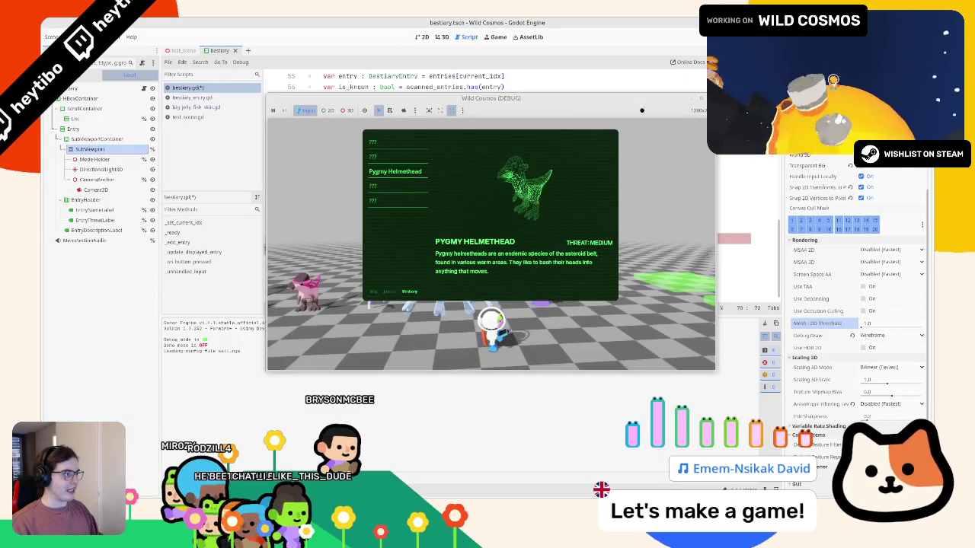
- Save bestiary.gd and replay the LOD tween on Pygmy Helmethead
double_click(656, 102)
double_click(655, 103)
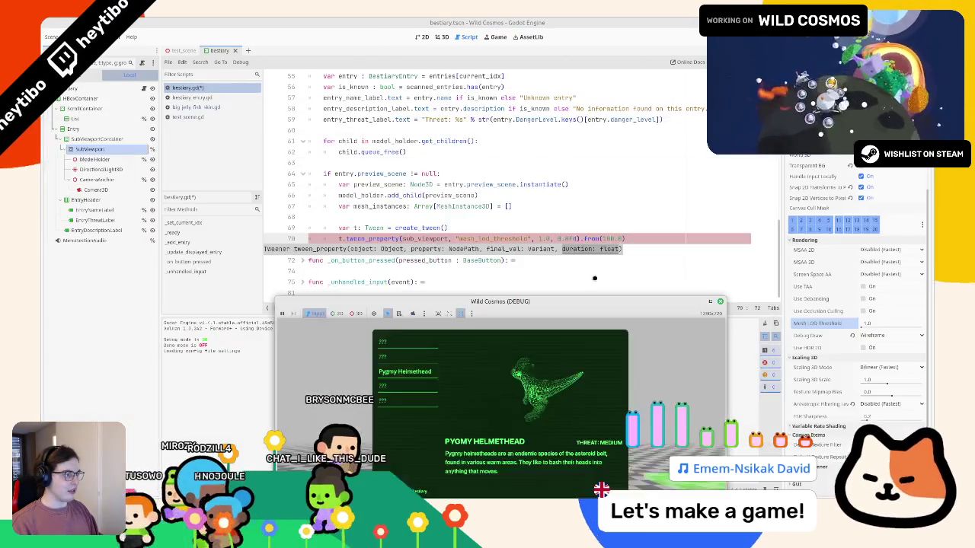
key("ctrl+s")
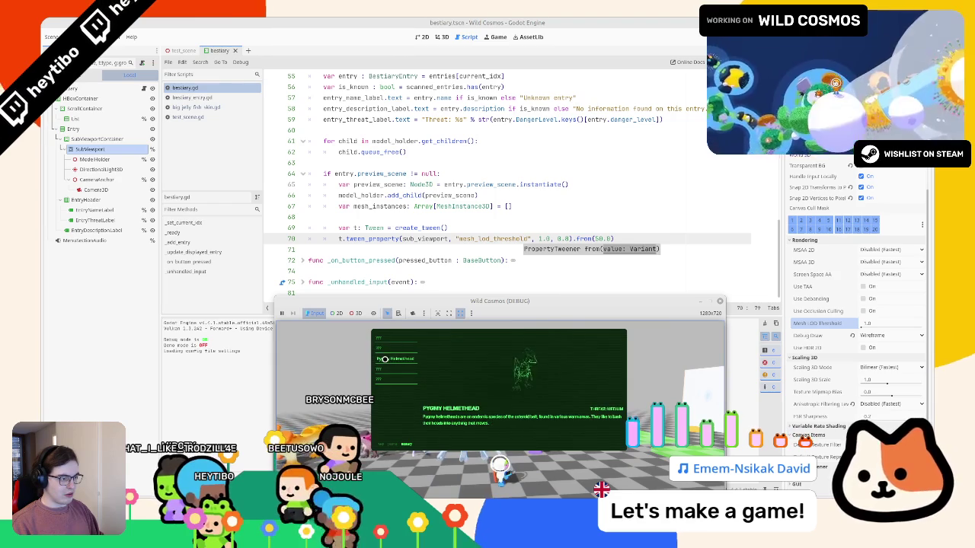
left_click(385, 358)
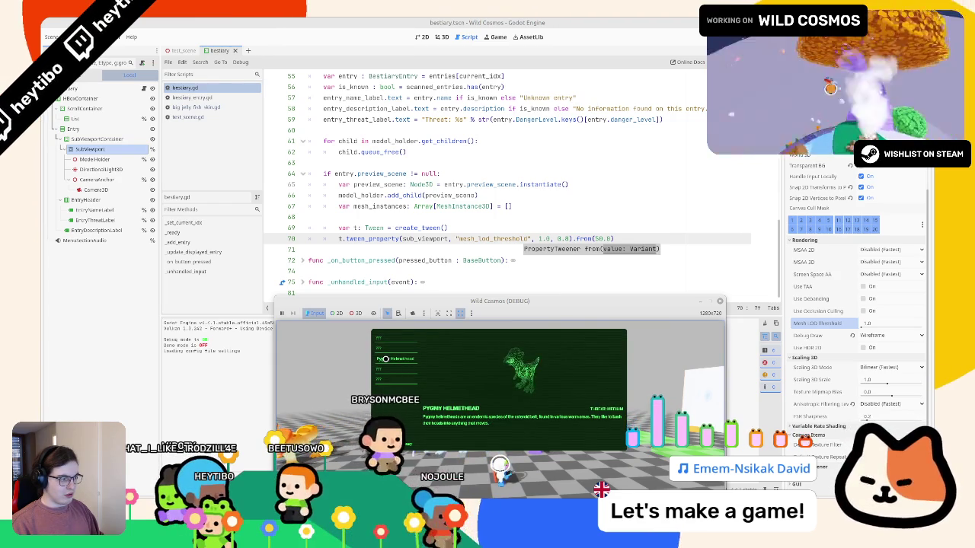
- Append .set_ease(Tween.EASE_OUT) to line 70, try EASE_IN, and replay the tween
left_click(657, 242)
type(".set_ease(Tween.EASE_OUT")
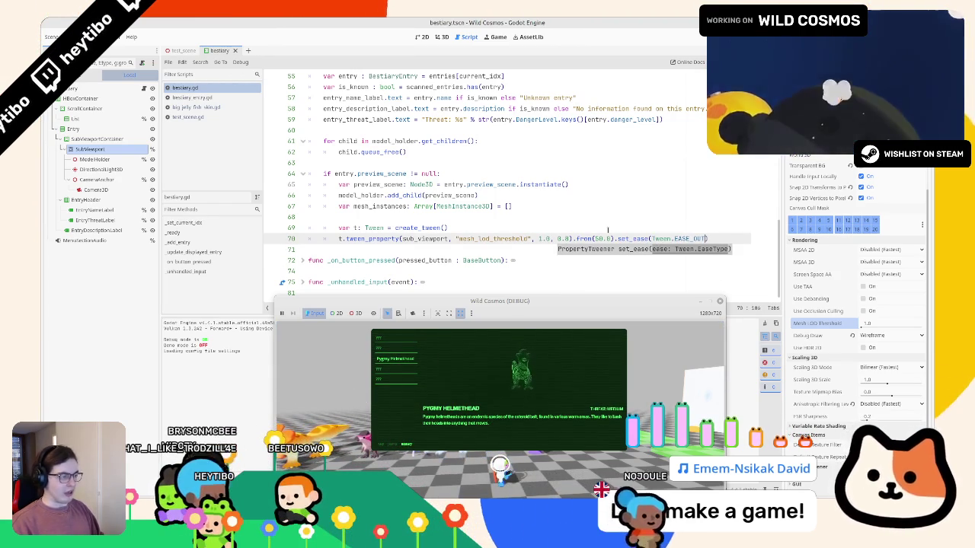
left_click(393, 359)
double_click(687, 238)
type("eas")
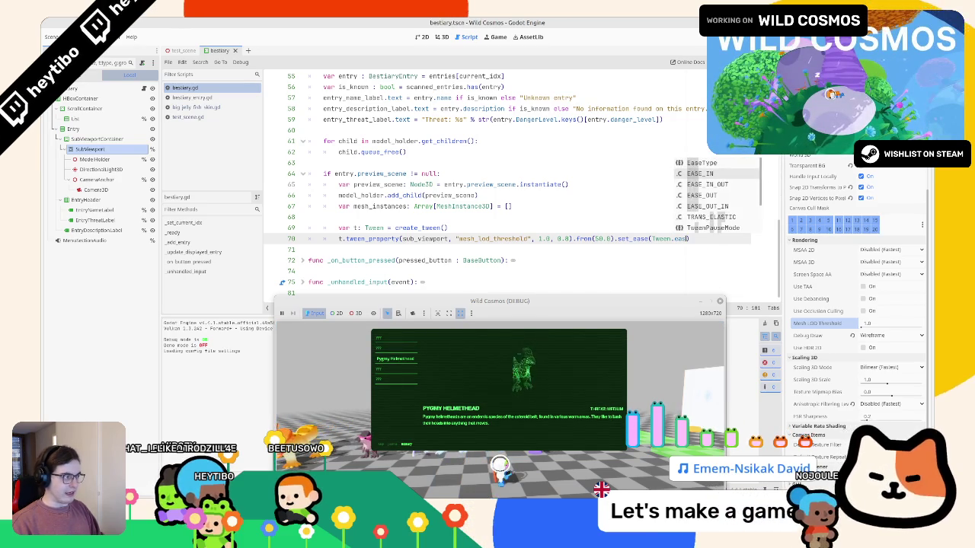
key("Return")
left_click(391, 359)
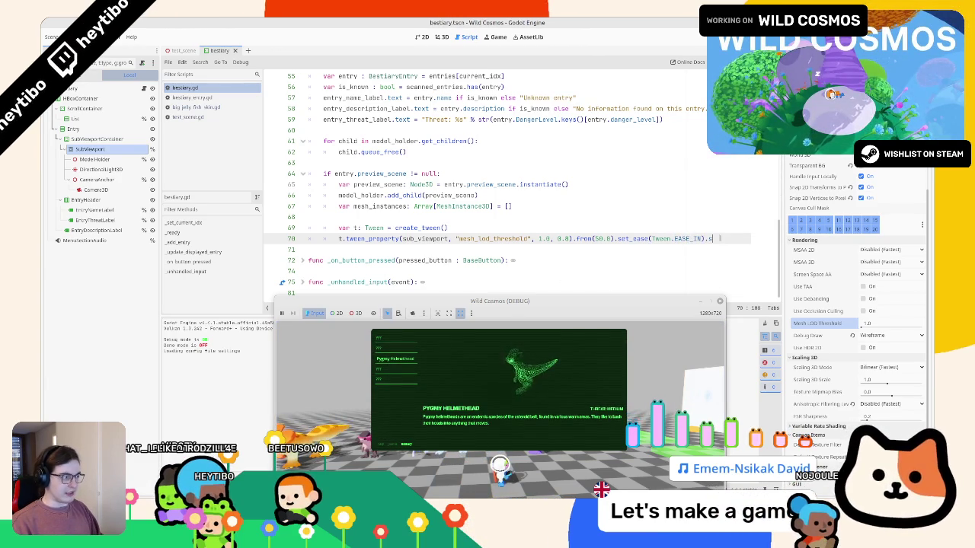
- Add a set_trans call using Tween.TRANS_BACK and replay the tween
type("_trans(")
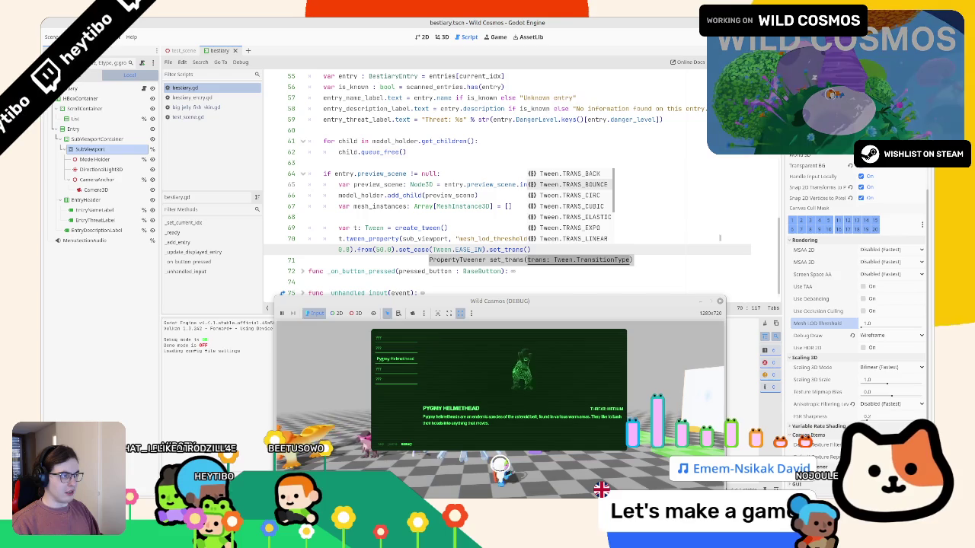
key("Up")
key("Return")
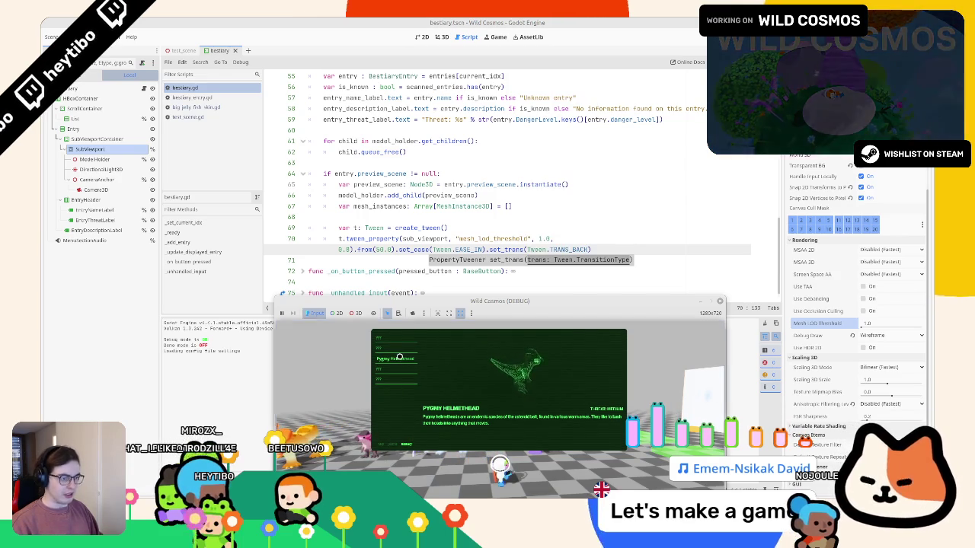
left_click(400, 357)
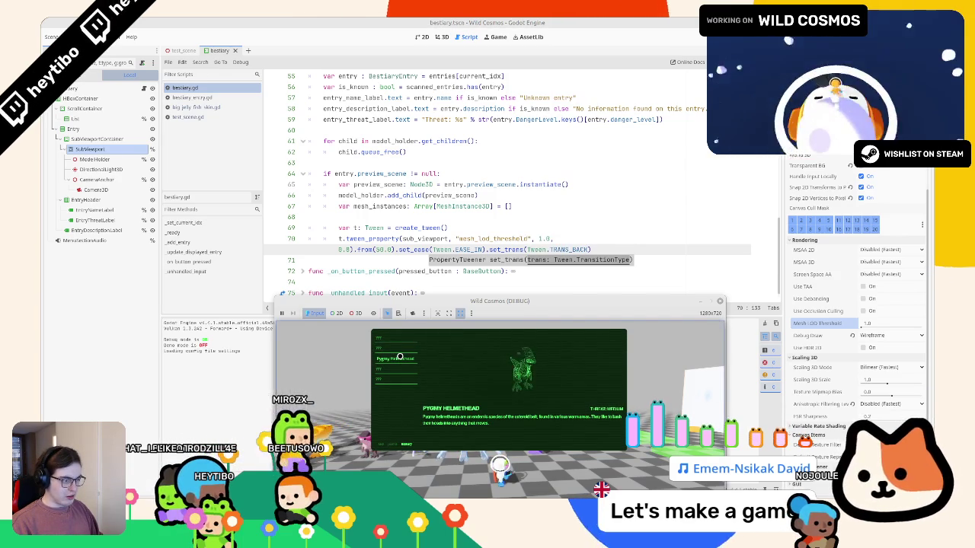
- Switch the easing back to EASE_OUT and check the effect in the maximized game
double_click(505, 250)
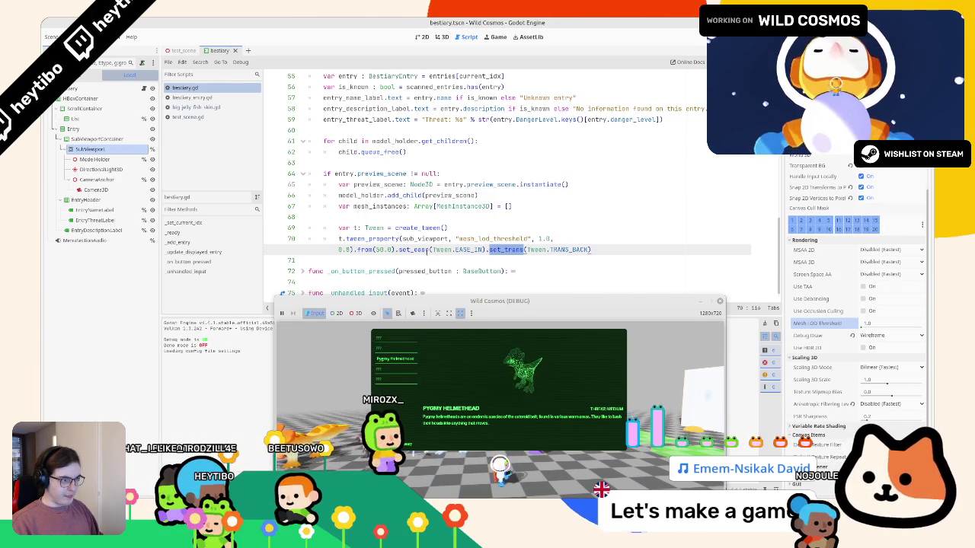
type("eas")
key("Down")
key("Return")
left_click(401, 351)
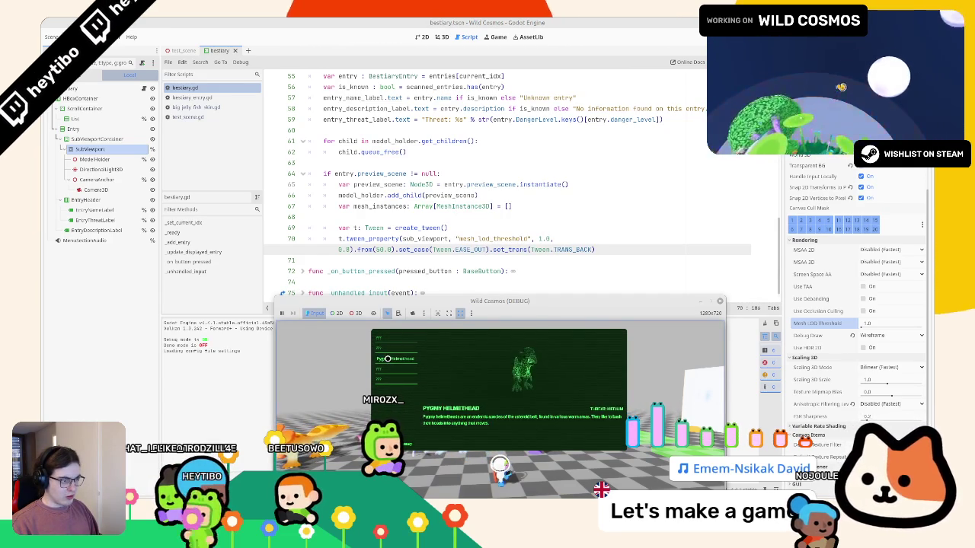
left_click(711, 302)
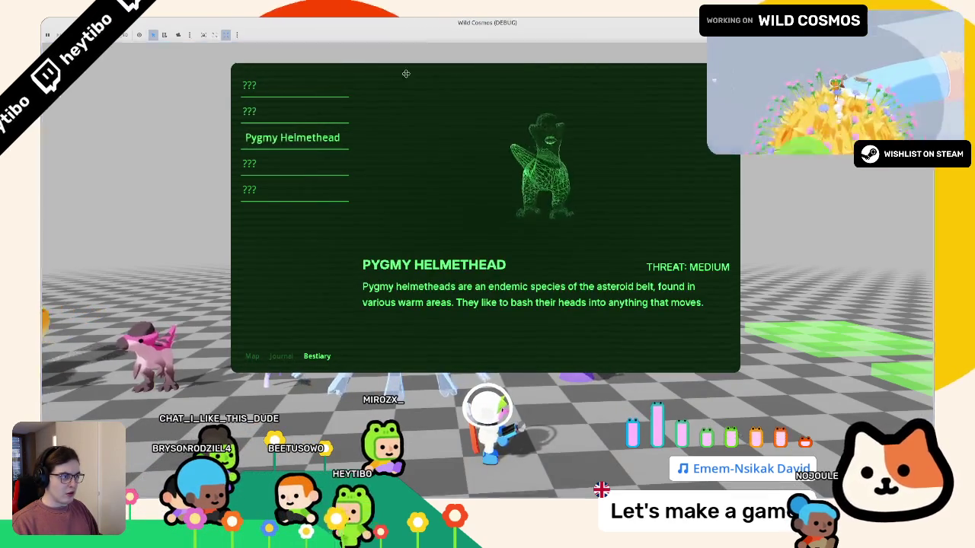
double_click(407, 39)
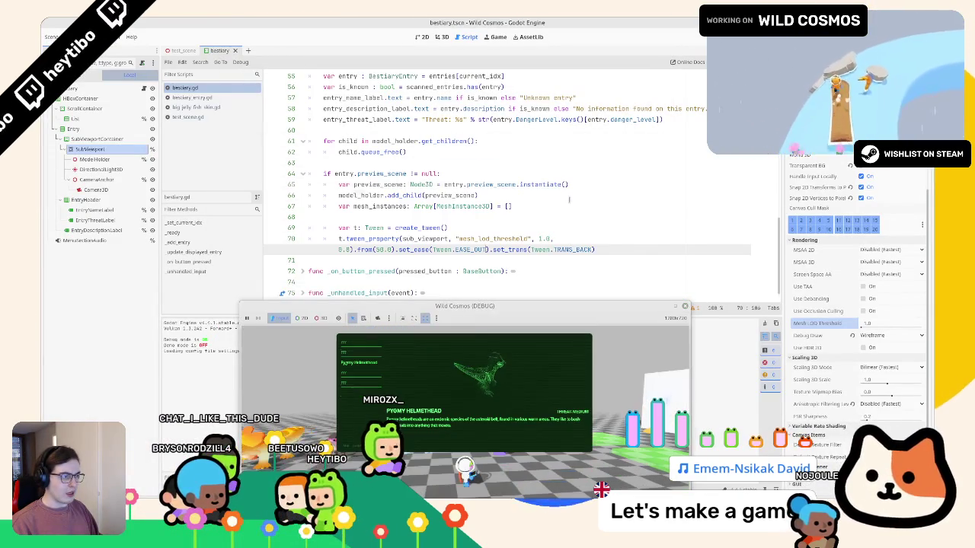
- Change line 70's tween to Tween.EASE_IN with Tween.TRANS_SINE and enlarge the running game
double_click(469, 249)
type("EASE_IN")
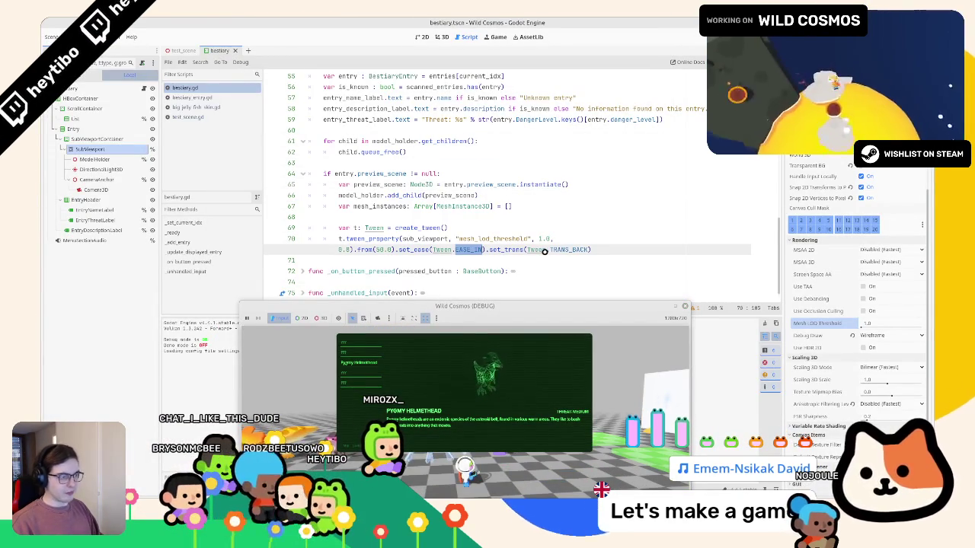
type("tr")
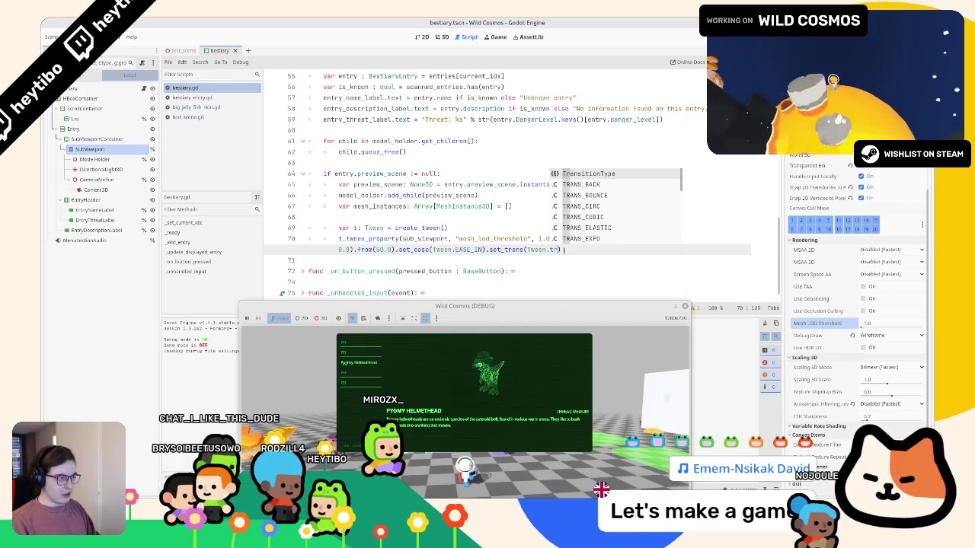
type("si")
key("Return")
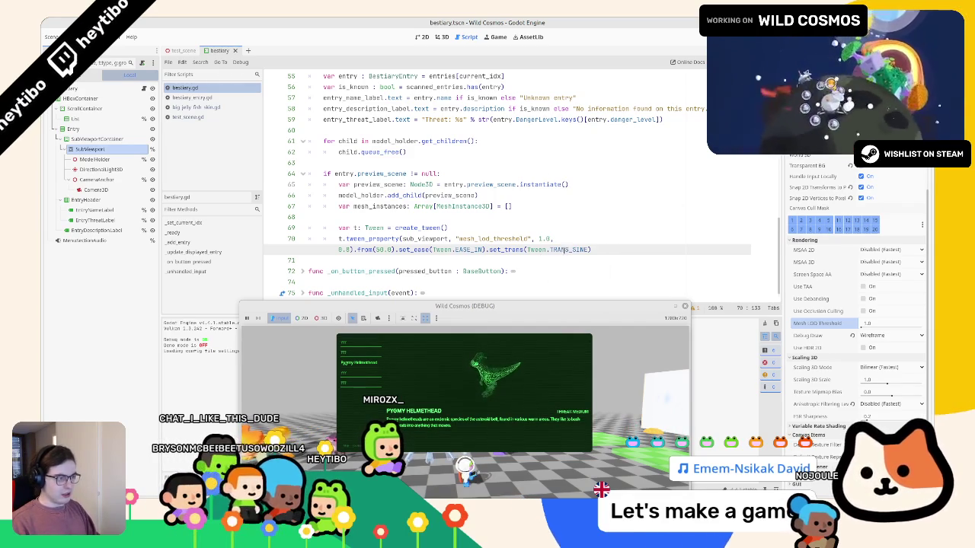
double_click(477, 251)
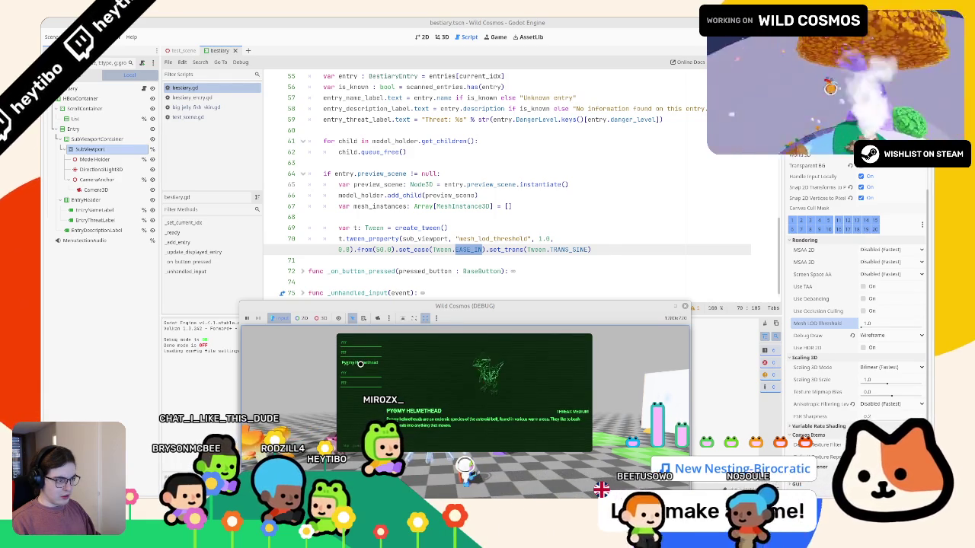
key("super+Up")
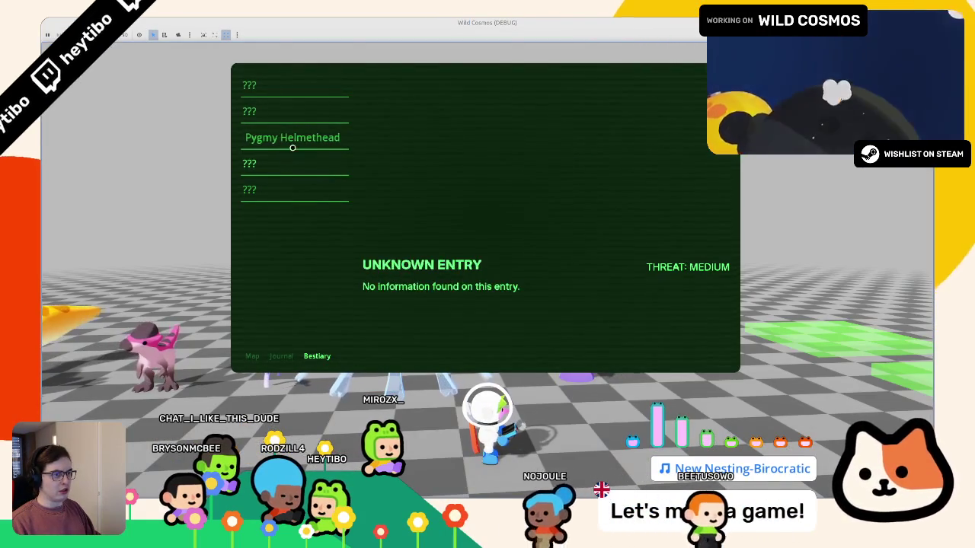
- Bring up the Unknown Entry and Pygmy Helmethead items in the full-size bestiary list
mouse_move(294, 144)
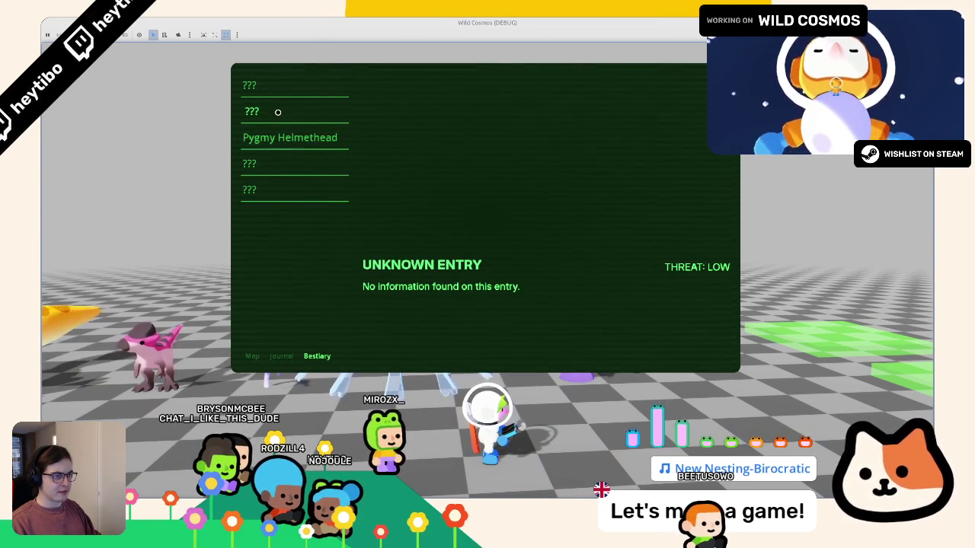
- Walk to the creatures and capture the Crested dodo with the scanner
key("Escape")
key("w")
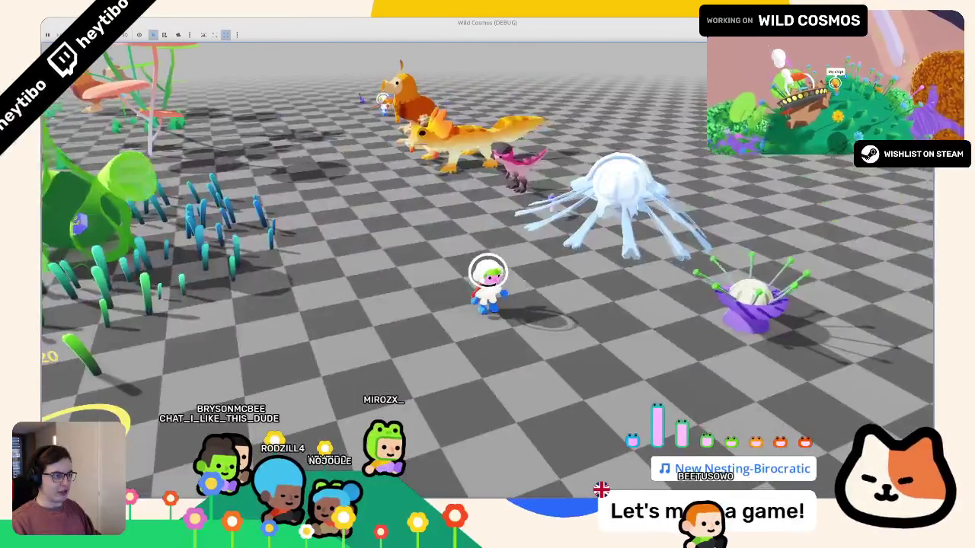
key("a")
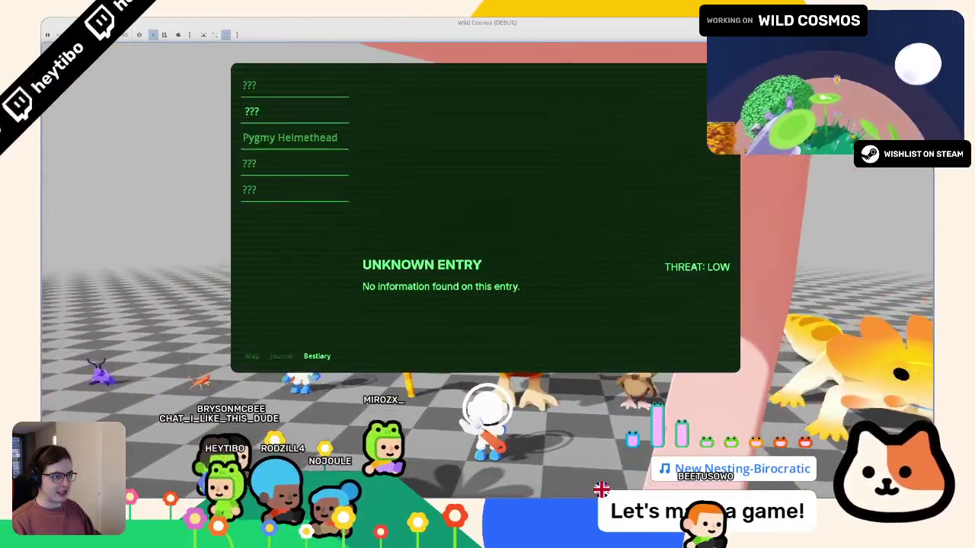
key("Escape")
key("Tab")
left_click(535, 236)
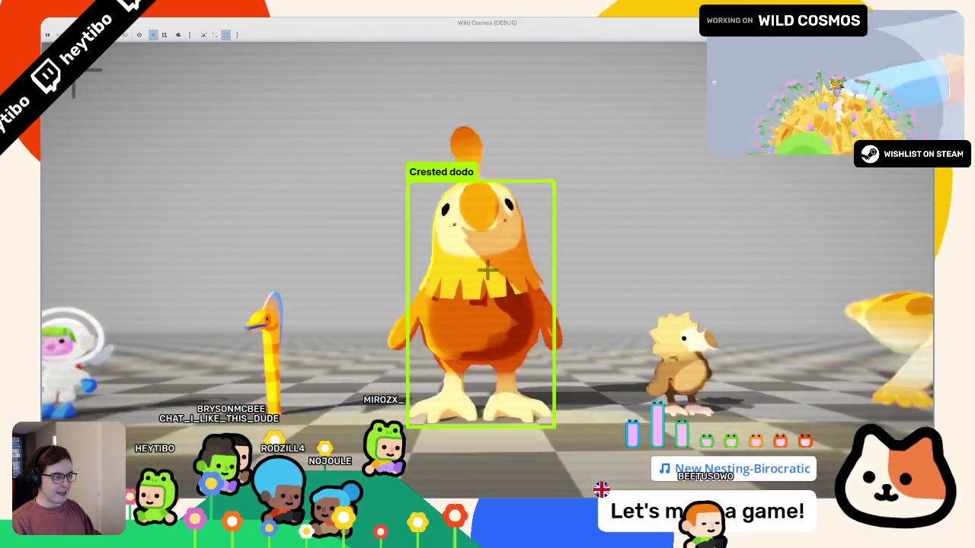
key("Escape")
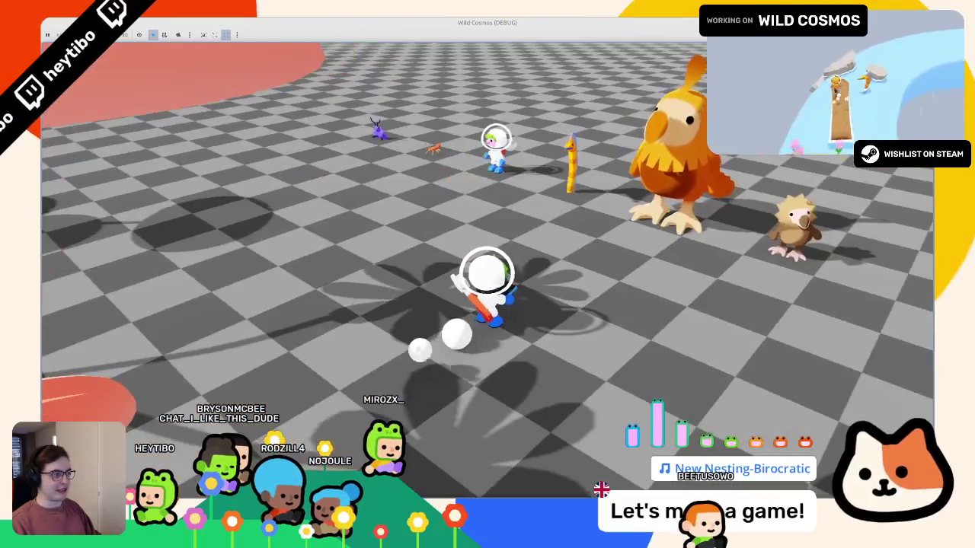
- Stop the game and start filtering the FileSystem dock by file name
key("F8")
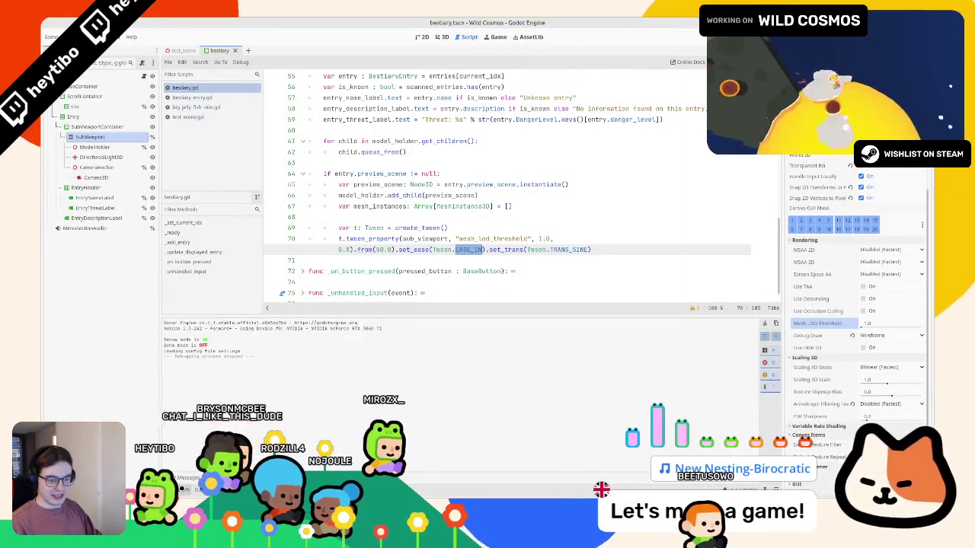
left_click(179, 487)
left_click(295, 336)
- Filter the project files for 'crested' and select crested_dodo.tres
type("crest")
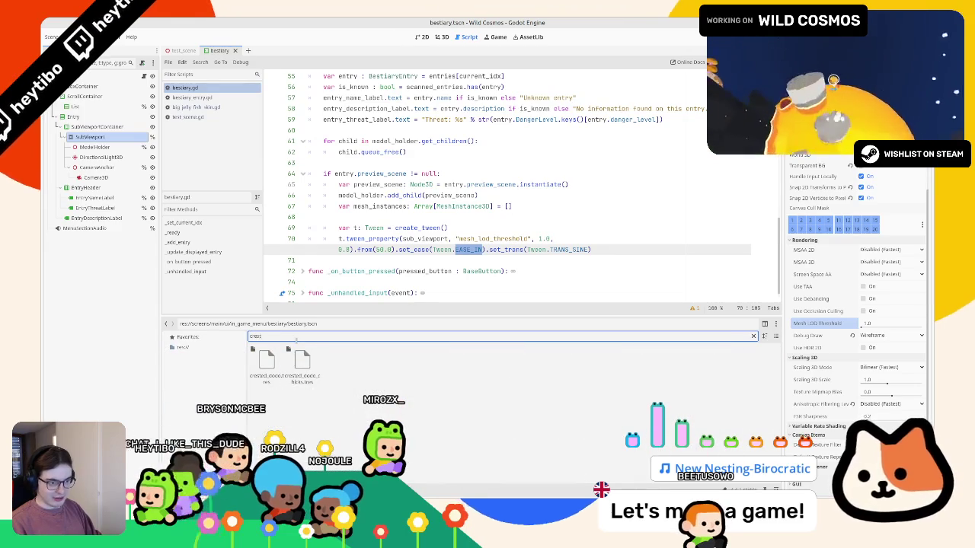
type("ed")
left_click(302, 366)
left_click(283, 354)
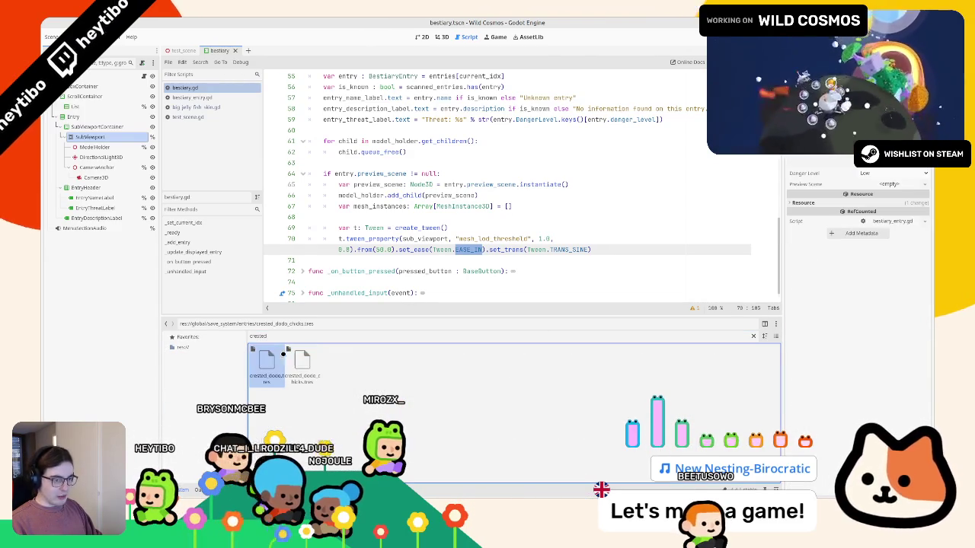
- Quick Load dodo_quail_skin.tscn as the entry's Preview Scene and relaunch the game
left_click(890, 185)
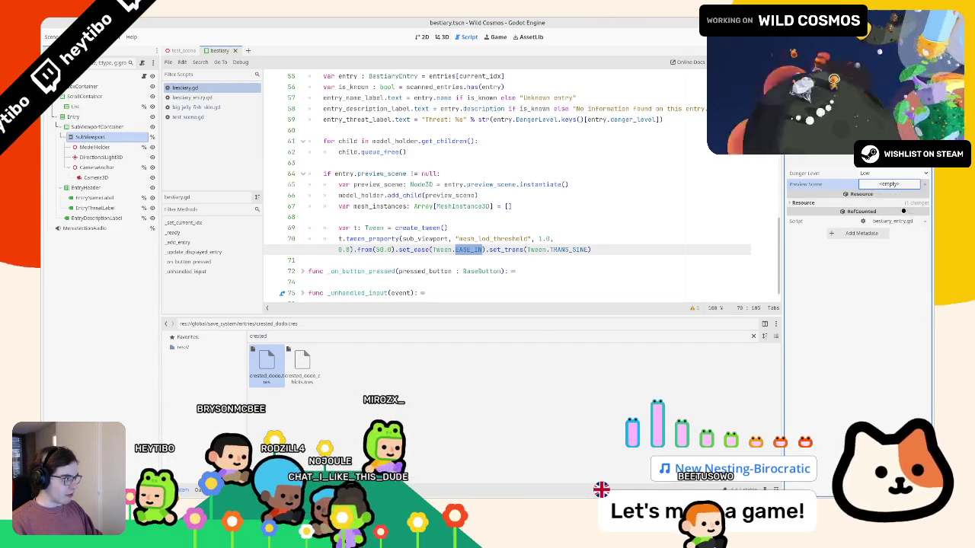
left_click(898, 209)
type("crested")
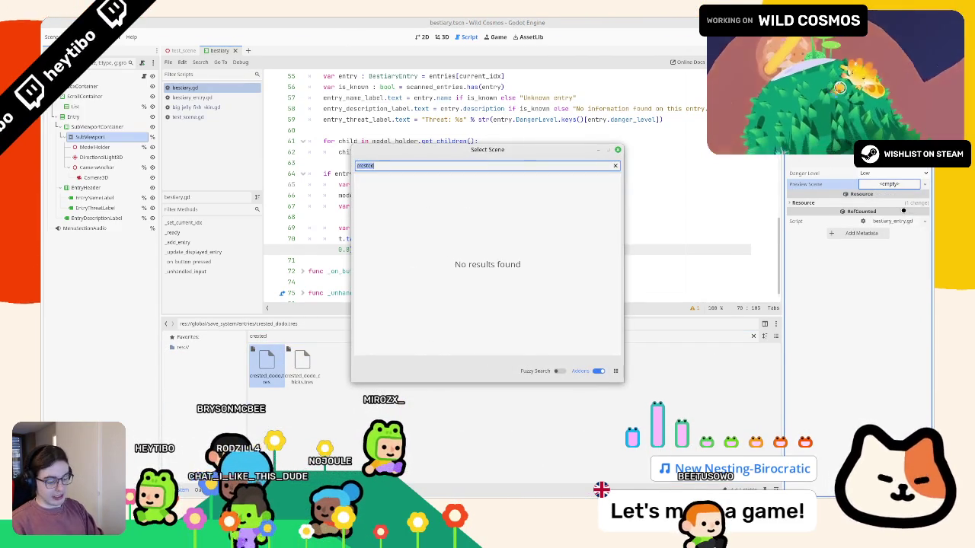
type("odo")
key("Down")
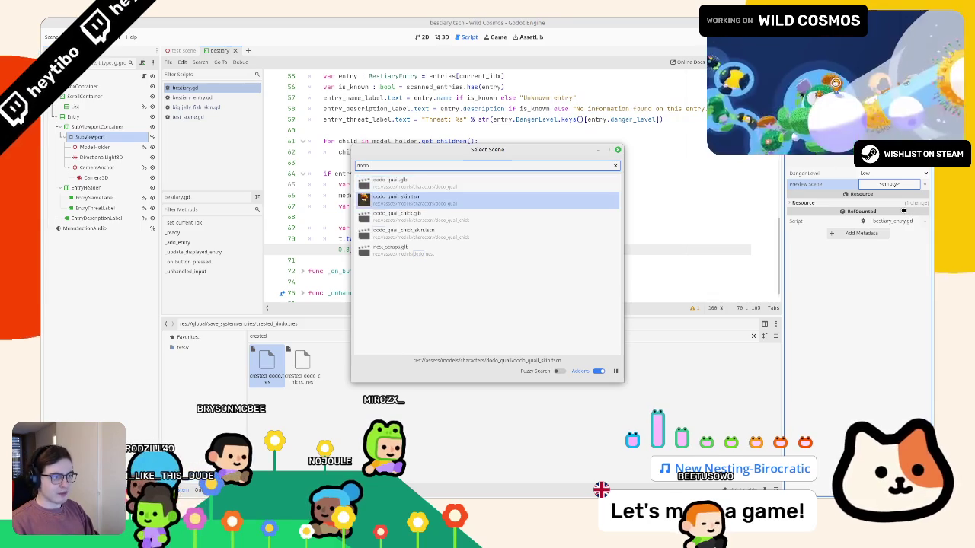
key("Return")
key("F5")
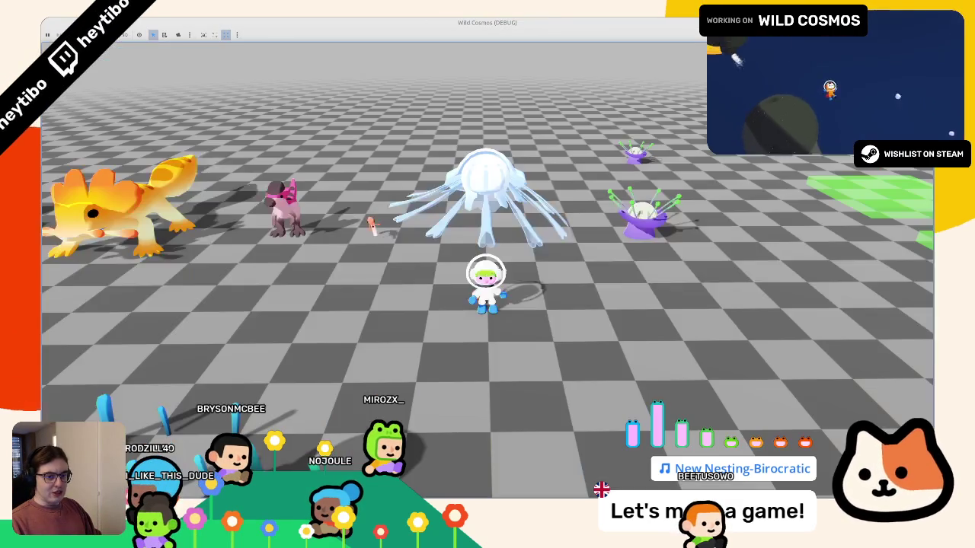
- Open the journal's Bestiary and compare the Crested dodo and Pygmy Helmethead wireframes
key("Tab")
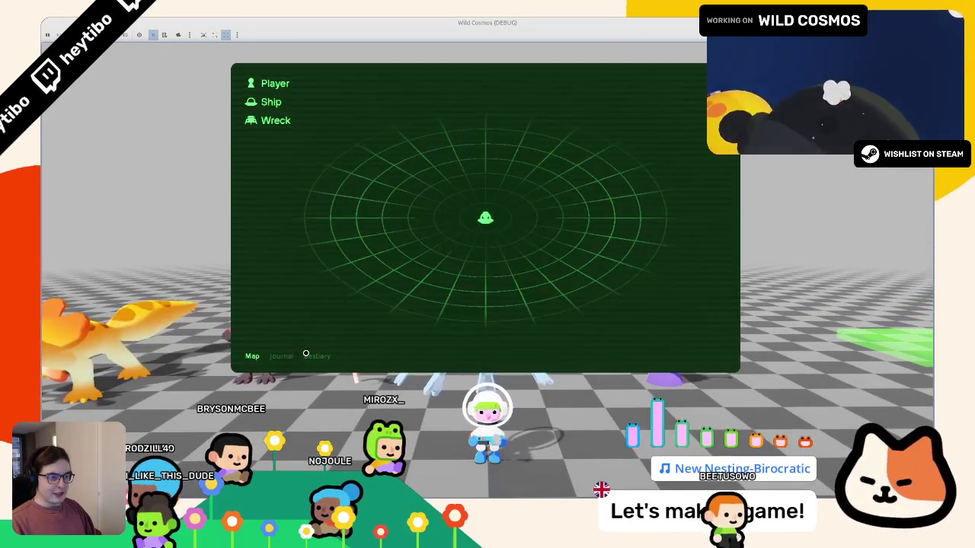
left_click(306, 355)
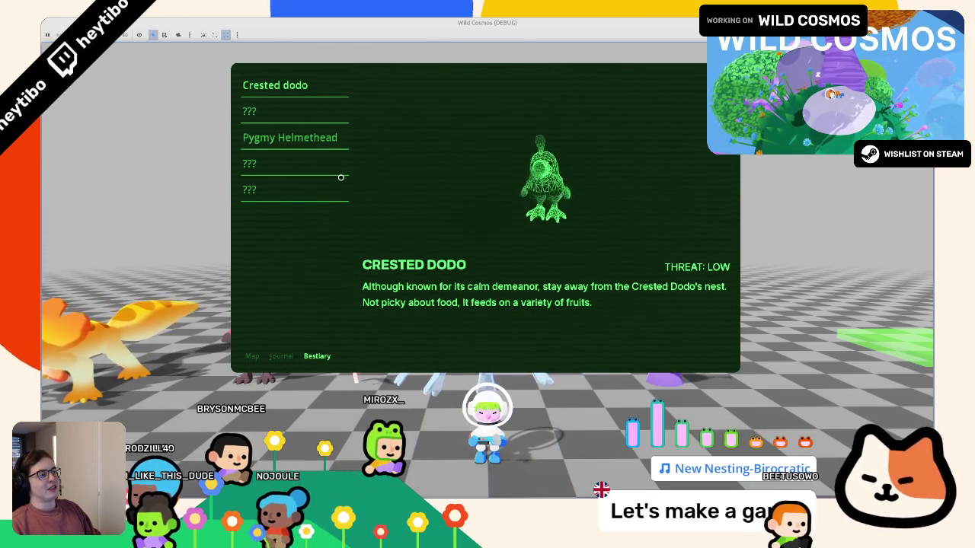
left_click(300, 139)
left_click(282, 85)
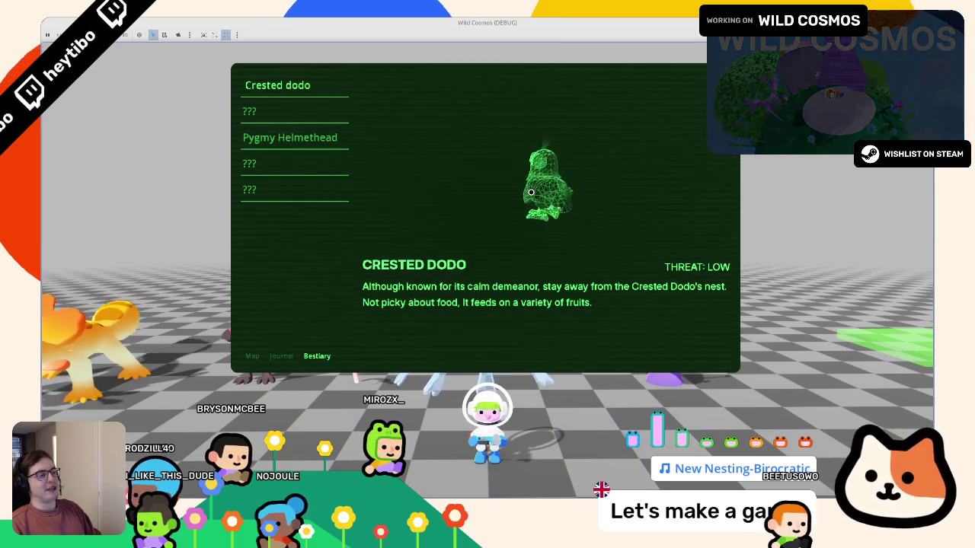
left_click(275, 139)
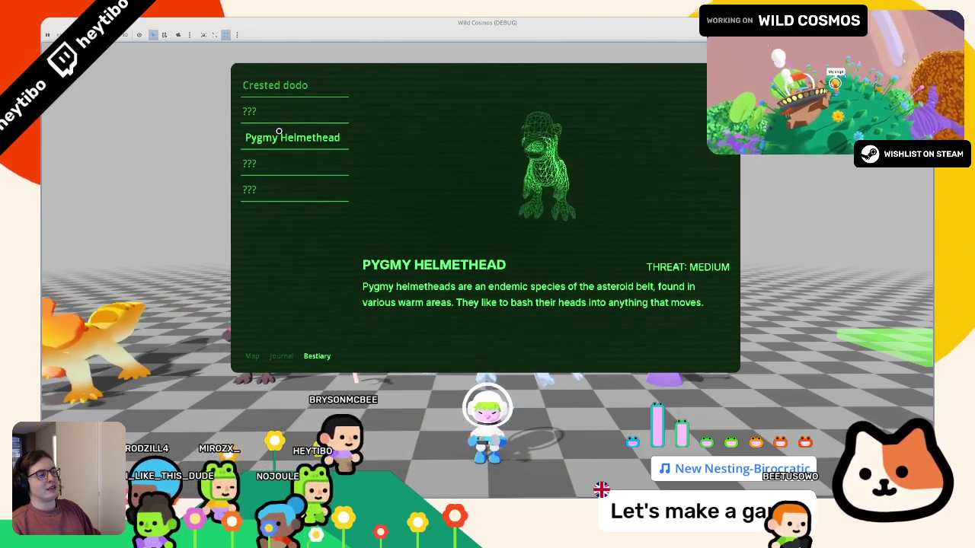
left_click(281, 90)
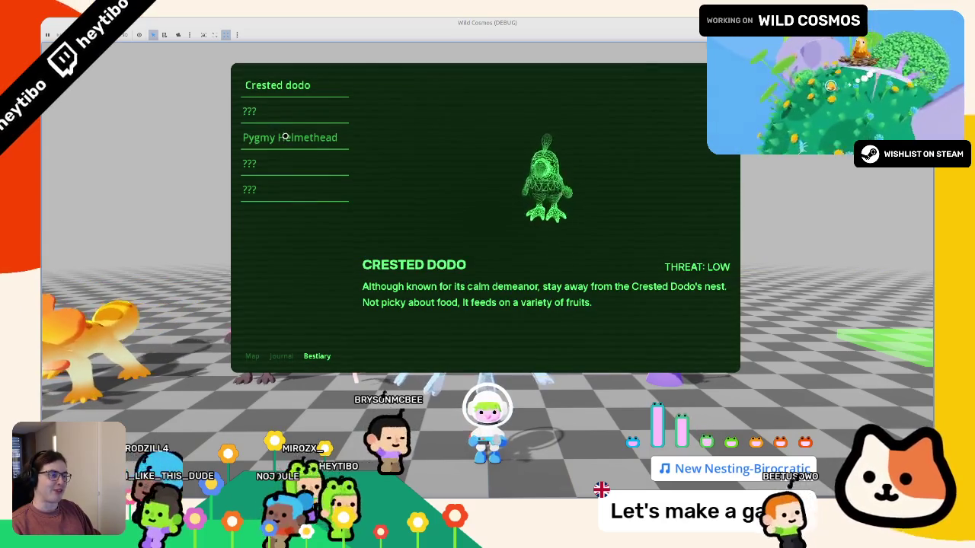
- Alternate between the entries and an unknown one, then close the bestiary on Crested dodo
left_click(285, 137)
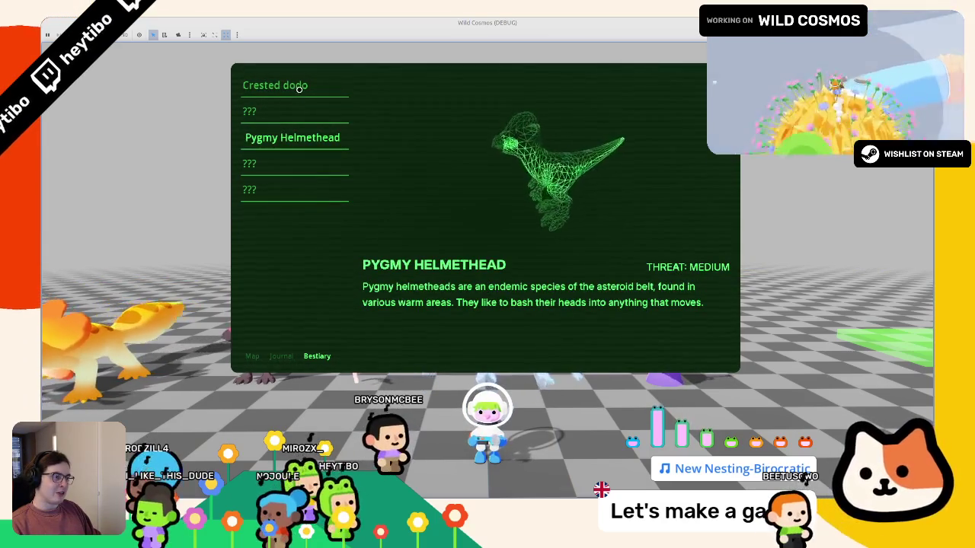
left_click(299, 88)
left_click(287, 137)
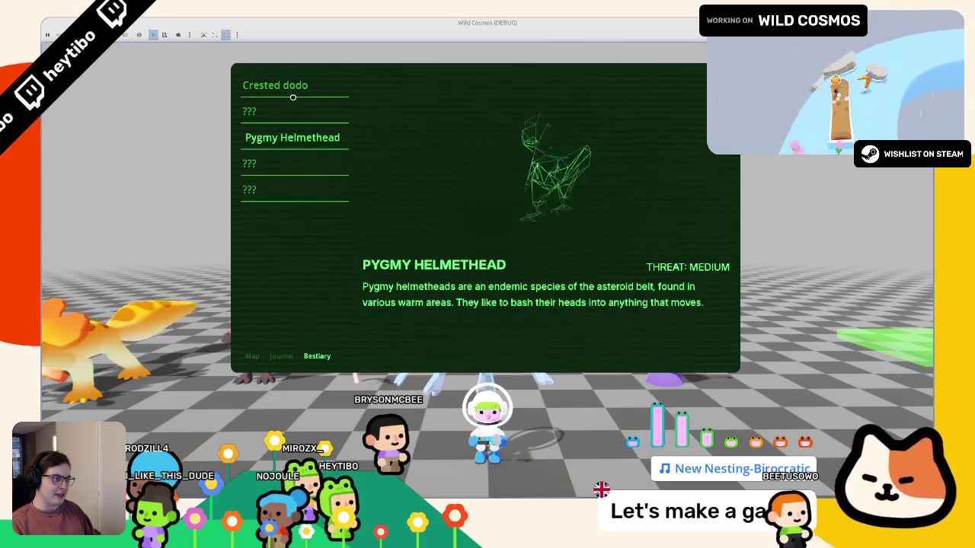
left_click(294, 90)
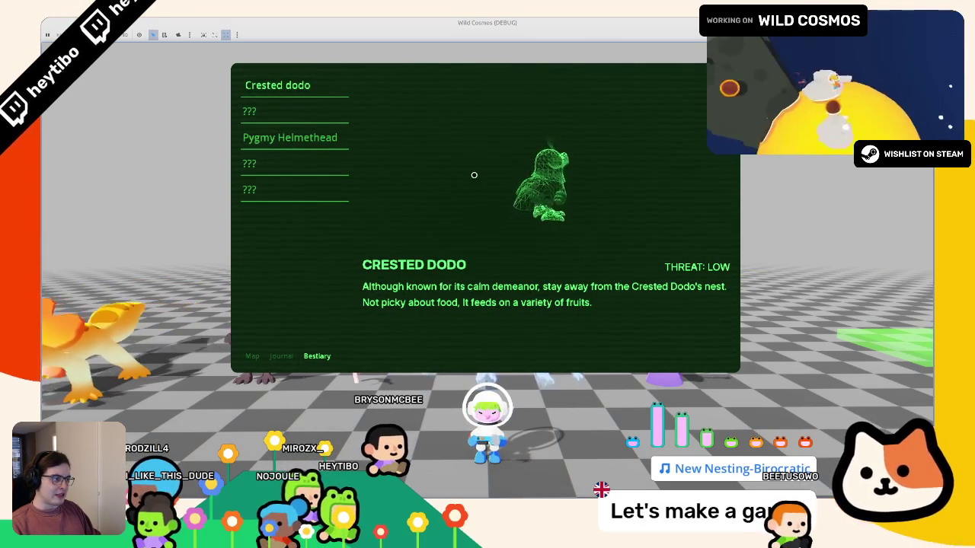
left_click(301, 137)
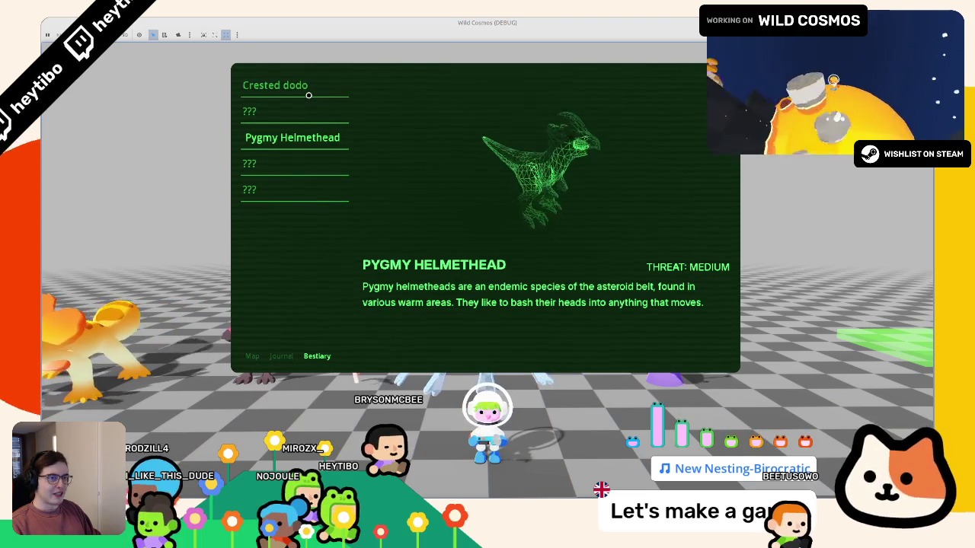
left_click(310, 88)
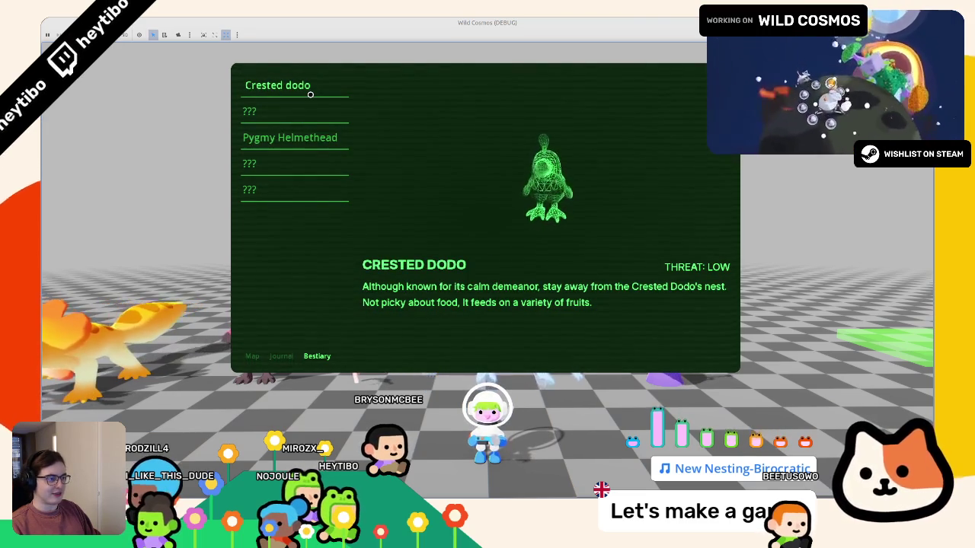
left_click(315, 142)
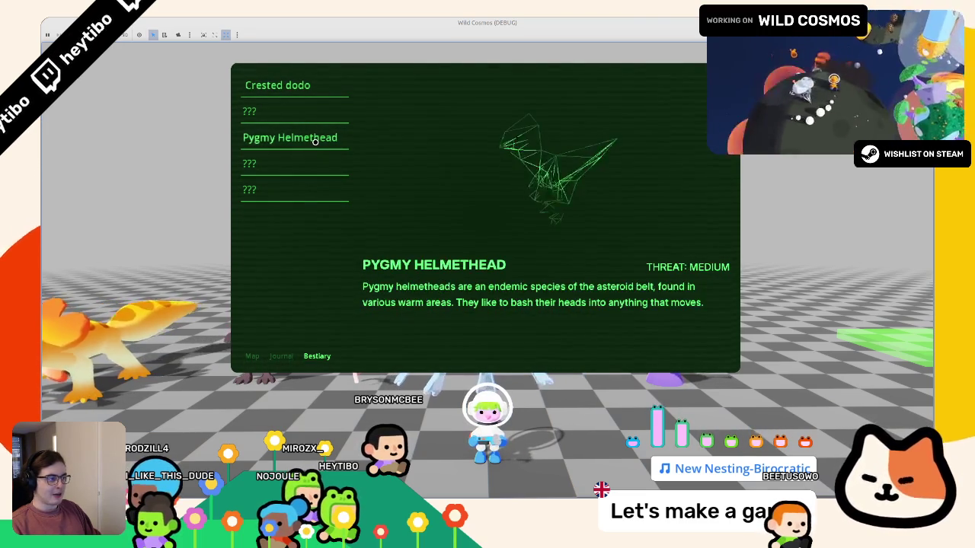
left_click(315, 112)
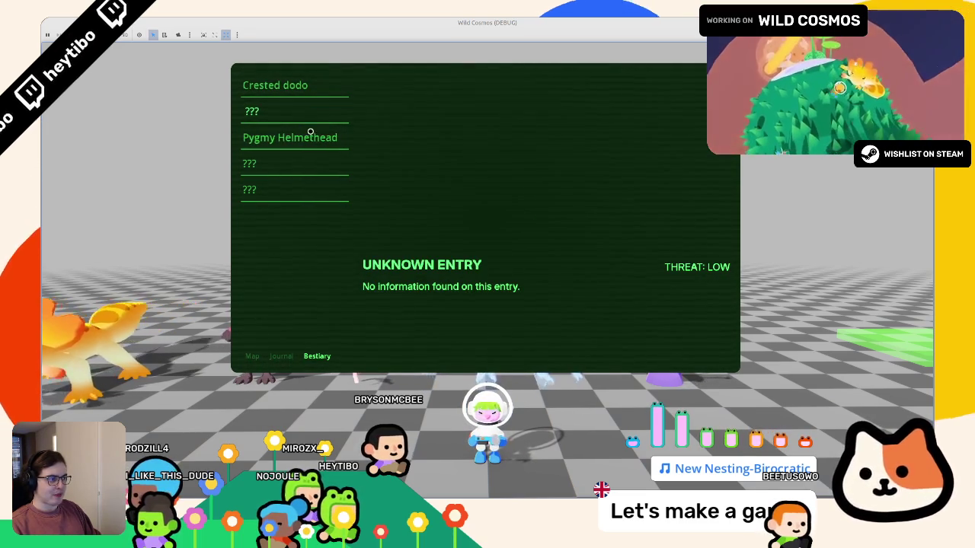
left_click(304, 128)
left_click(312, 87)
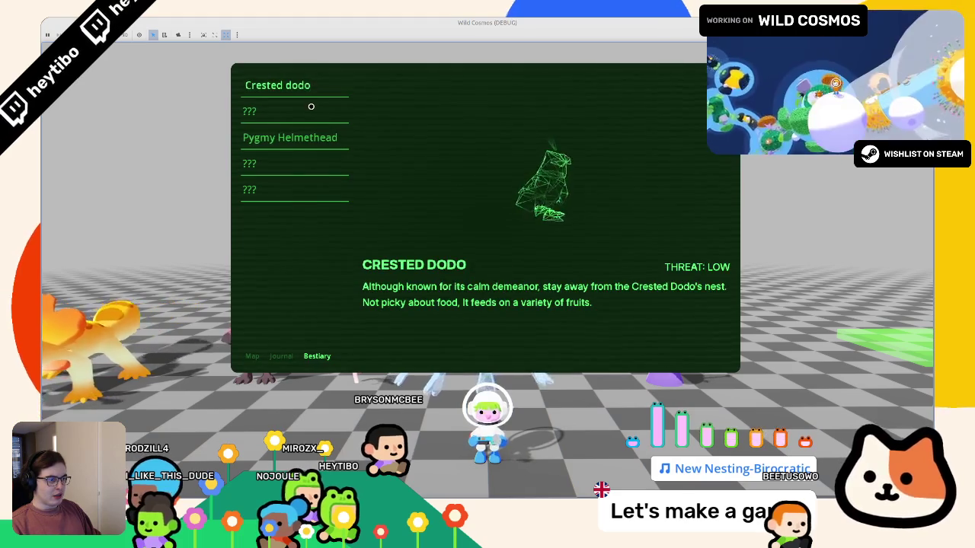
key("Escape")
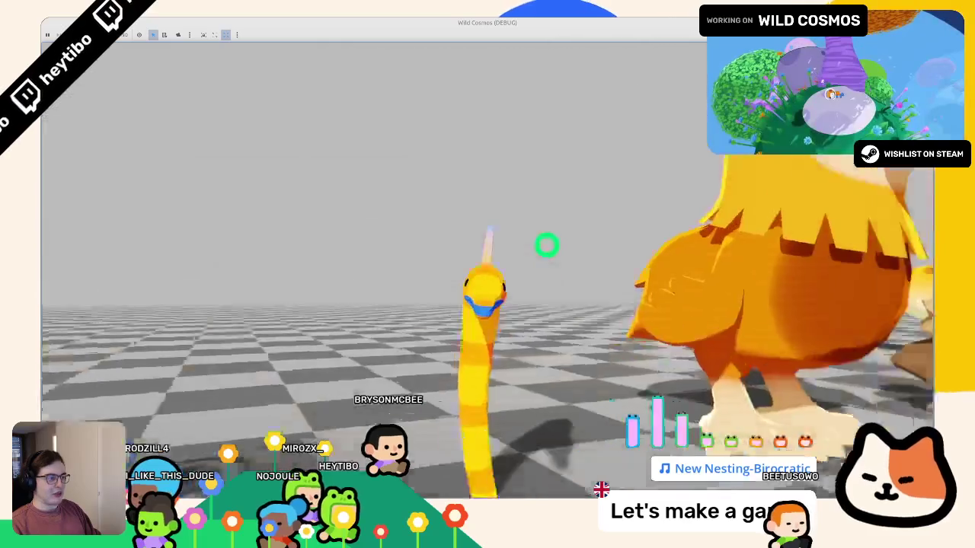
- Aim and scan the Water Eel and Bearded Gecko, then open the bestiary journal
right_click(488, 267)
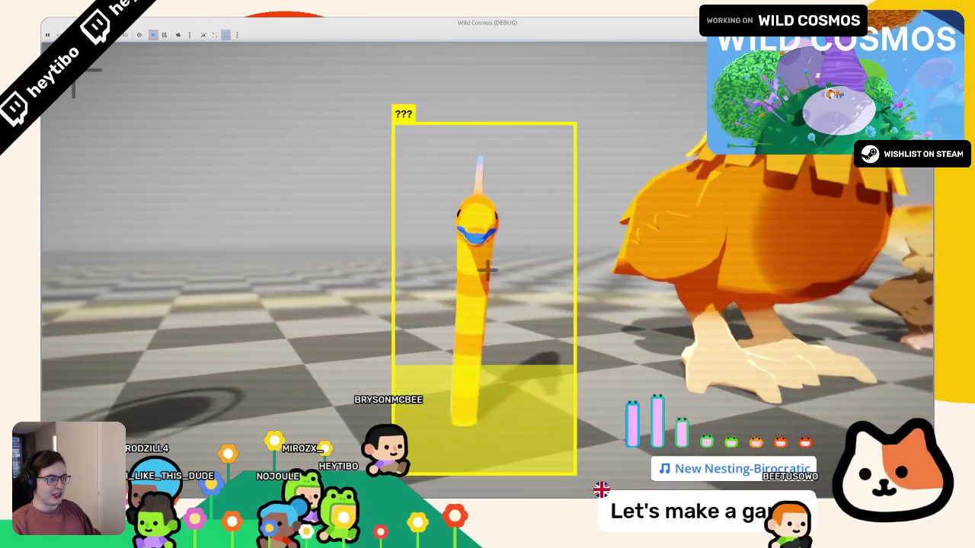
left_click(487, 268)
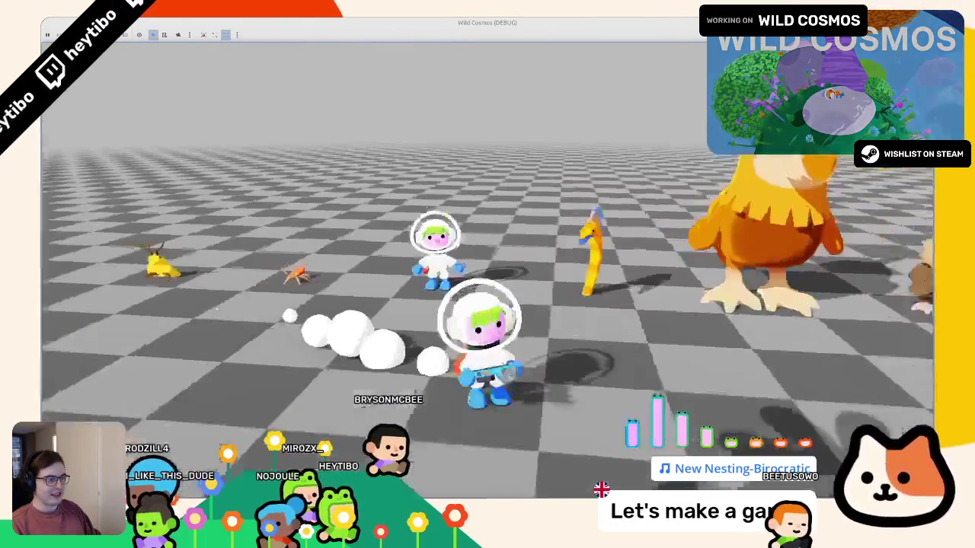
right_click(488, 268)
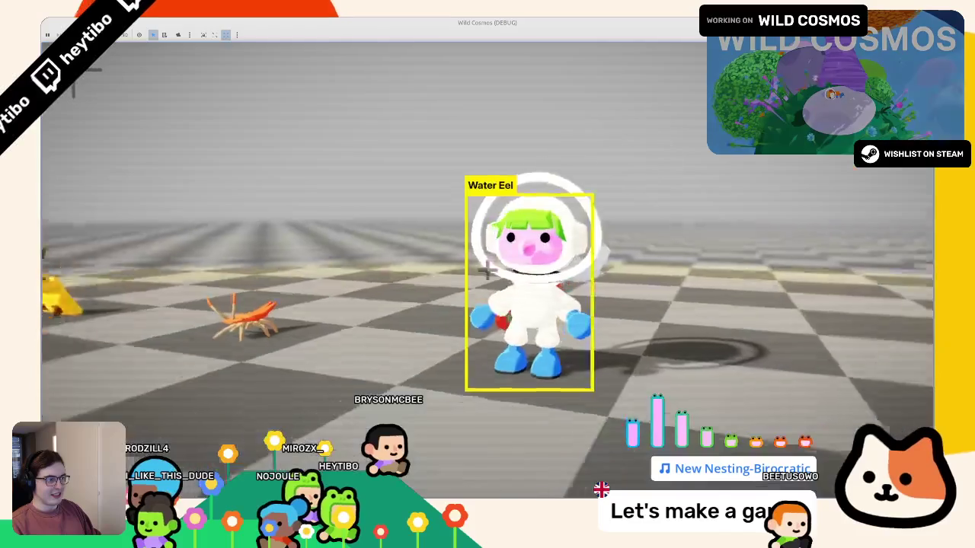
left_click(487, 268)
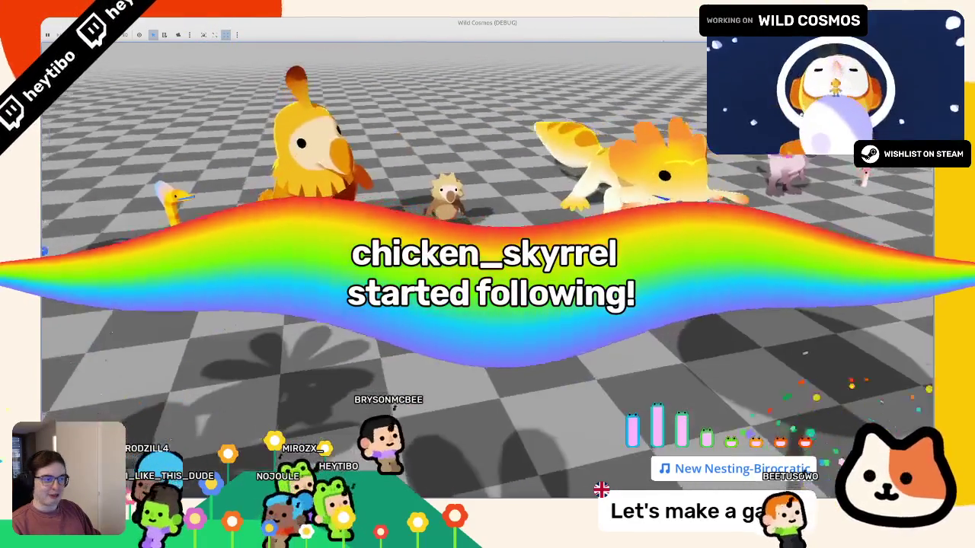
right_click(488, 268)
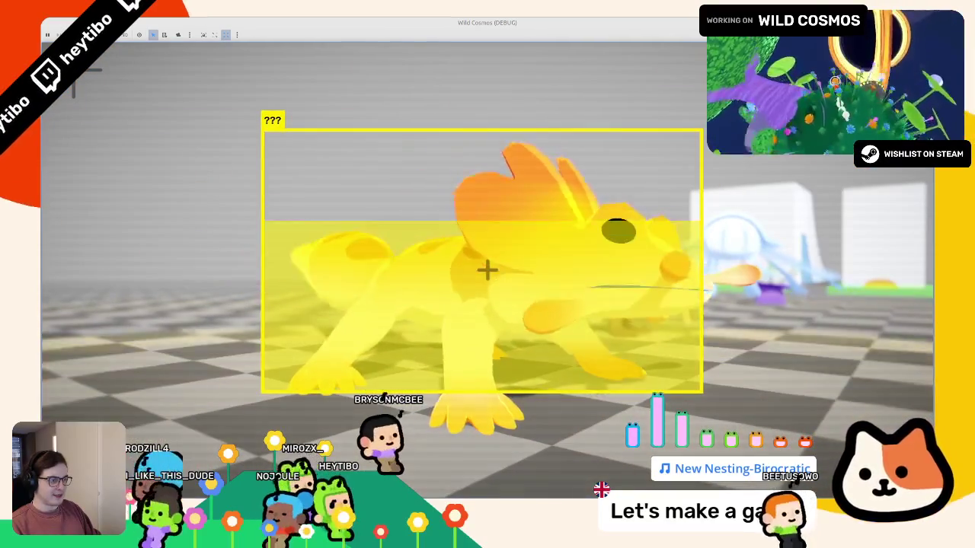
right_click(488, 268)
key("Tab")
left_click(279, 190)
left_click(273, 156)
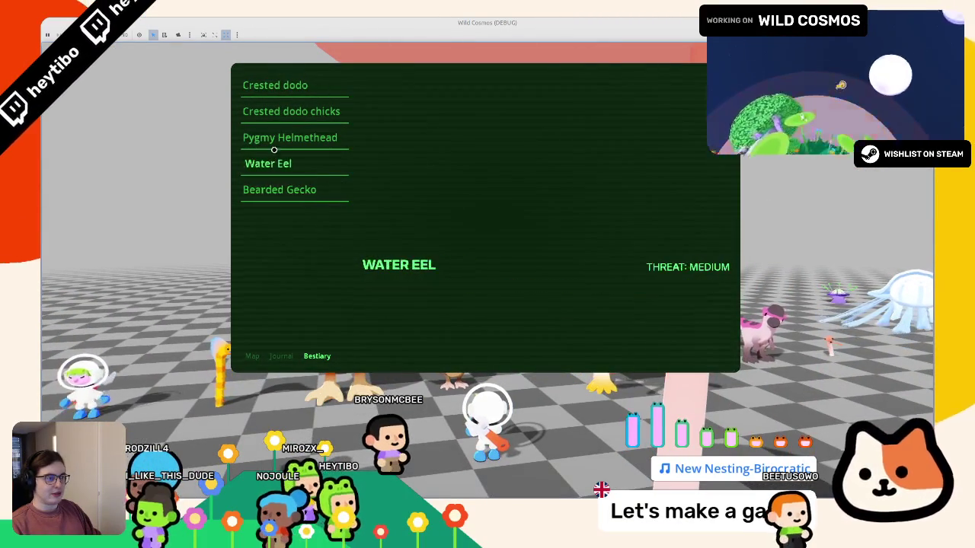
left_click(278, 140)
left_click(290, 105)
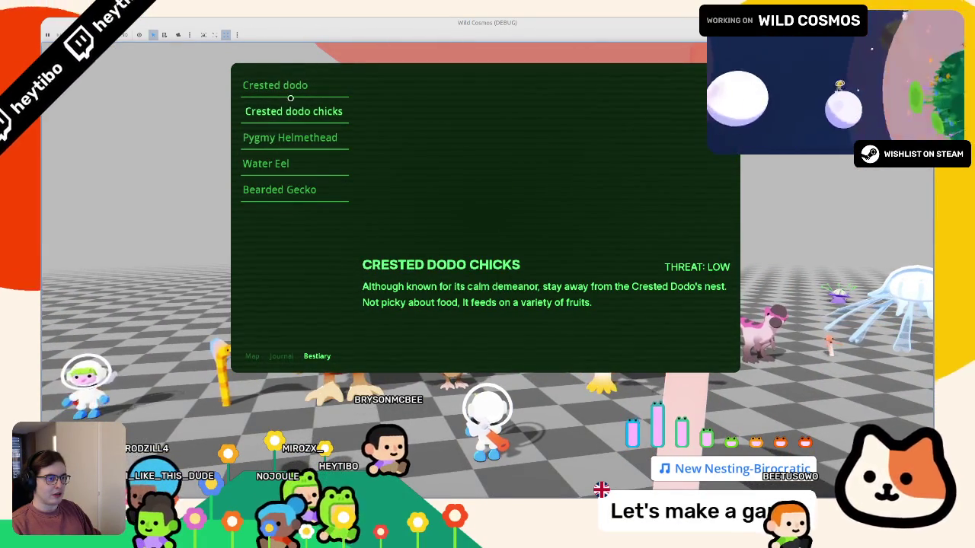
left_click(293, 88)
left_click(290, 110)
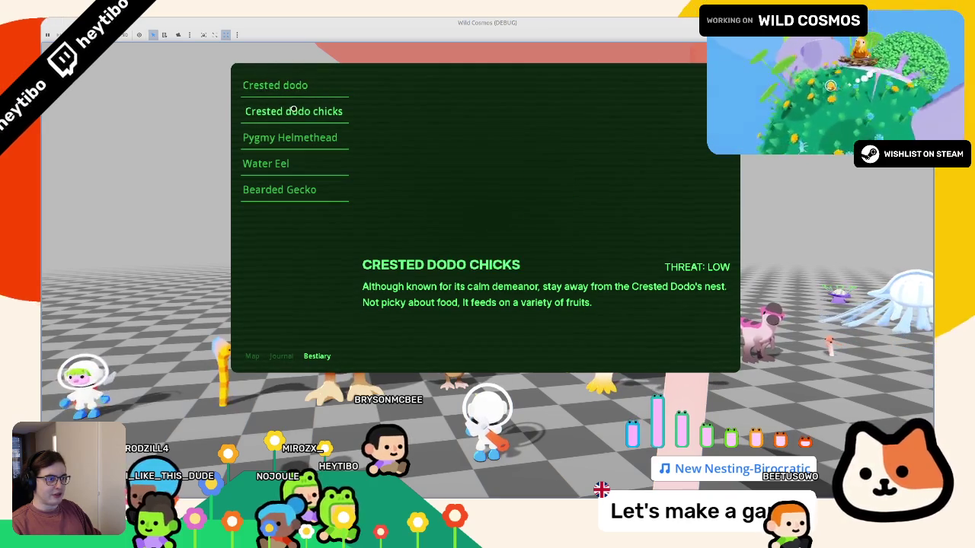
left_click(301, 93)
left_click(302, 108)
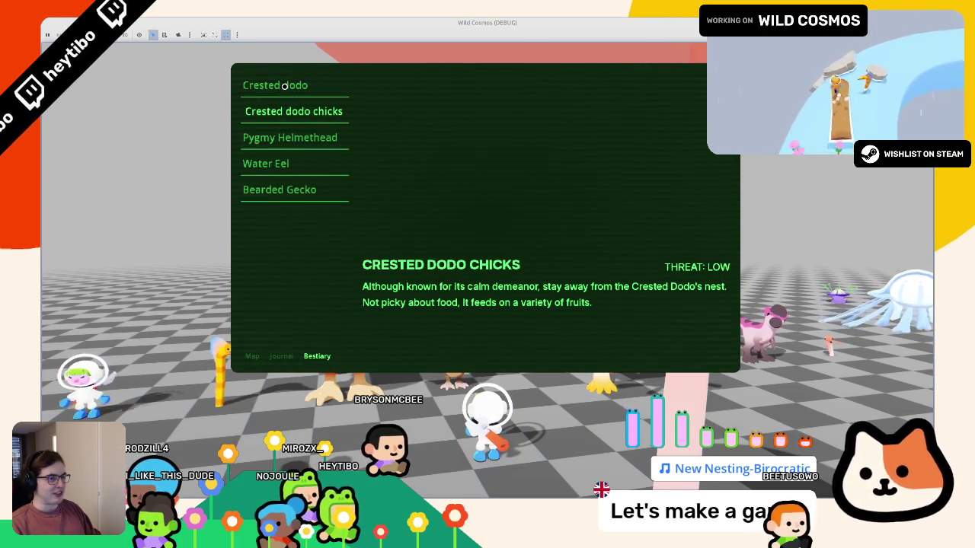
left_click(284, 86)
left_click(278, 112)
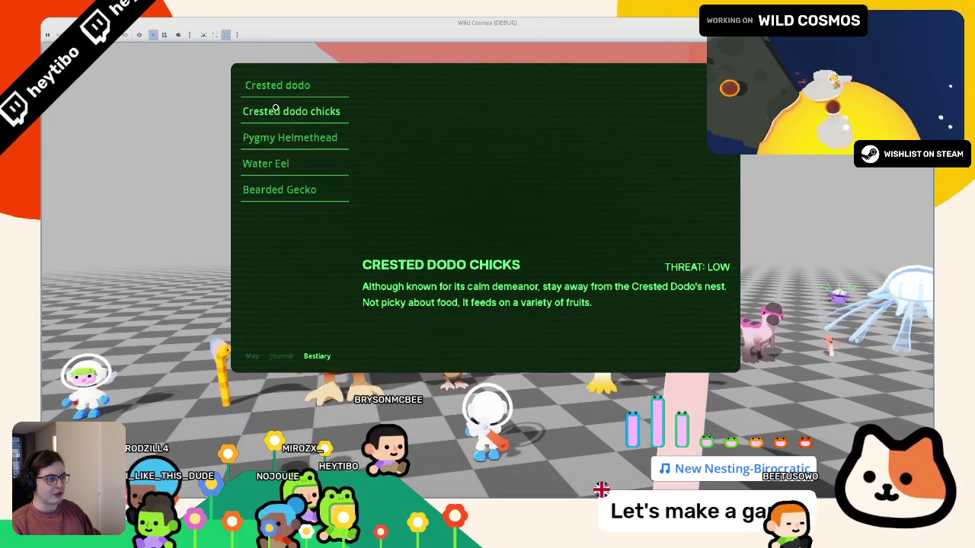
left_click(270, 136)
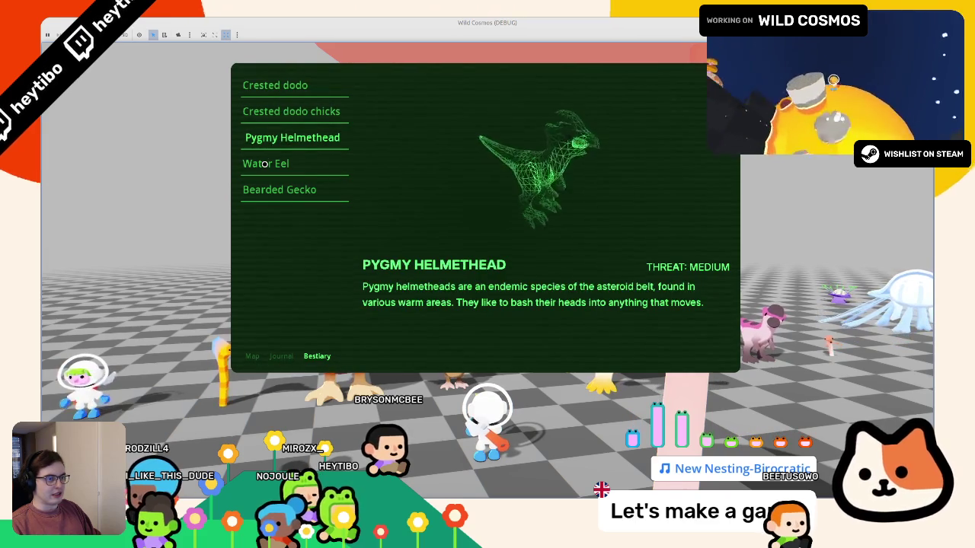
left_click(266, 162)
left_click(264, 188)
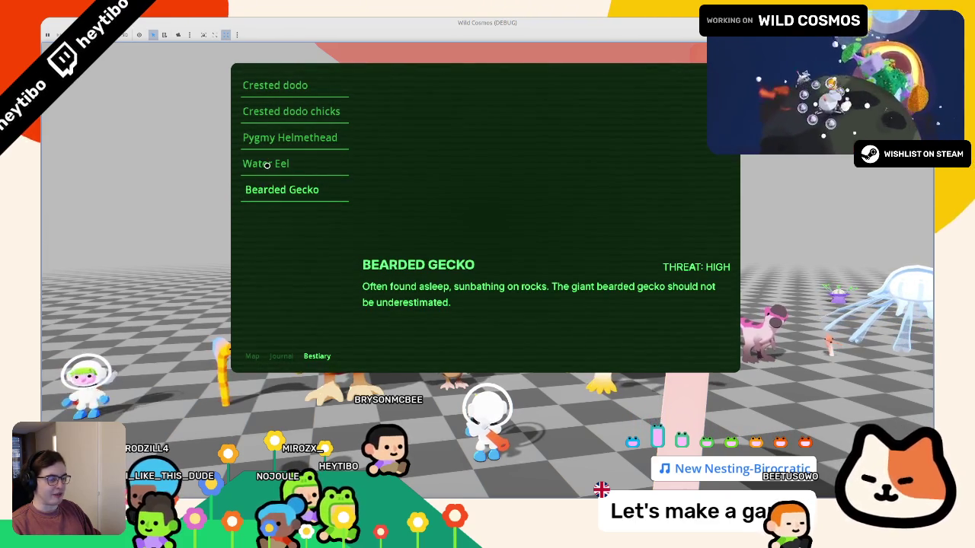
left_click(278, 112)
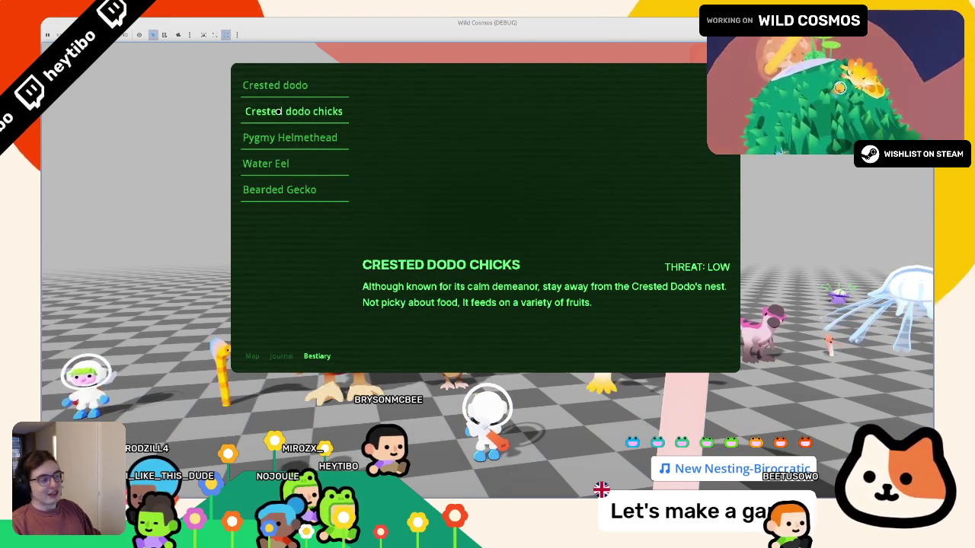
left_click(289, 86)
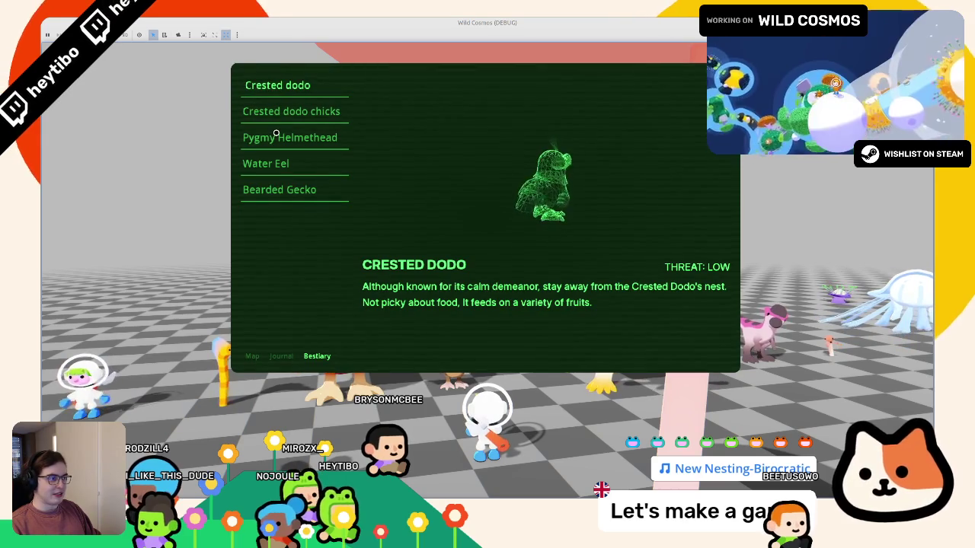
left_click(276, 136)
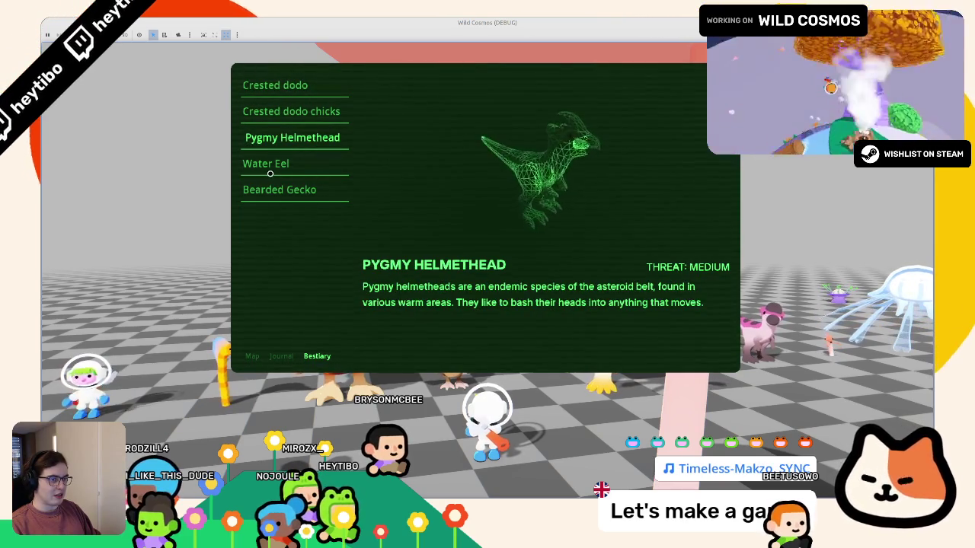
left_click(269, 164)
left_click(262, 186)
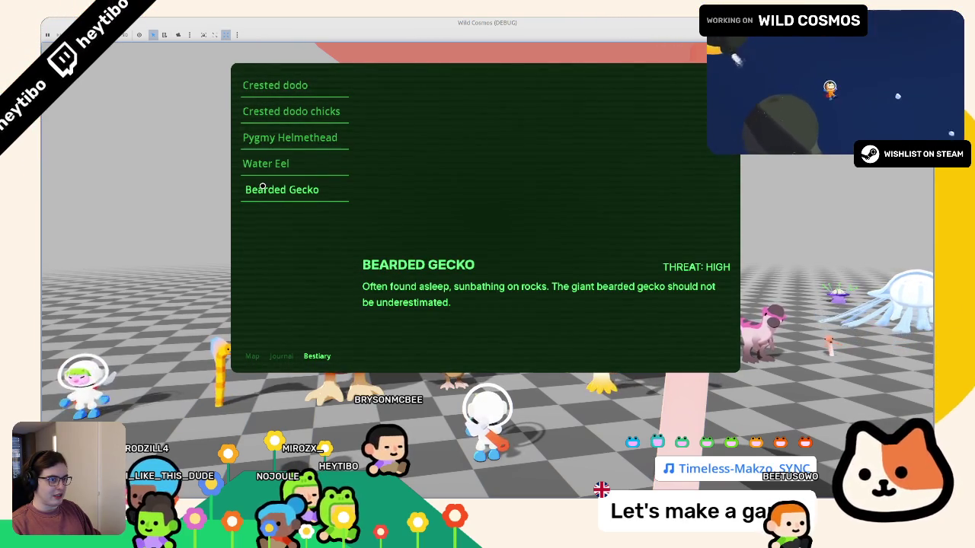
left_click(265, 139)
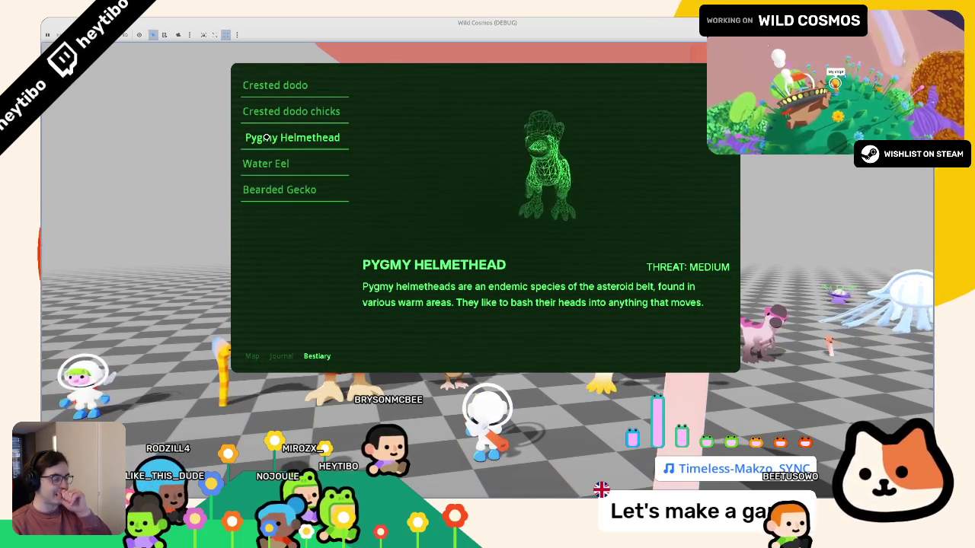
left_click(260, 84)
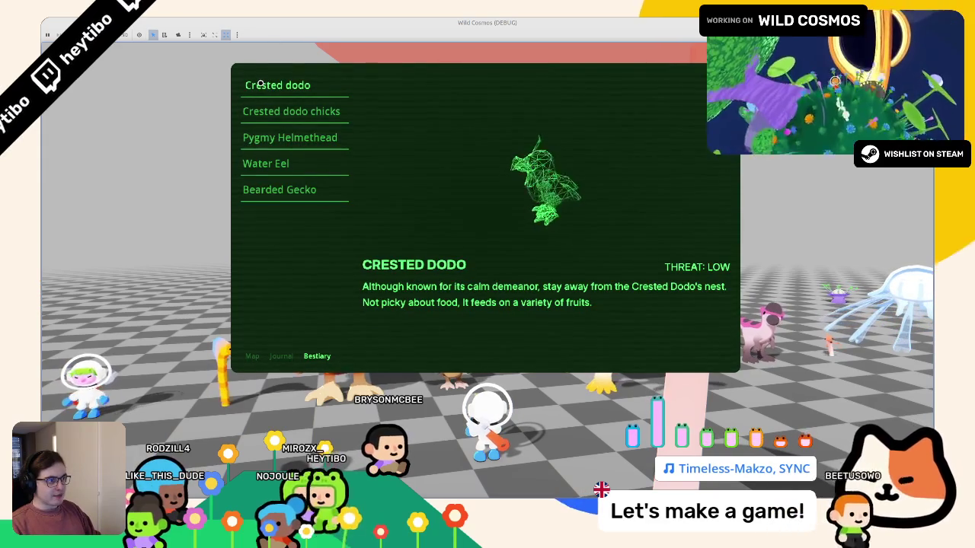
left_click(261, 131)
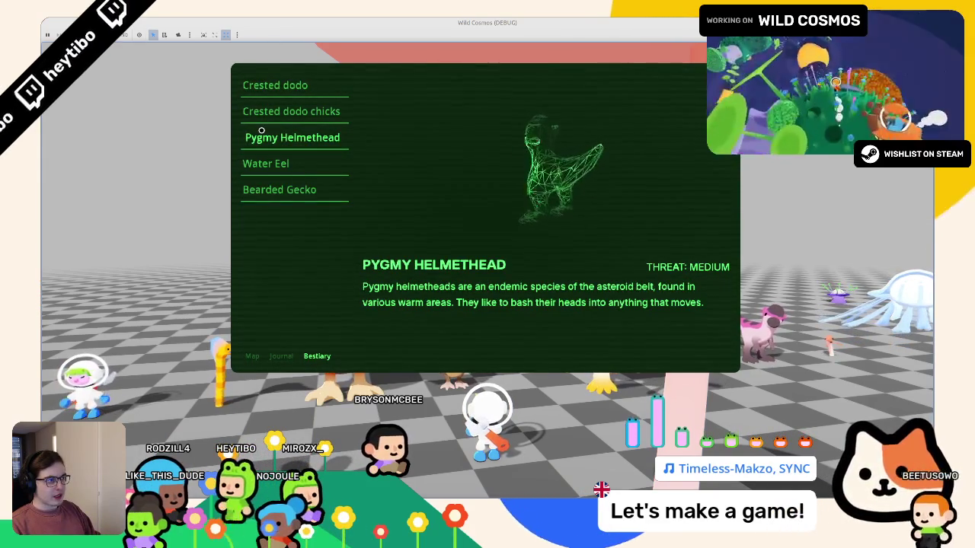
left_click(269, 110)
left_click(263, 137)
left_click(264, 163)
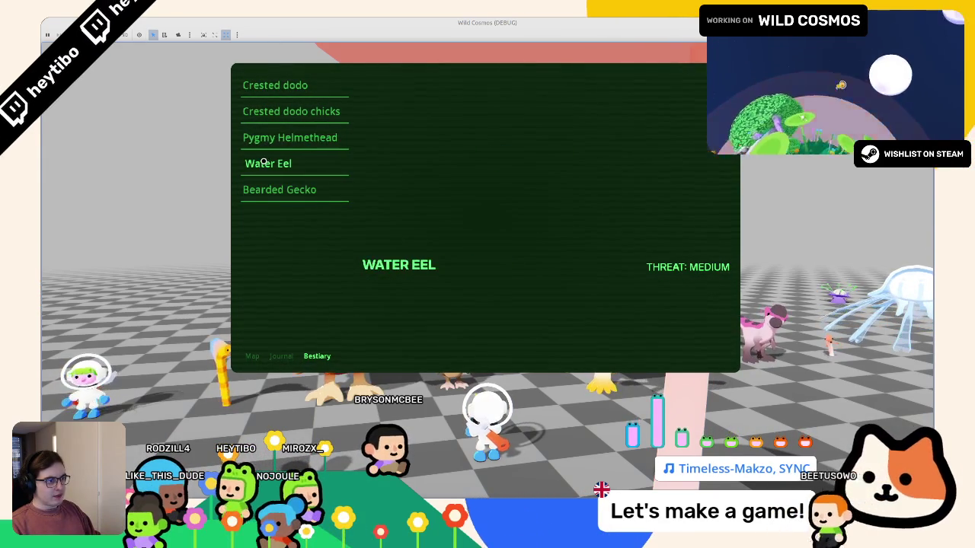
left_click(263, 188)
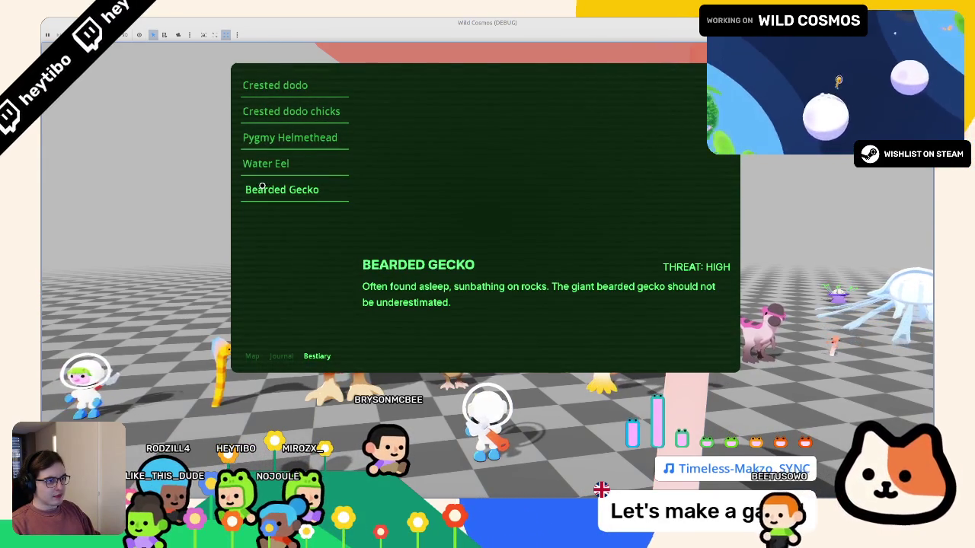
left_click(272, 142)
key("q")
key("Escape")
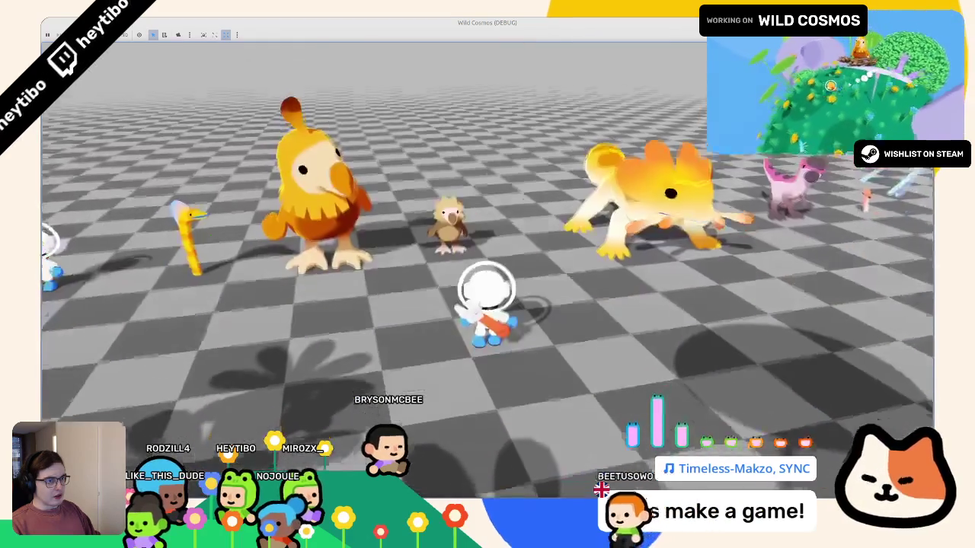
key("F8")
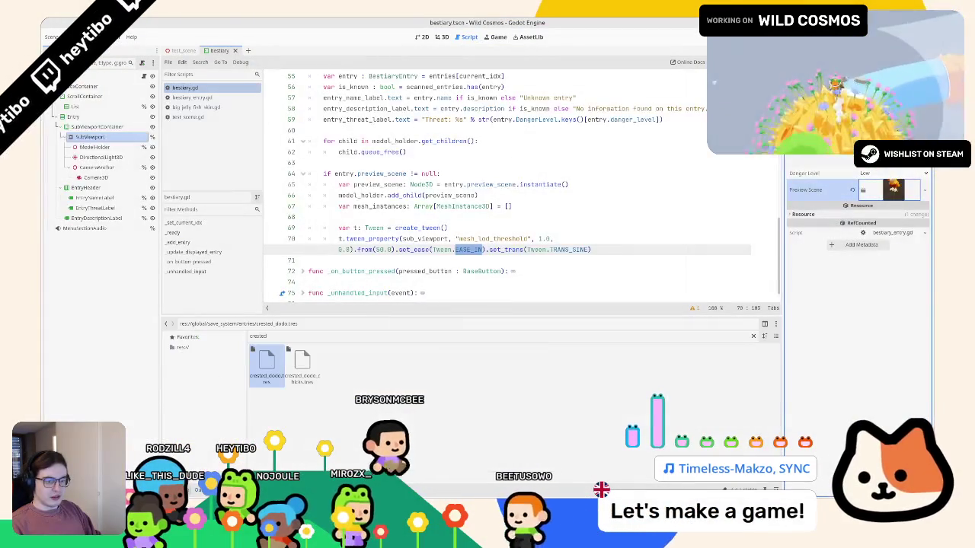
- Set dodo_quail_chick_skin as the crested_dodo_chicks entry's preview scene
left_click(301, 364)
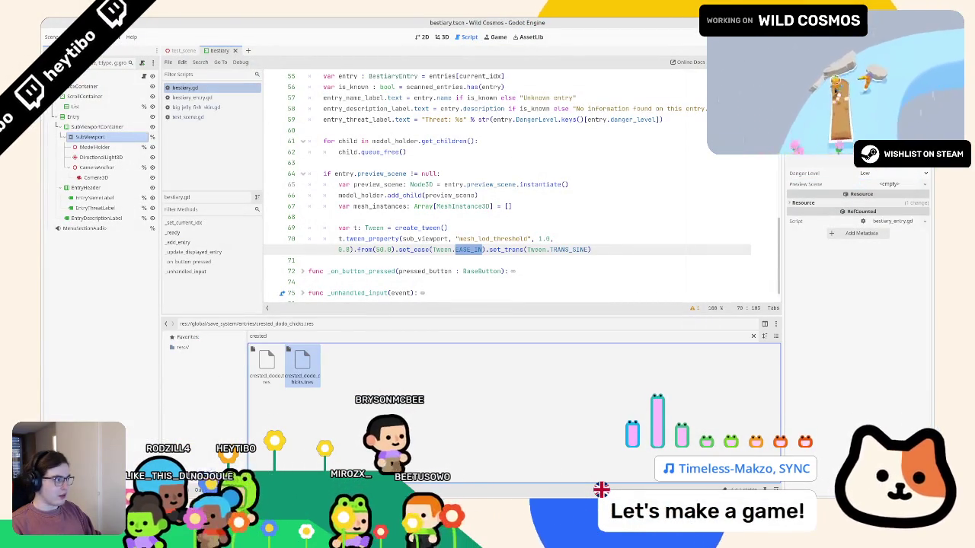
left_click(888, 183)
left_click(911, 209)
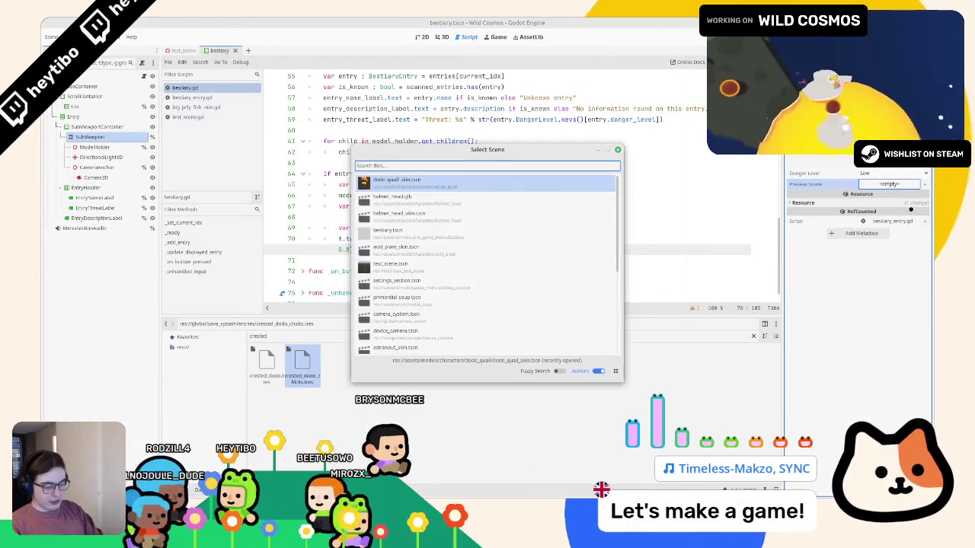
type("dodo")
key("Down")
key("Down")
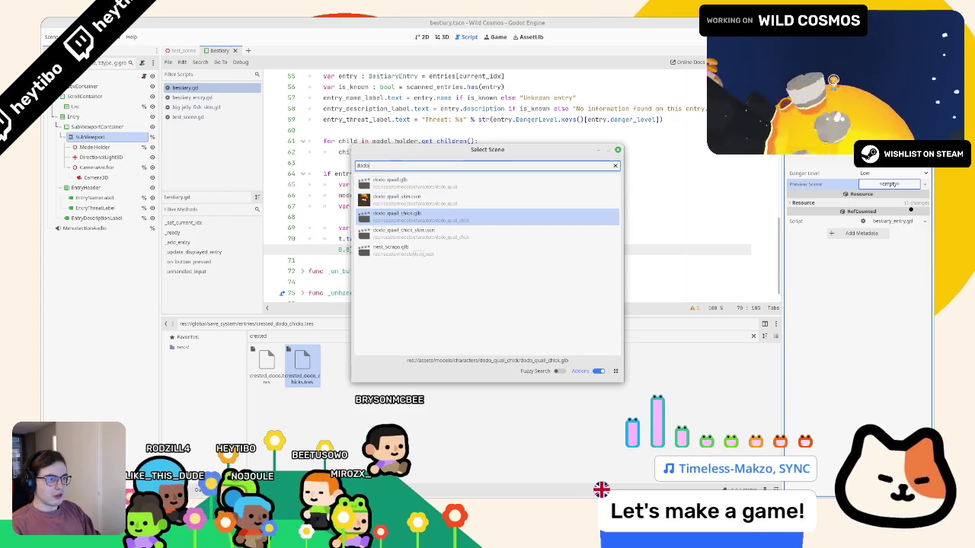
key("Down")
key("Return")
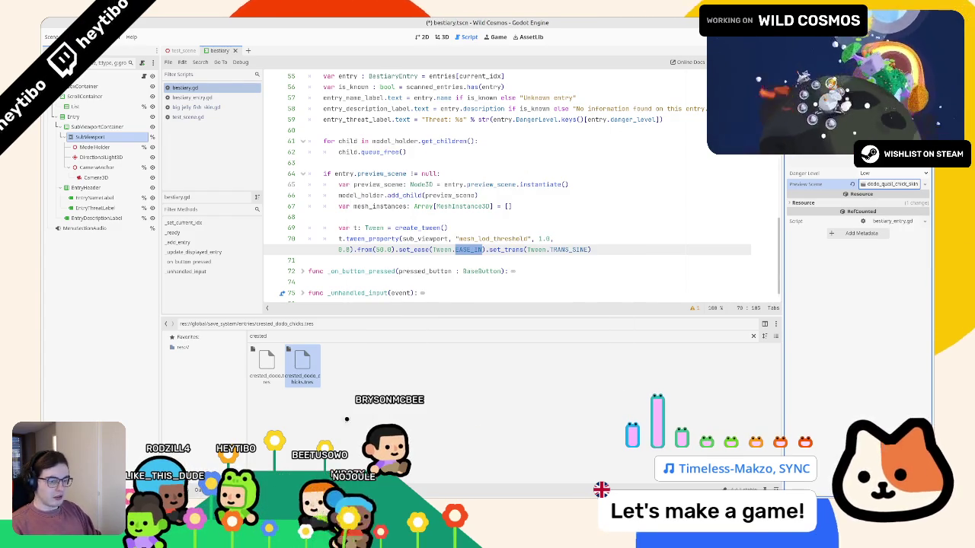
- Clear the file filter and quick-load gecko_skin.tscn as the Bearded Gecko entry's preview scene
left_click(753, 336)
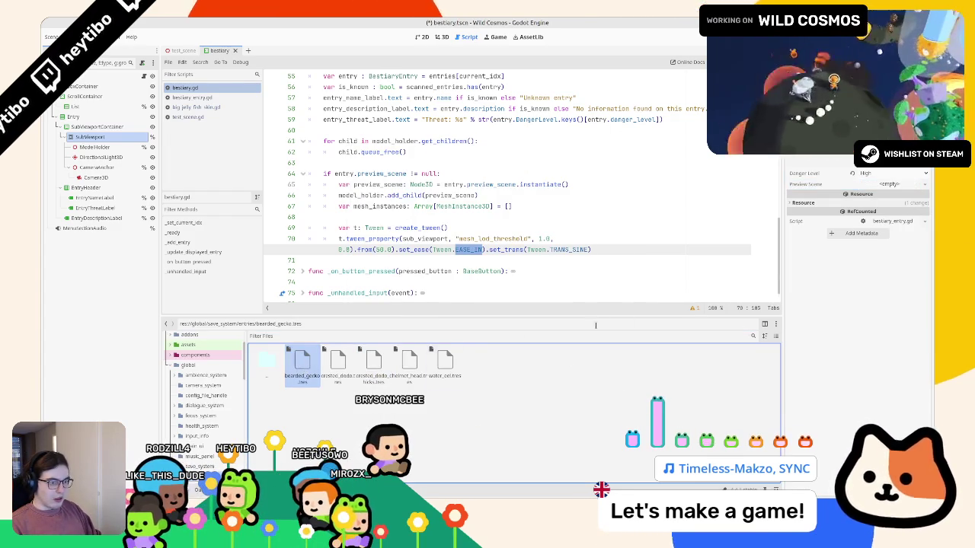
left_click(889, 184)
left_click(891, 208)
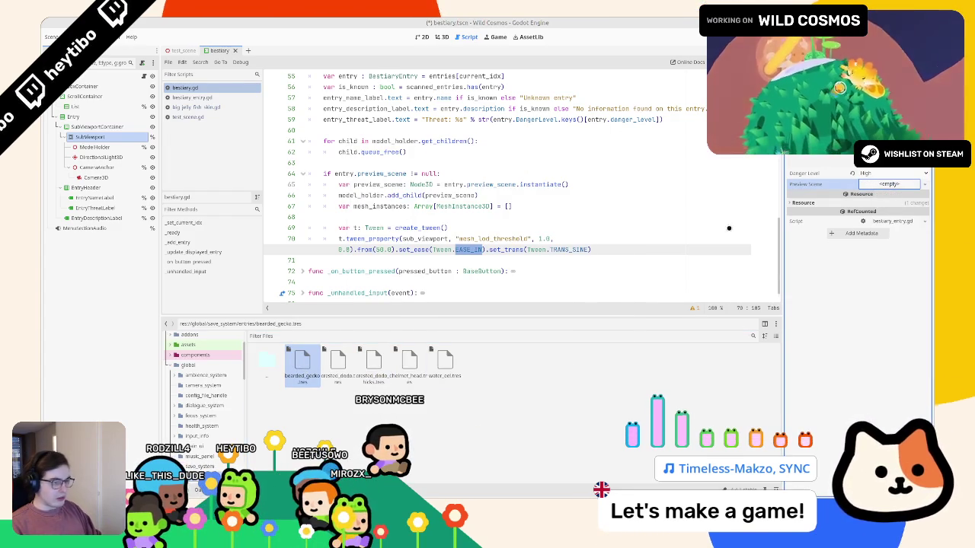
type("bearded")
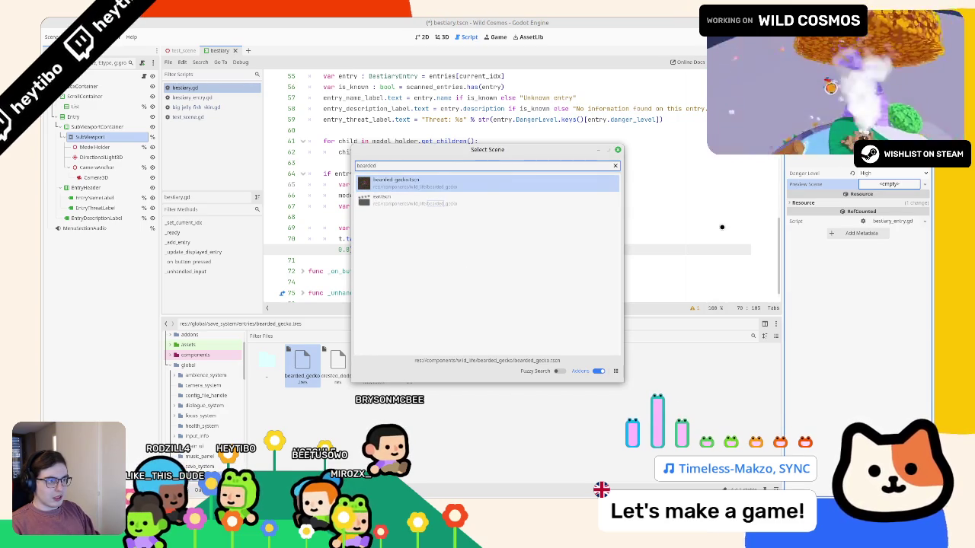
type("gecko")
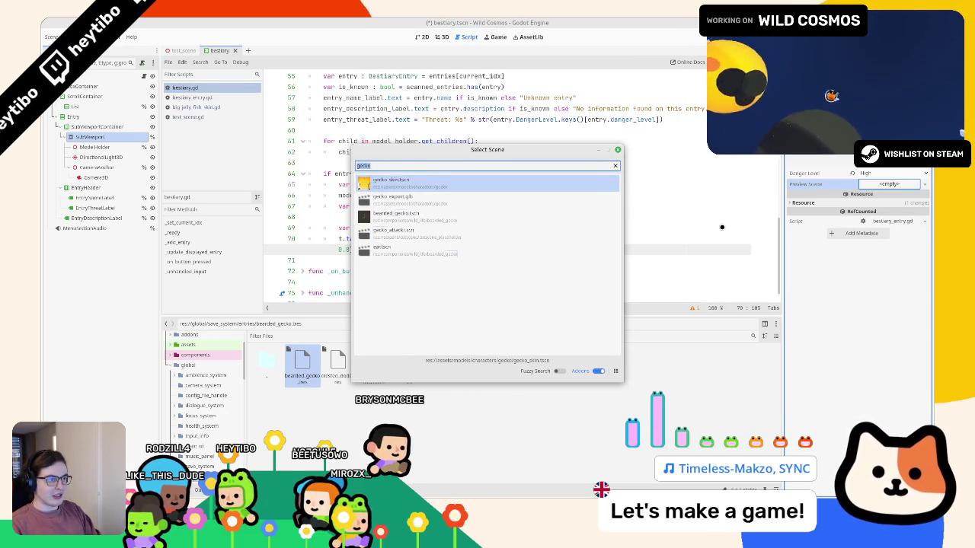
key("Return")
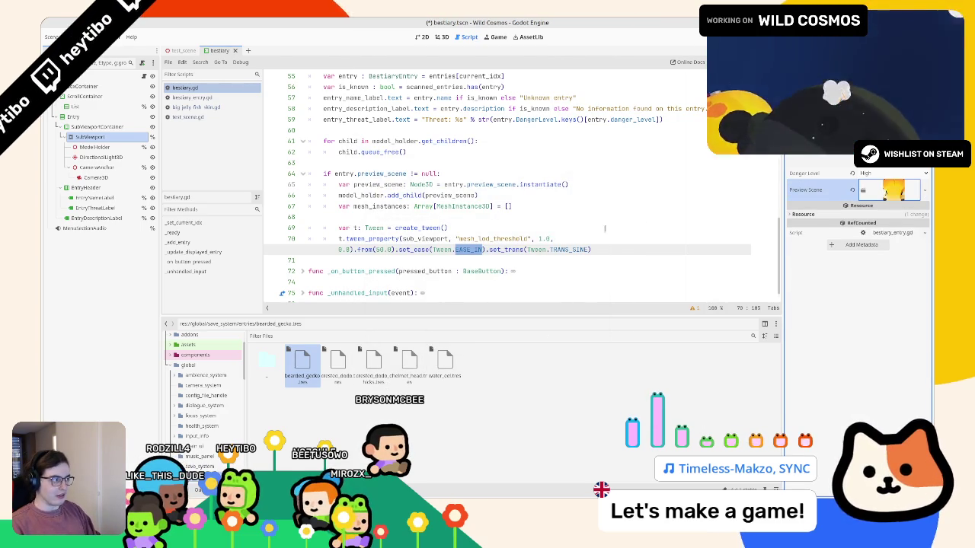
- Browse to the water eel entry, assign water_eel_skin.tscn as its preview scene, and run the game
left_click(338, 362)
left_click(374, 364)
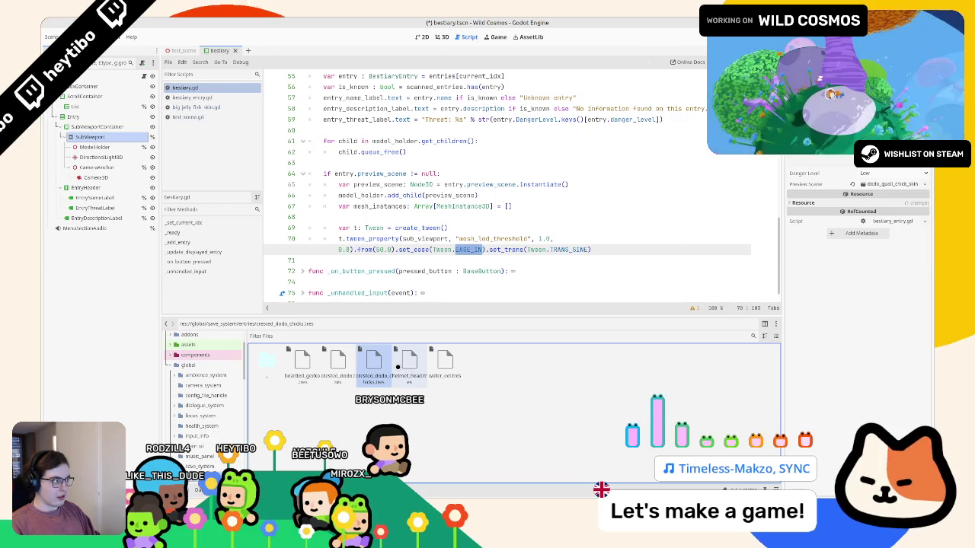
left_click(411, 365)
left_click(442, 365)
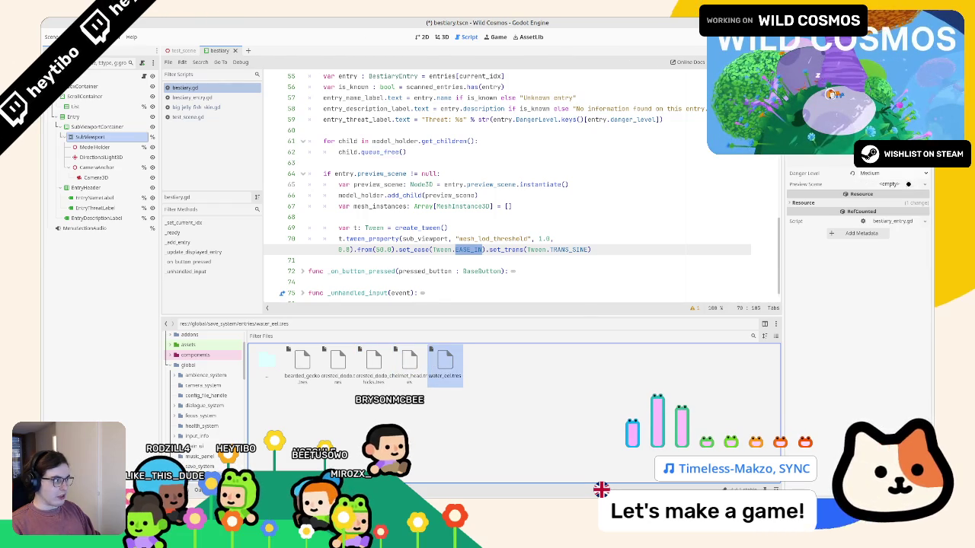
left_click(891, 184)
left_click(905, 209)
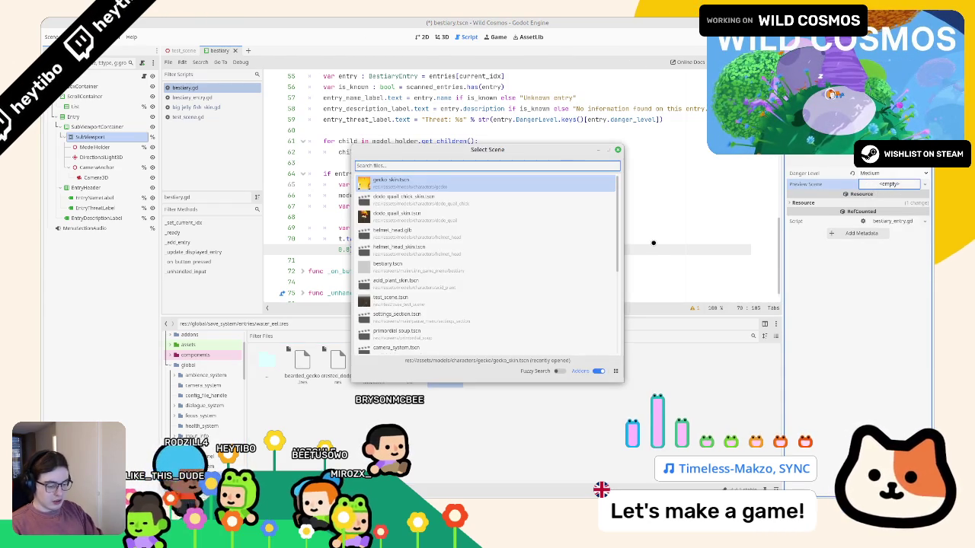
type("water_eel")
key("Down")
key("Down")
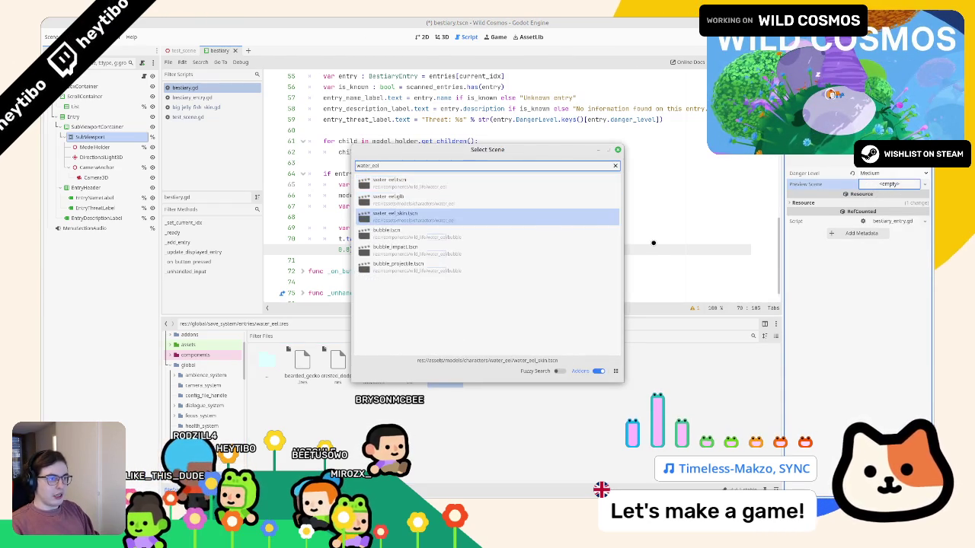
key("Return")
key("F5")
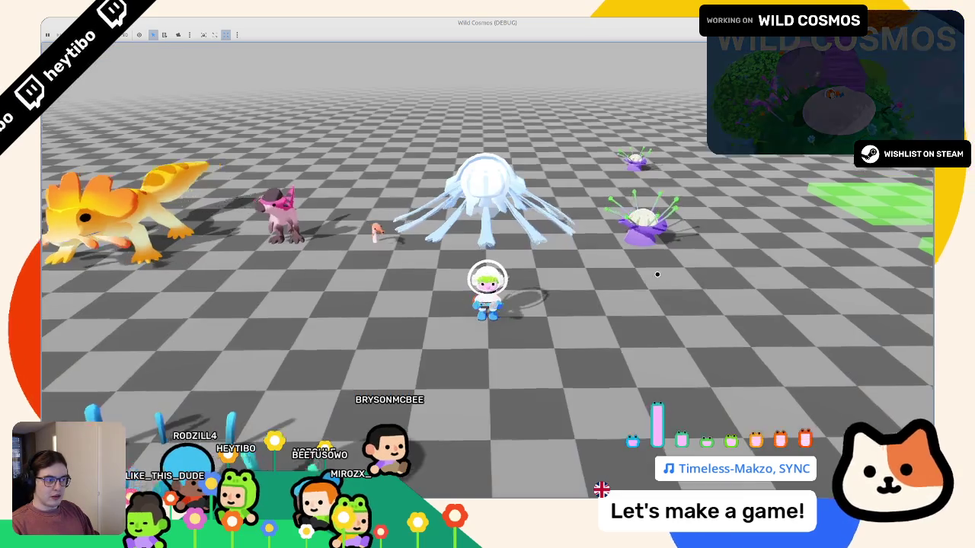
- Open the in-game Bestiary and view Crested dodo chicks, Pygmy Helmethead, Water Eel and Bearded Gecko
key("Tab")
left_click(320, 356)
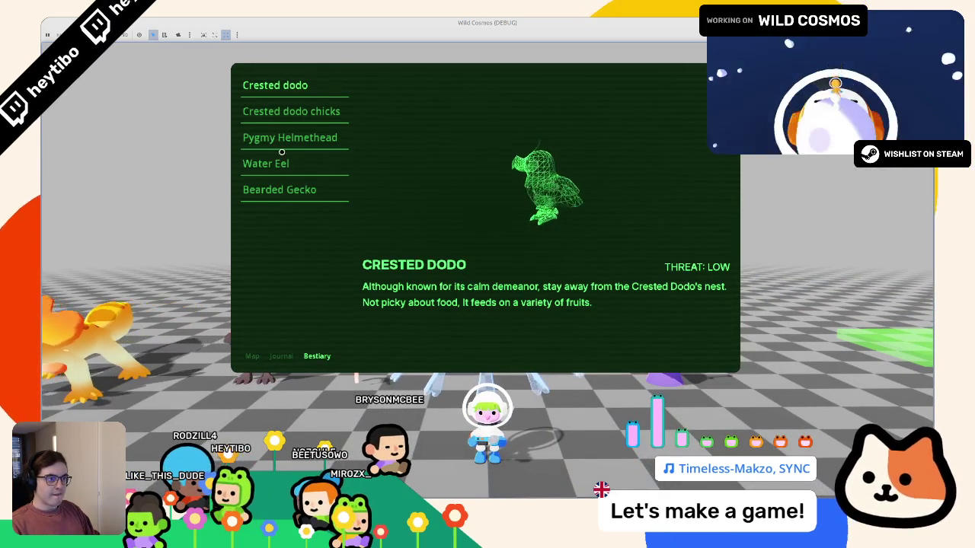
left_click(296, 121)
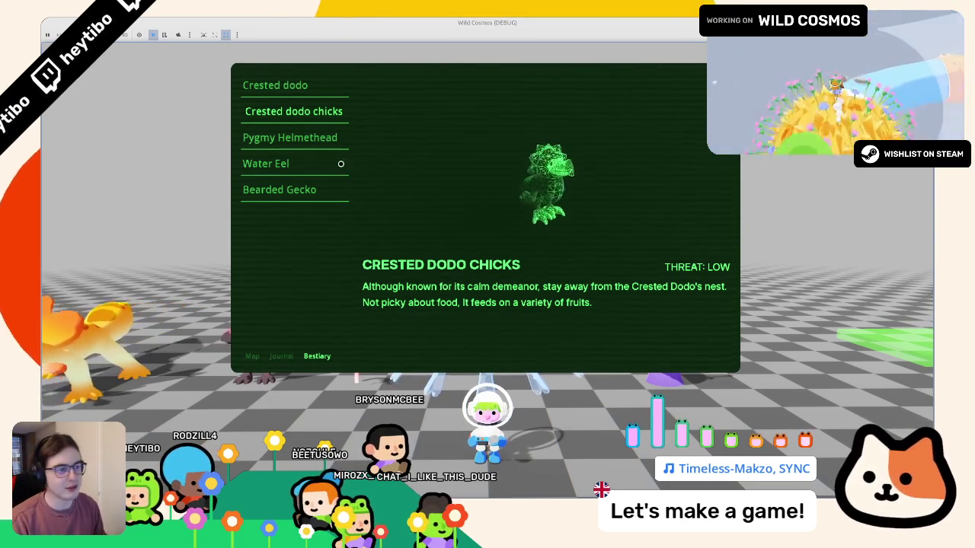
left_click(304, 131)
left_click(303, 119)
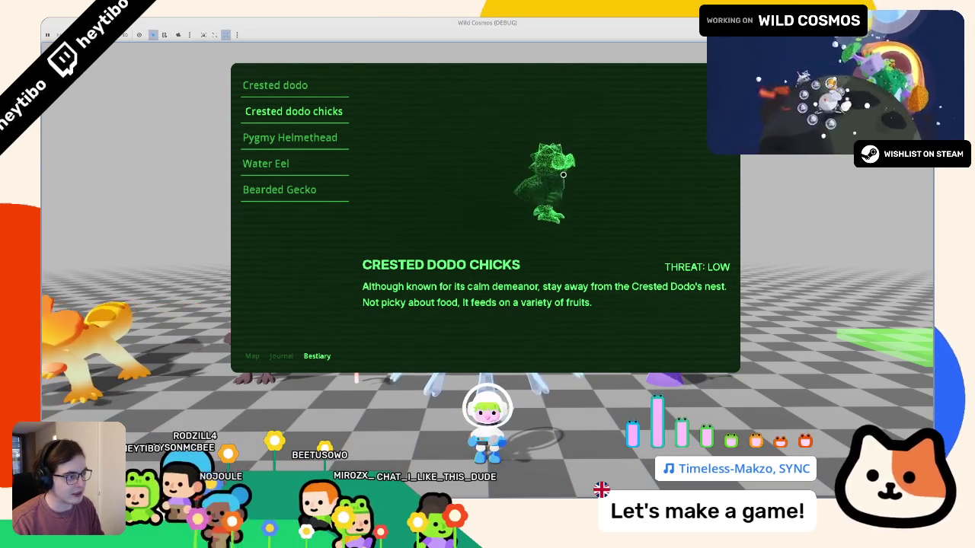
left_click(328, 137)
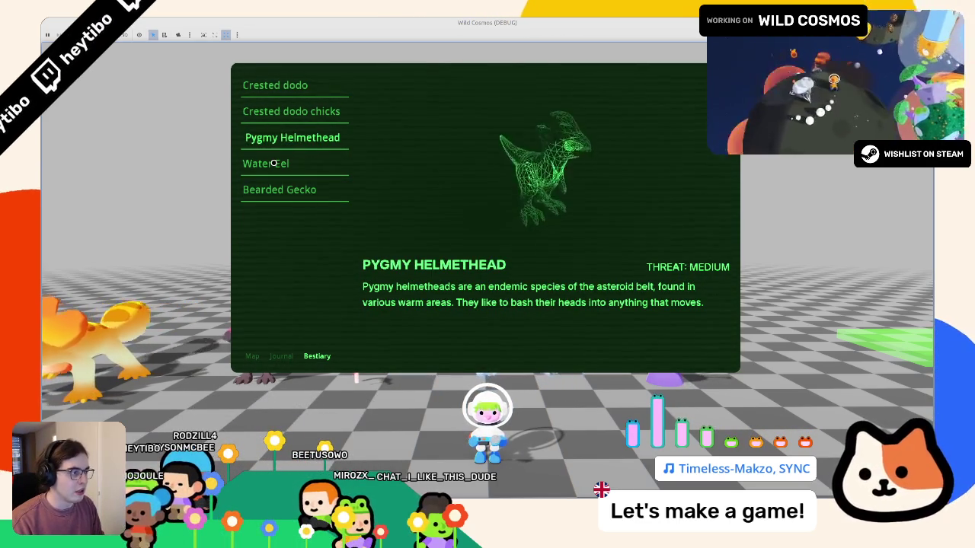
left_click(276, 164)
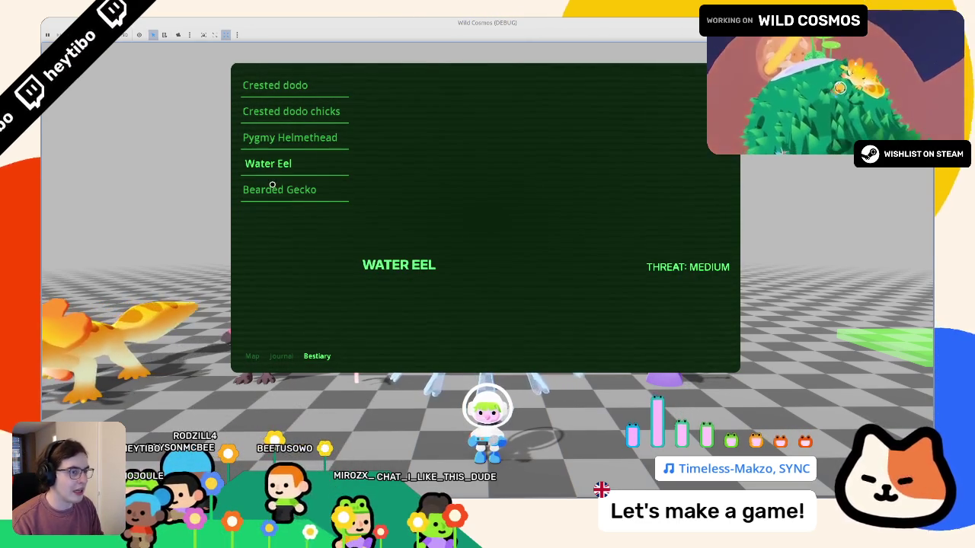
left_click(273, 189)
left_click(272, 168)
key("Down")
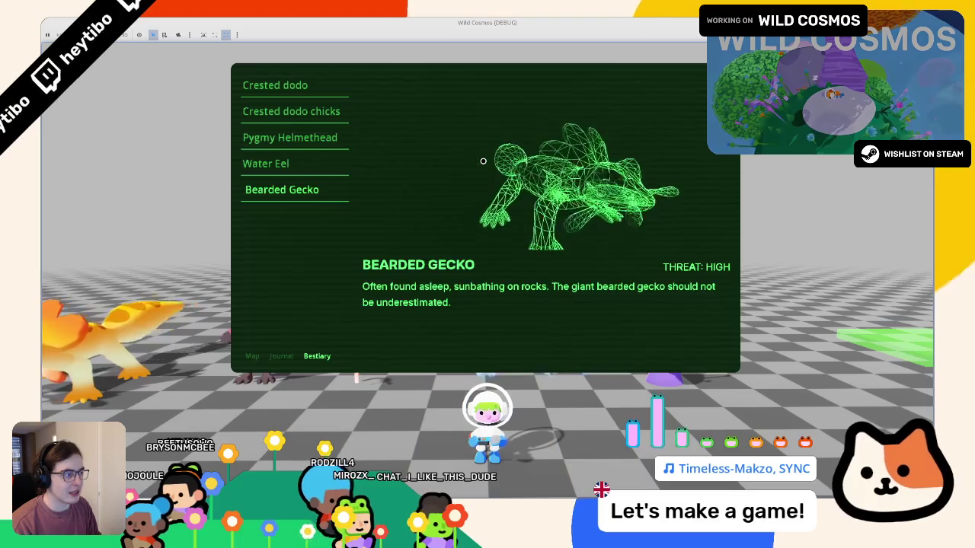
- Cycle through the entries again to the Bearded Gecko, then close the game
left_click(329, 160)
left_click(327, 144)
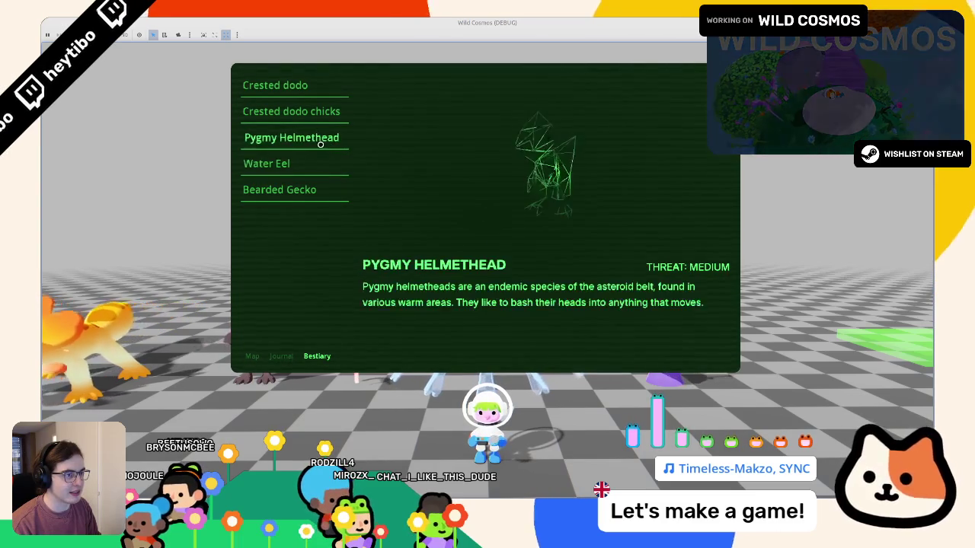
left_click(307, 109)
left_click(270, 163)
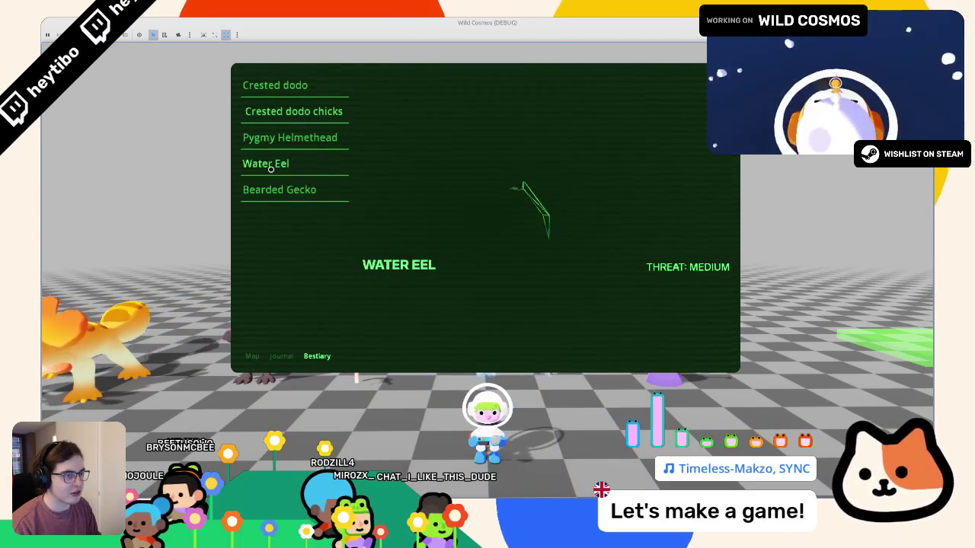
left_click(259, 187)
key("alt+F4")
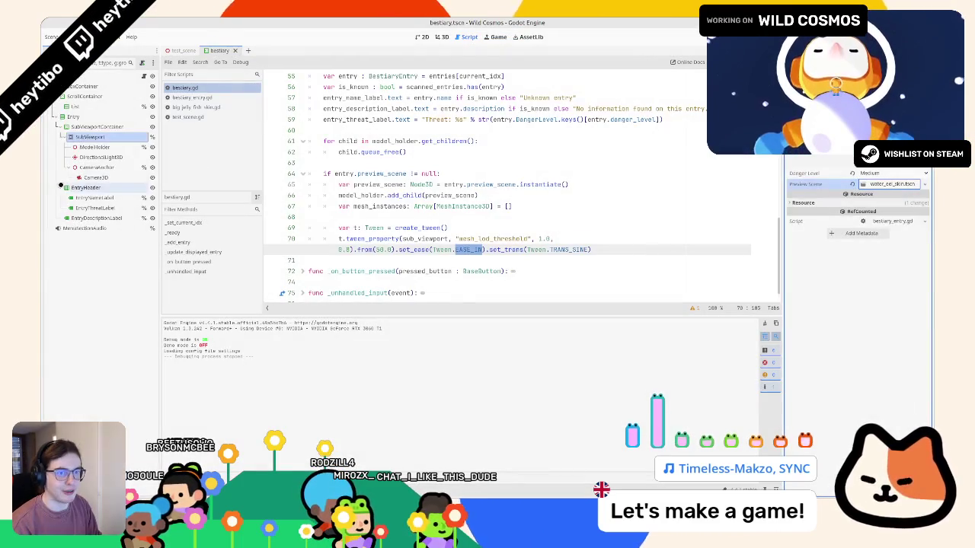
- Set the Camera3D projection to Orthogonal in the 3D view's Inspector
left_click(85, 177)
left_click(442, 37)
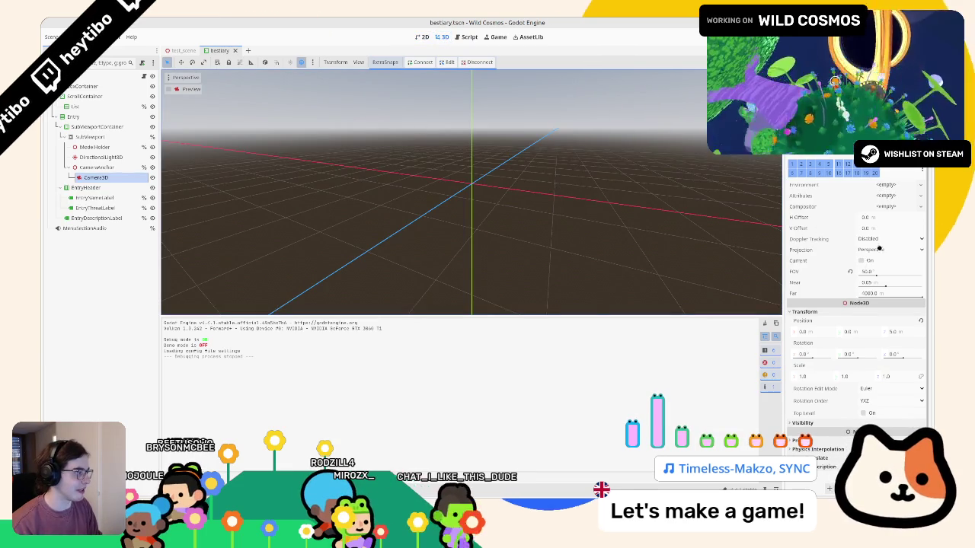
left_click(889, 250)
left_click(876, 271)
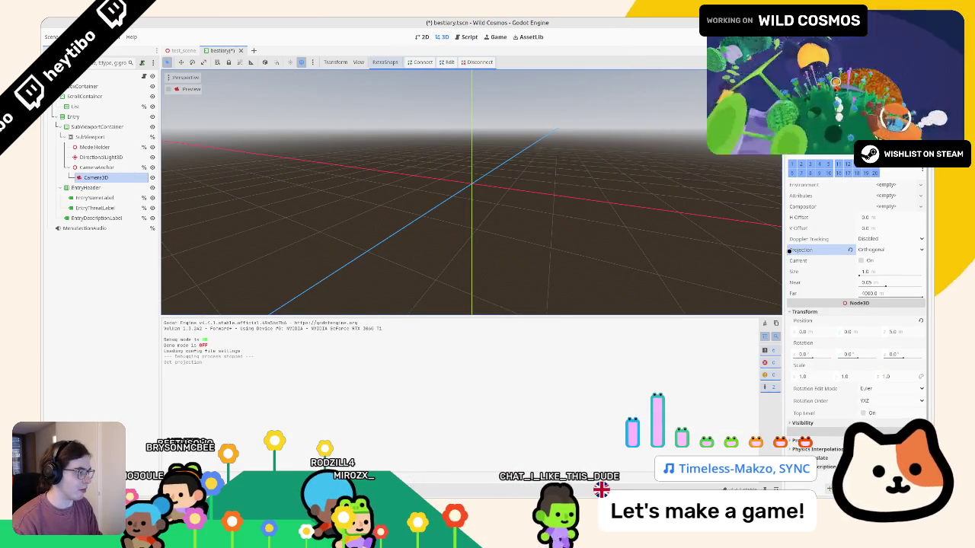
- Run the game and bring its window back to the front
key("F5")
key("alt+Tab")
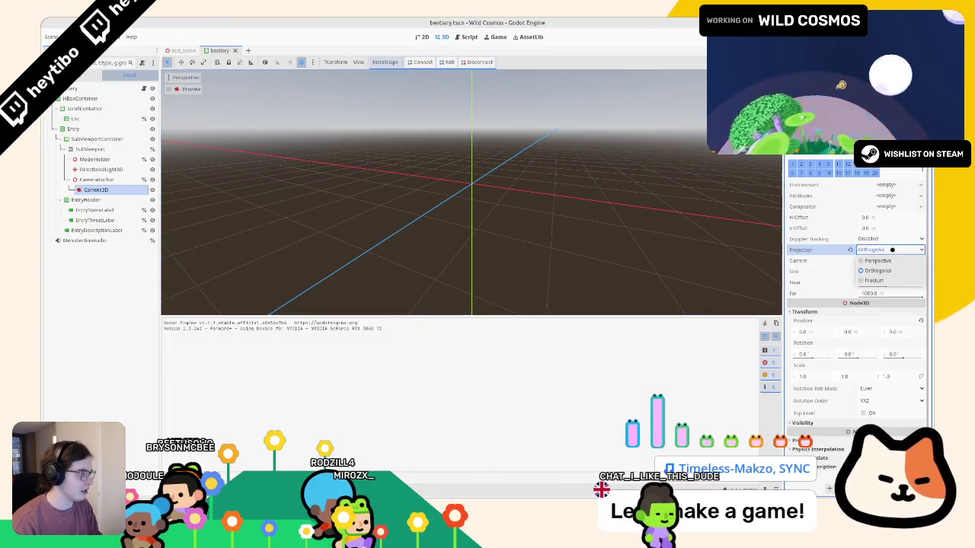
key("alt+Tab")
key("alt+Tab")
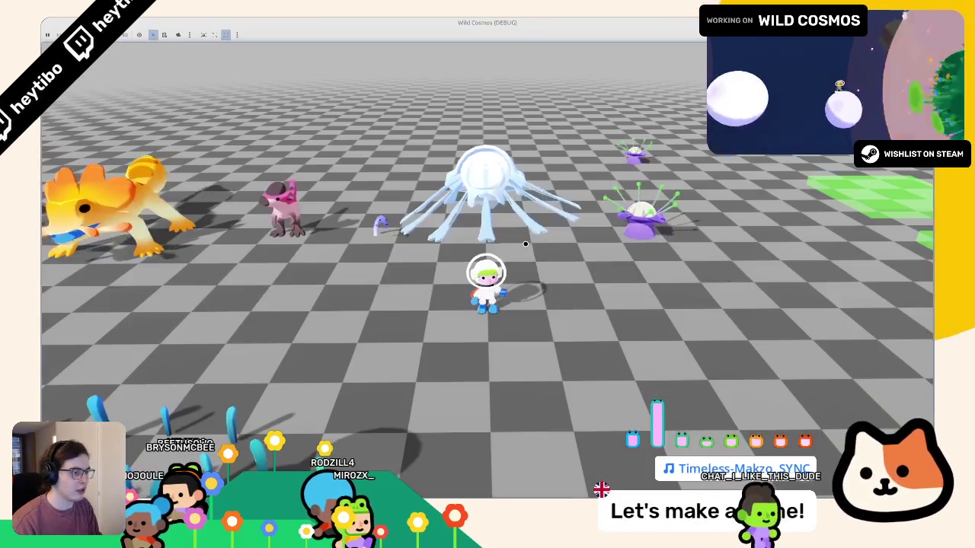
- Open the Bestiary in the map panel and shrink the game window beside the editor
key("m")
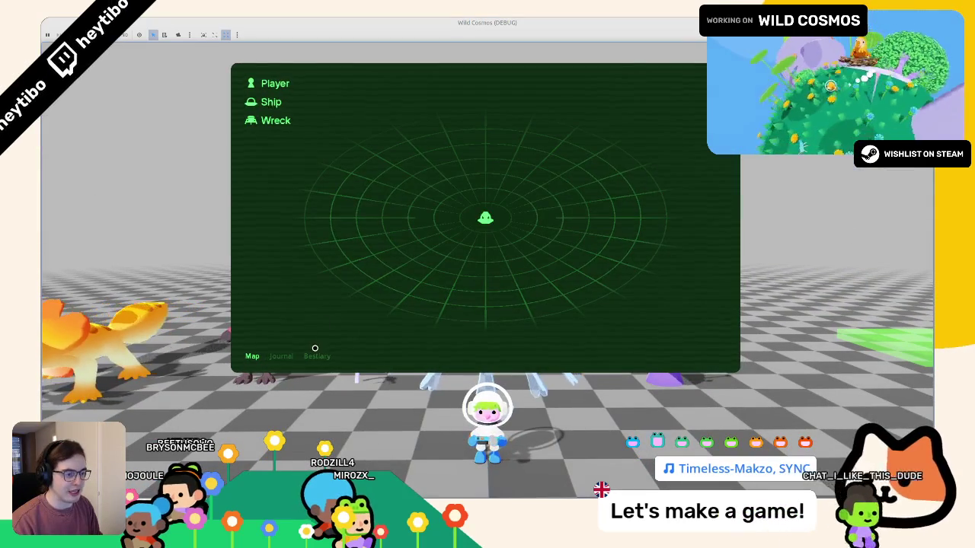
left_click(316, 356)
double_click(464, 21)
right_click(448, 137)
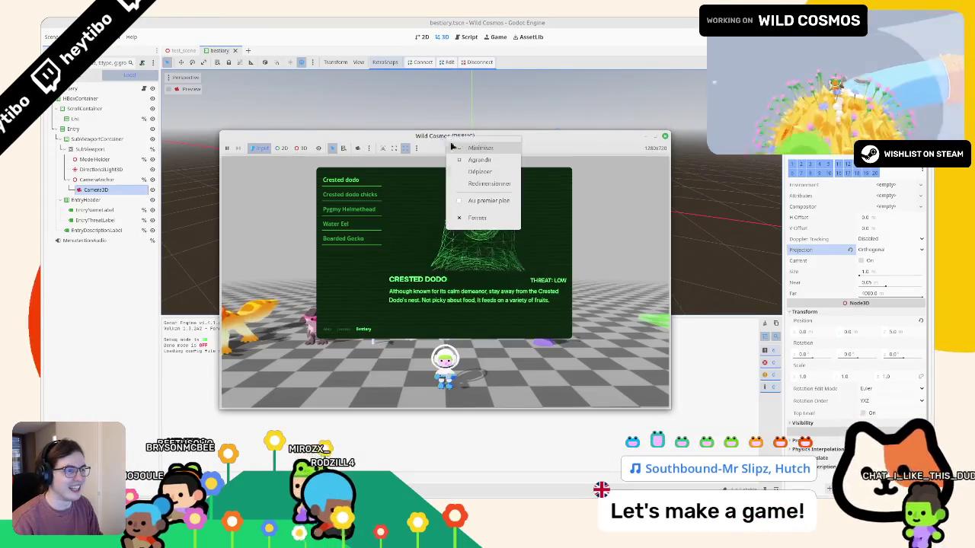
left_click(488, 198)
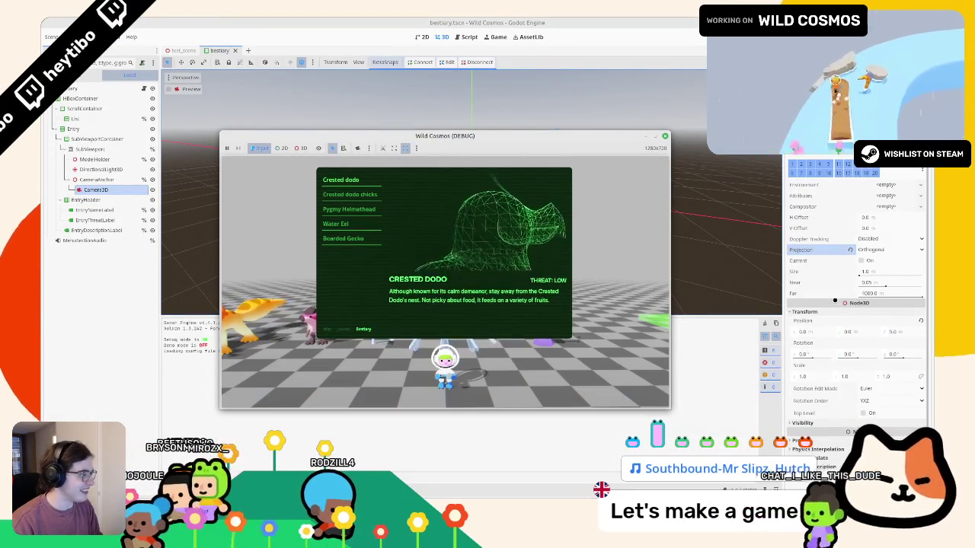
- Set the camera's Z position to 10 and its size to 3
left_click(920, 332)
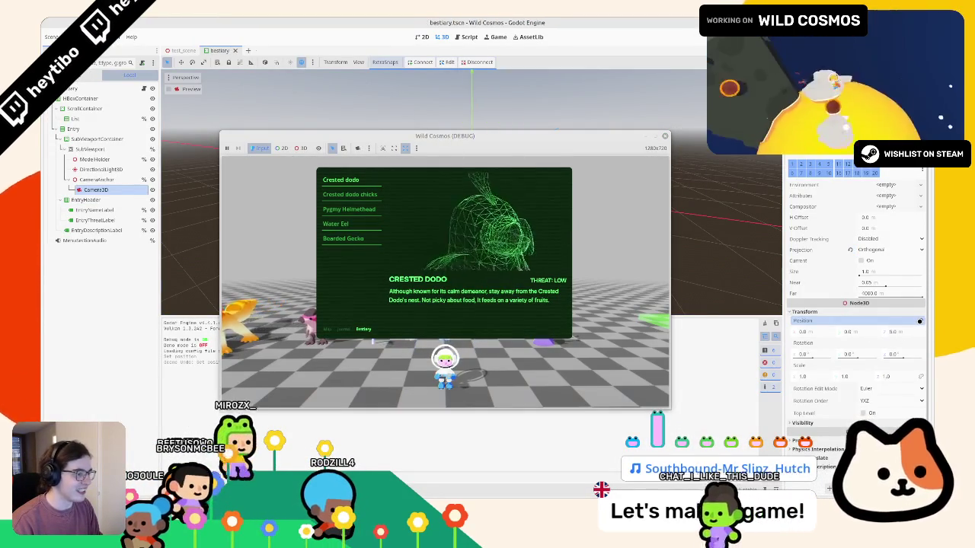
type("10")
key("Return")
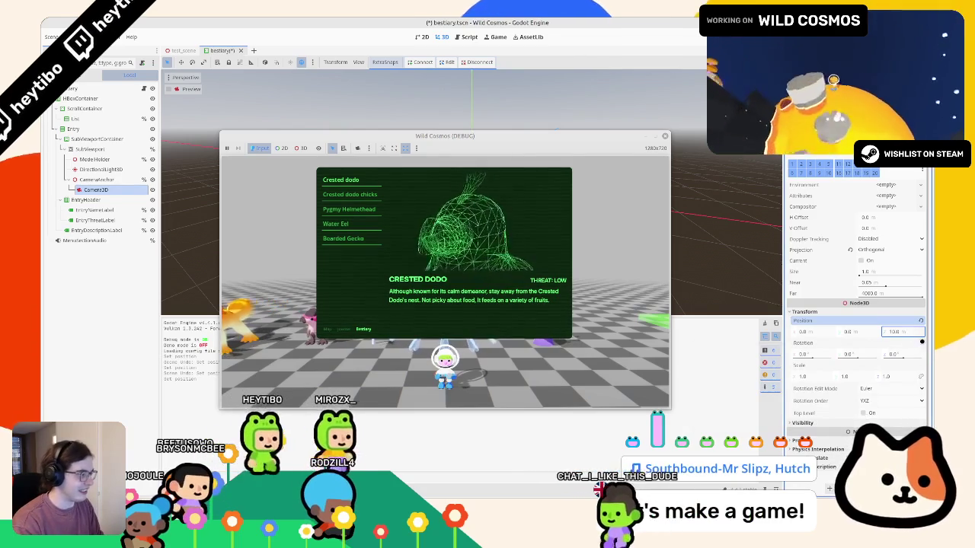
left_click_drag(873, 272, 901, 272)
type("3")
key("Return")
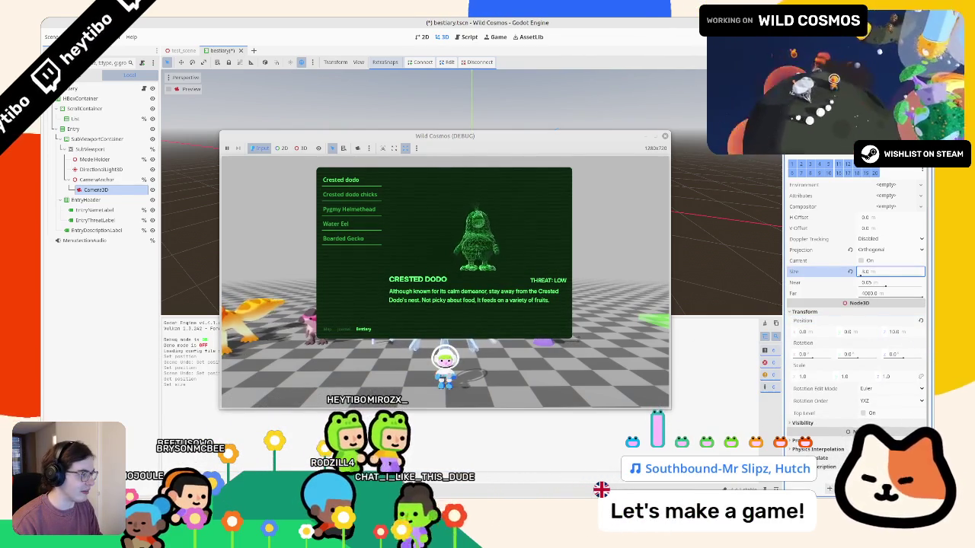
- Compare the Pygmy Helmethead and Water Eel entries, then stop the running game
left_click(361, 210)
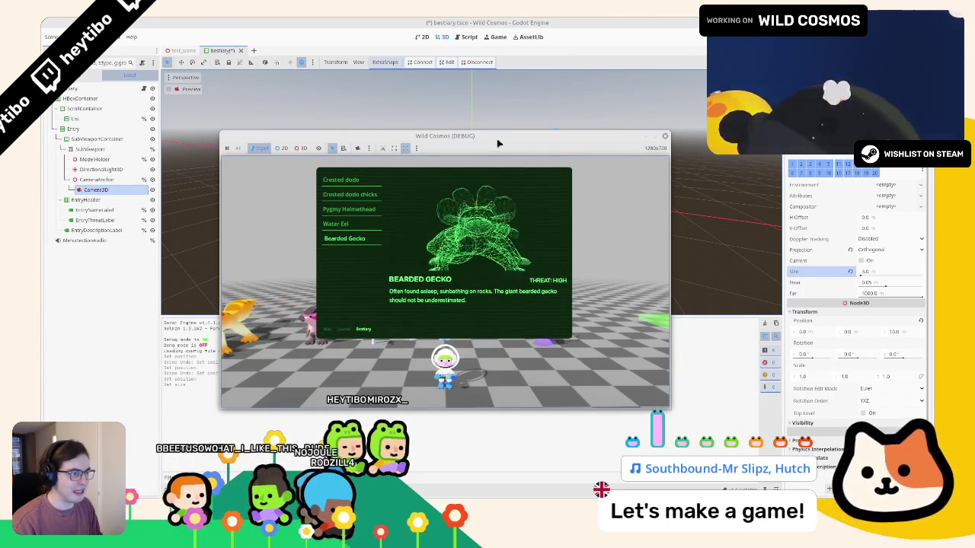
left_click_drag(498, 143, 501, 198)
right_click(502, 196)
left_click(92, 180)
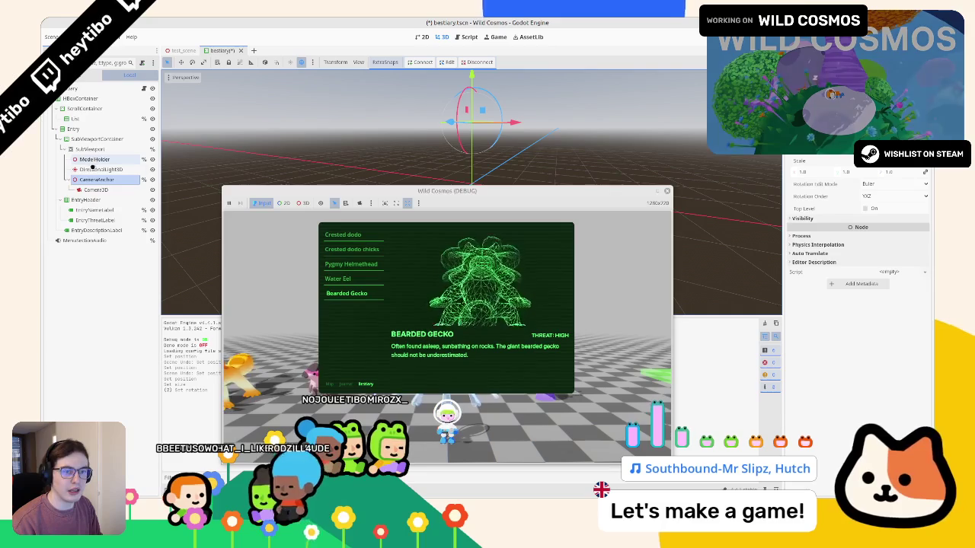
left_click(332, 278)
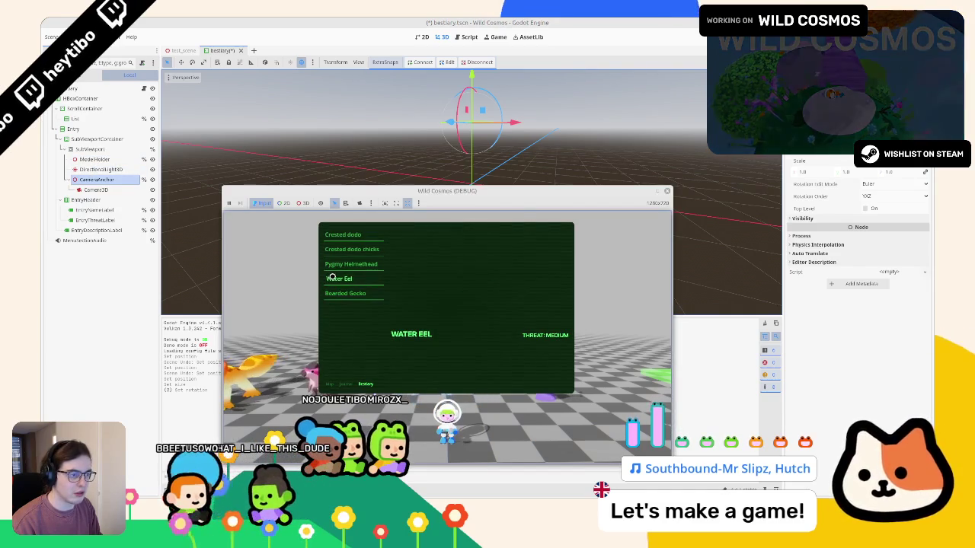
left_click(350, 264)
left_click(352, 280)
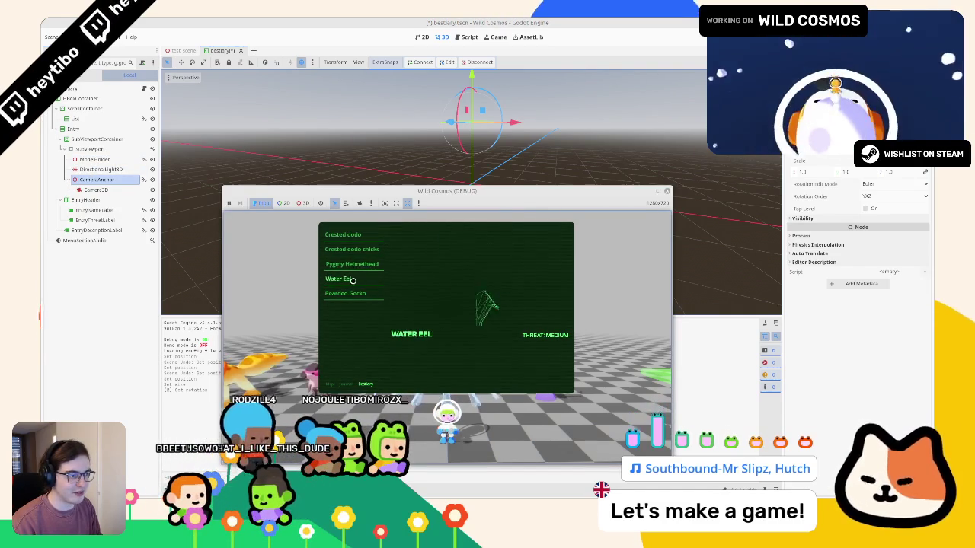
left_click(666, 194)
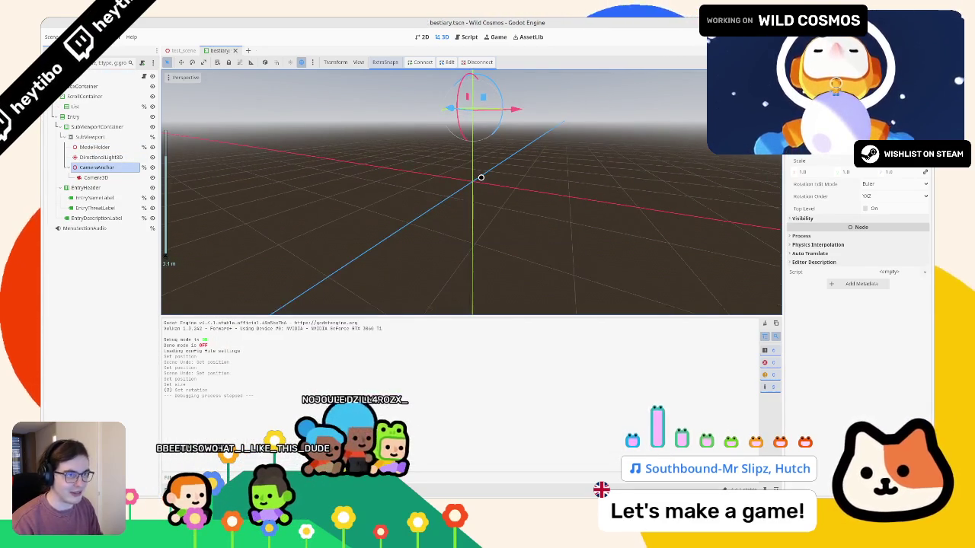
- Open water_eel_skin.tscn and enter its AnimationTree's StateMachine editor
key("ctrl+shift+o")
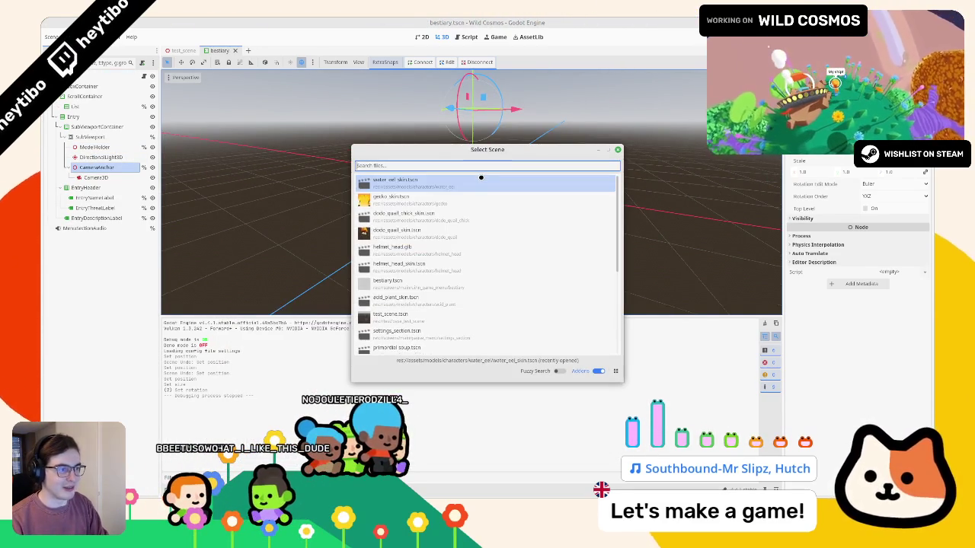
key("Return")
left_click(105, 147)
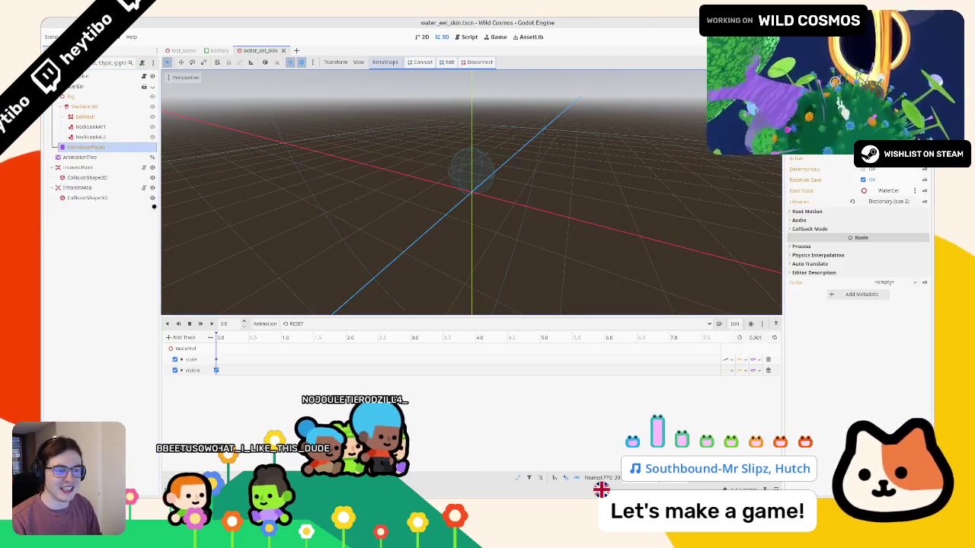
left_click(84, 157)
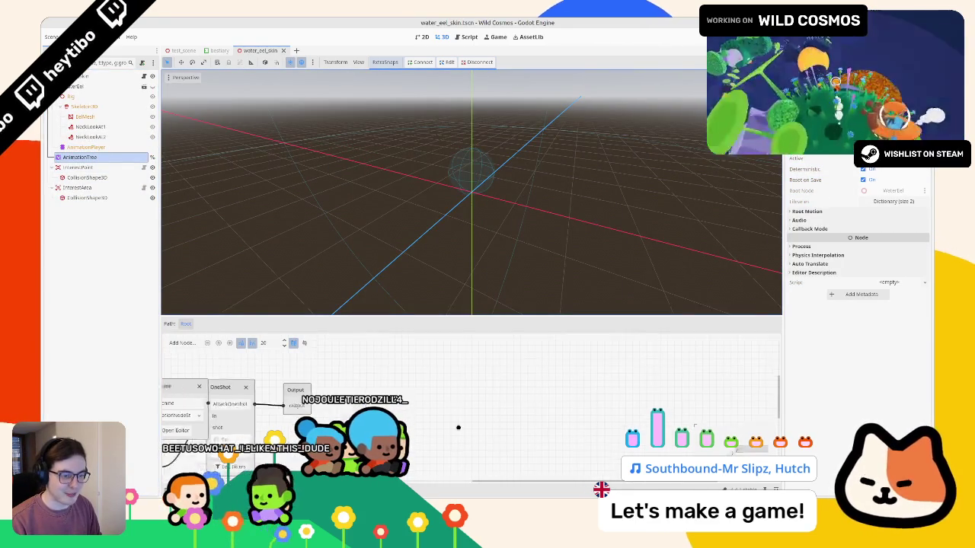
left_click(355, 386)
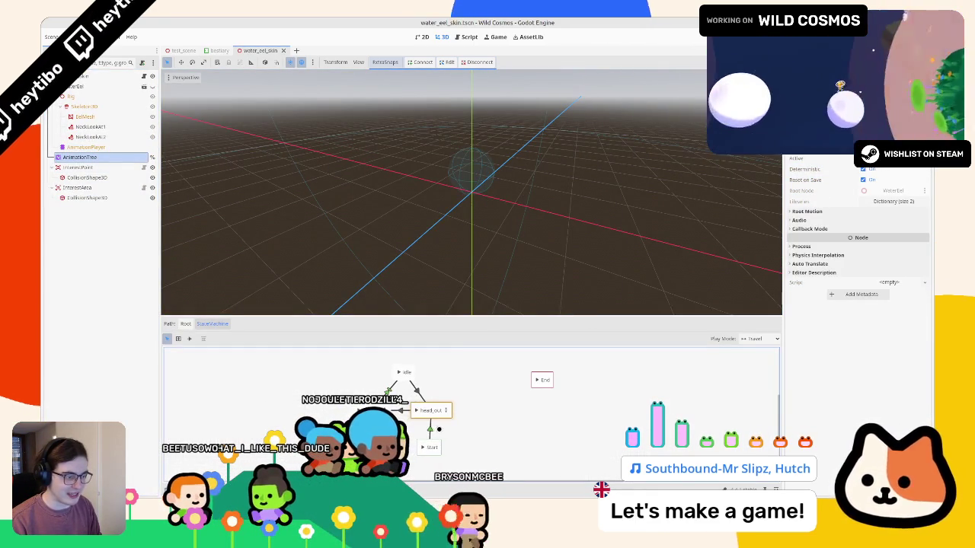
- Move the Start state to the top, draw a new transition from it, and save
left_click(427, 430)
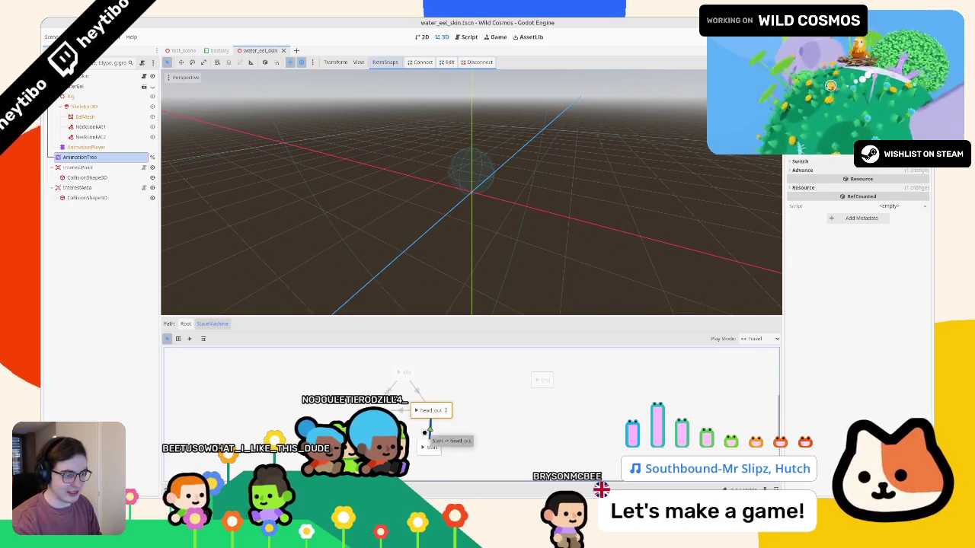
left_click_drag(429, 447, 385, 343)
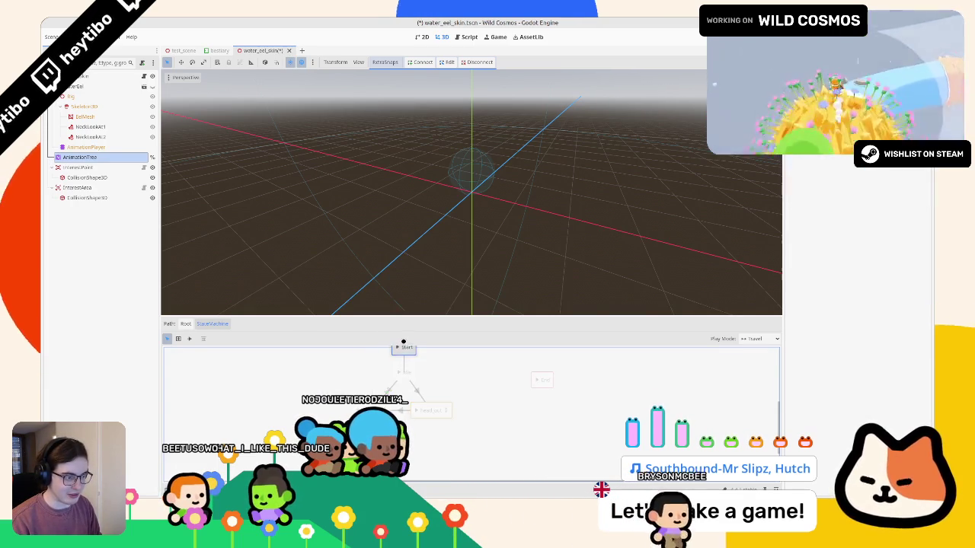
left_click(190, 338)
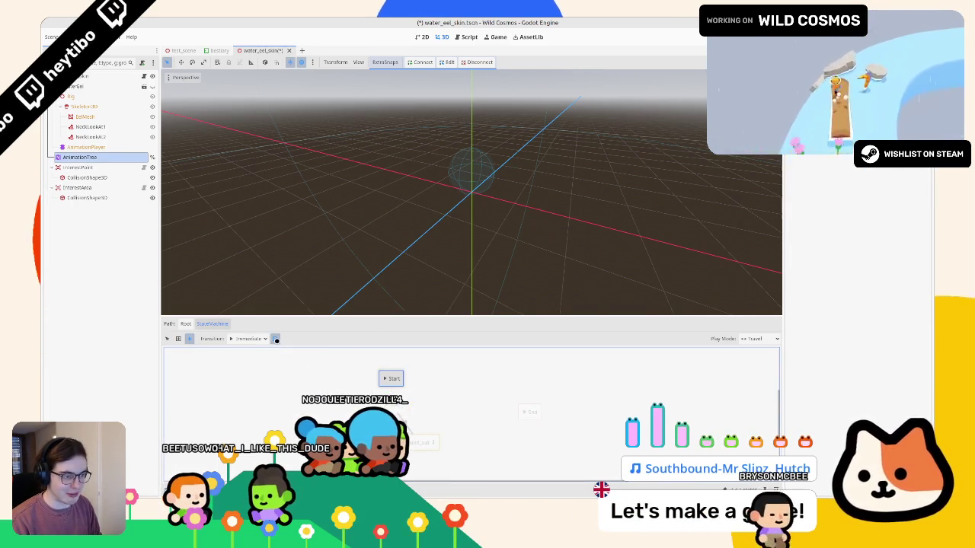
left_click_drag(390, 378, 422, 442)
key("ctrl+s")
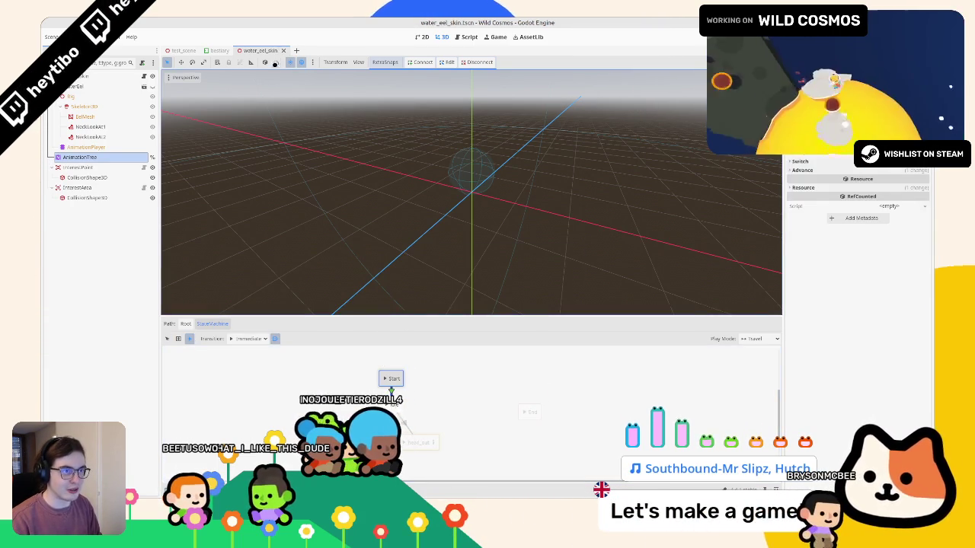
- Close the water_eel_skin scene tab and run the bestiary scene with F6
left_click(219, 50)
left_click(259, 50)
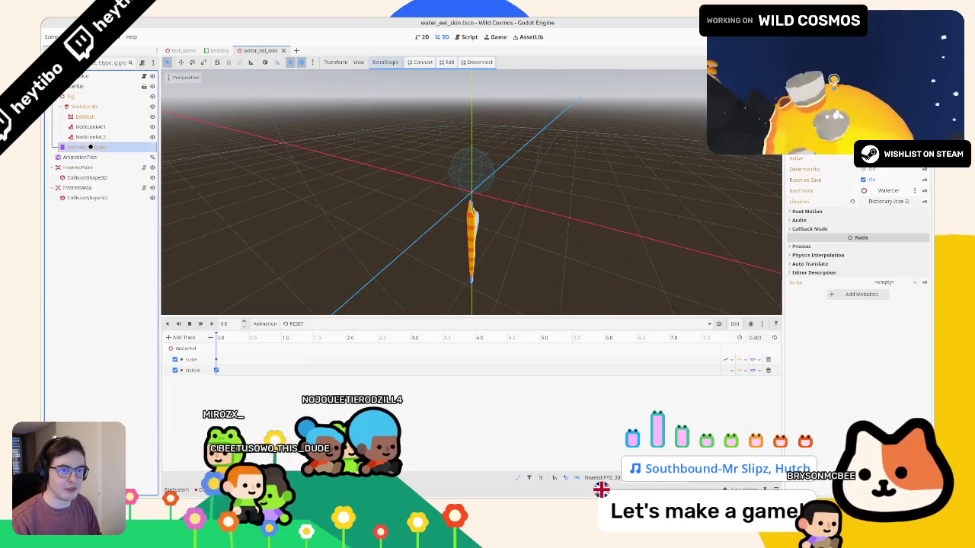
left_click(87, 155)
middle_click(261, 49)
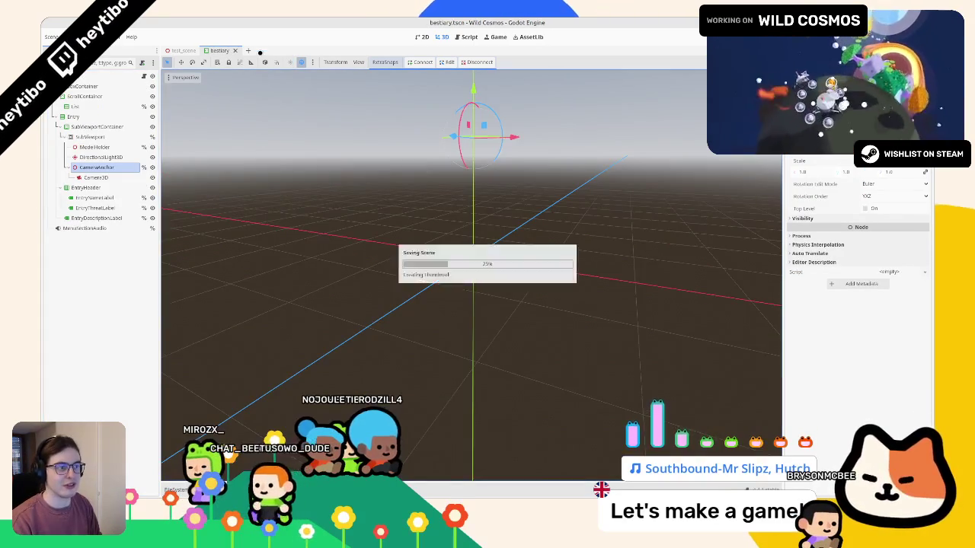
key("F6")
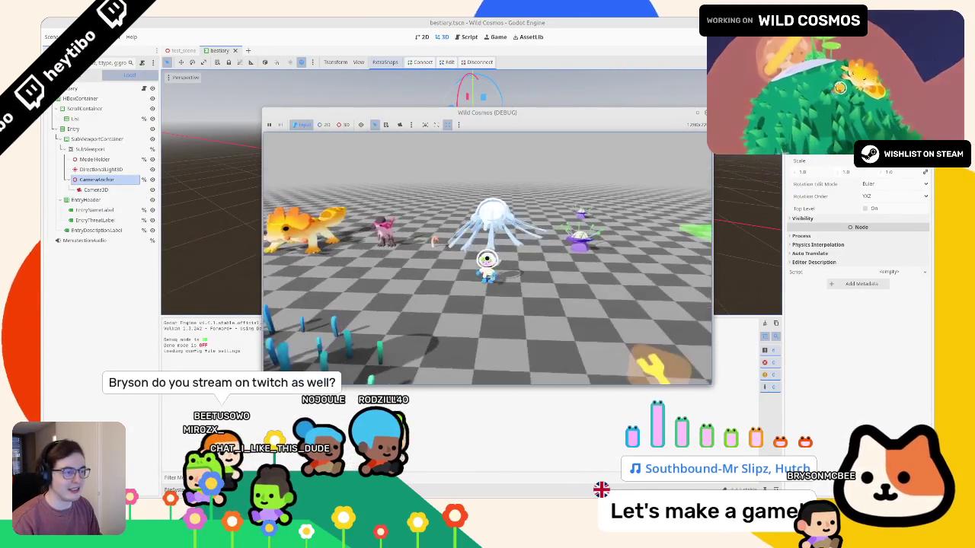
- Open the Bestiary on the Water Eel entry and maximize the game window
key("Tab")
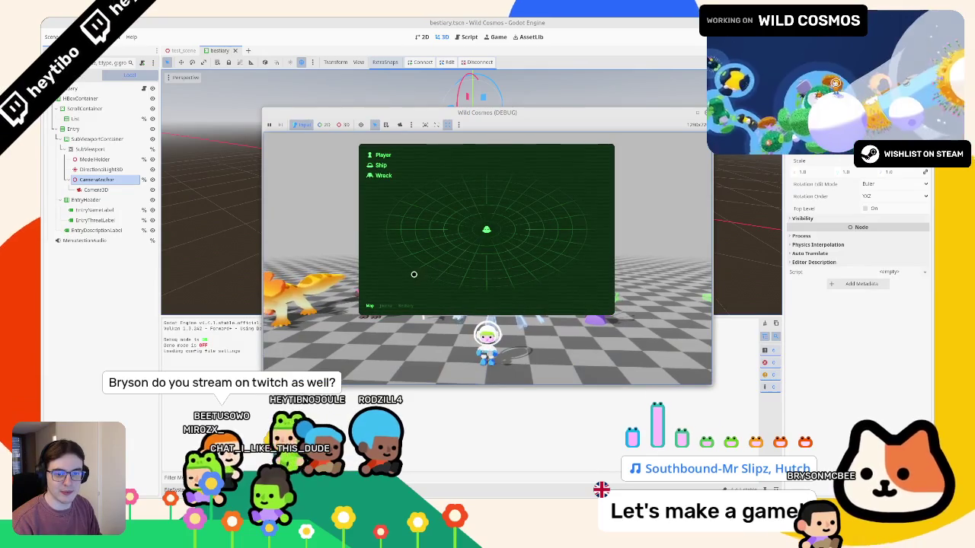
left_click(405, 304)
left_click(380, 206)
left_click(697, 116)
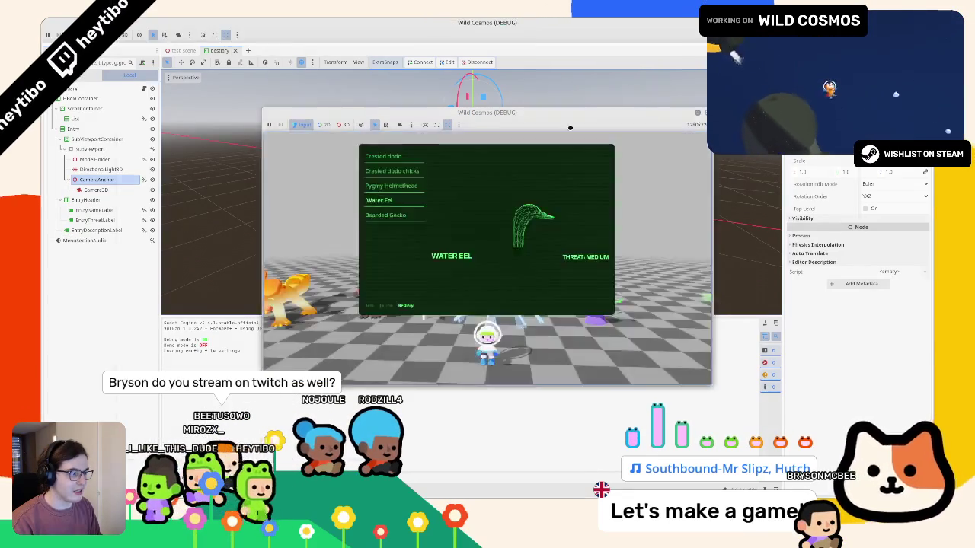
- View every creature from Bearded Gecko to Crested dodo, ending on Water Eel, then restore the window
left_click(309, 137)
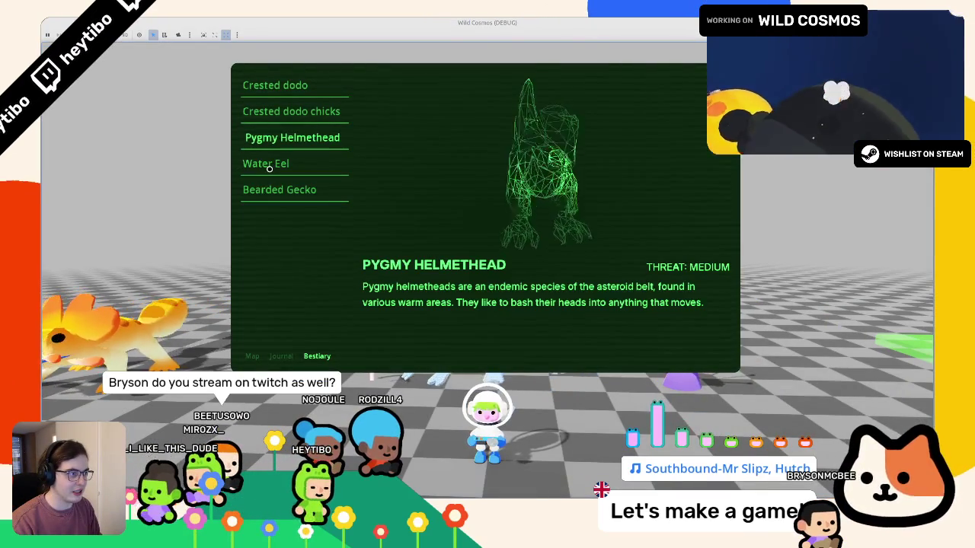
left_click(269, 166)
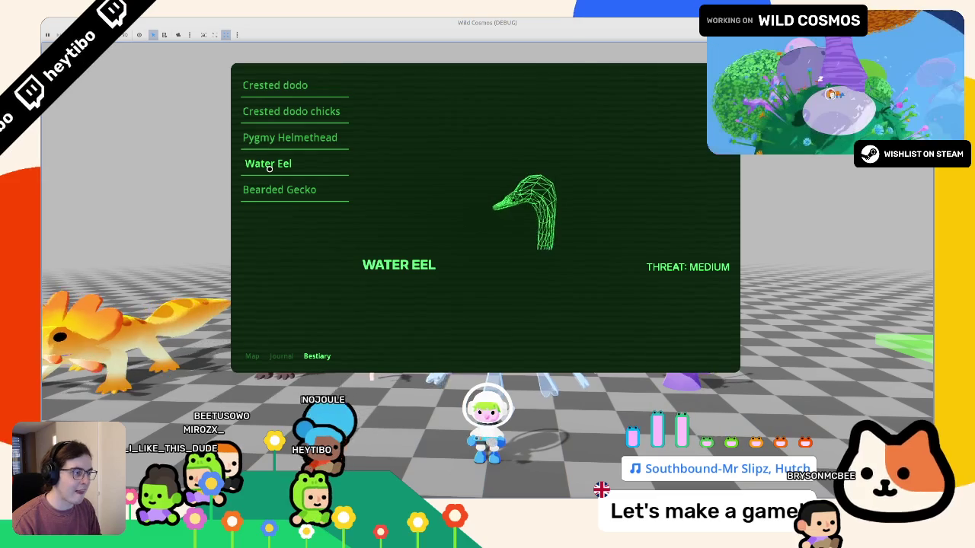
left_click(263, 190)
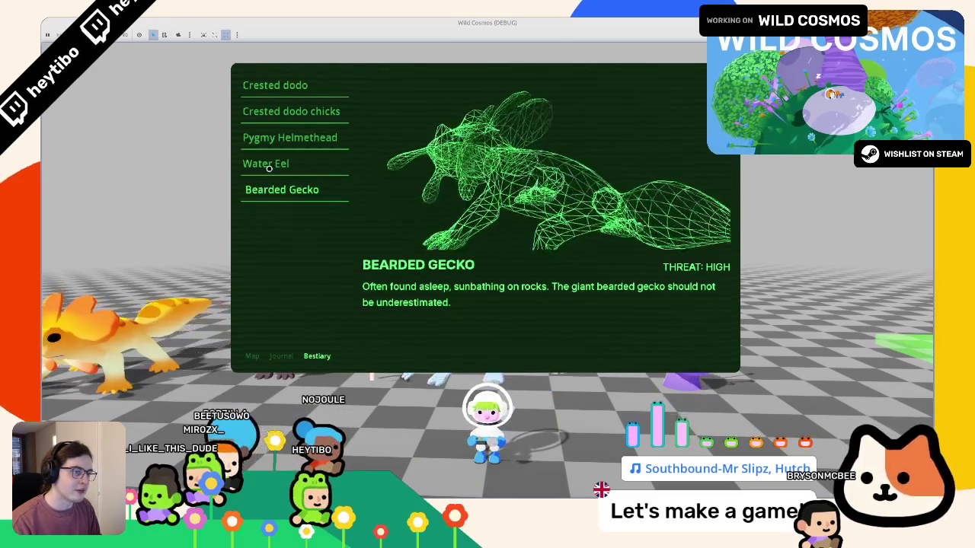
left_click(256, 164)
left_click(274, 140)
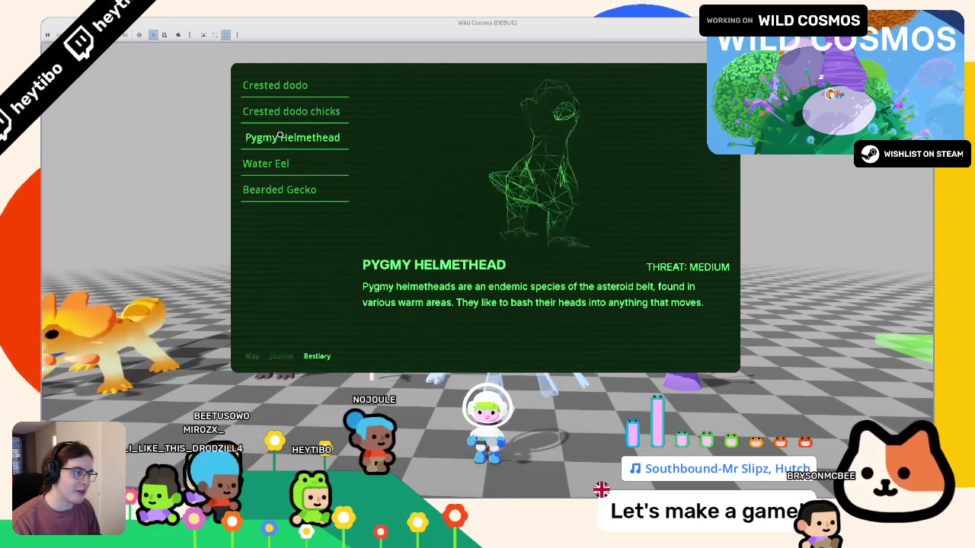
left_click(293, 112)
left_click(305, 86)
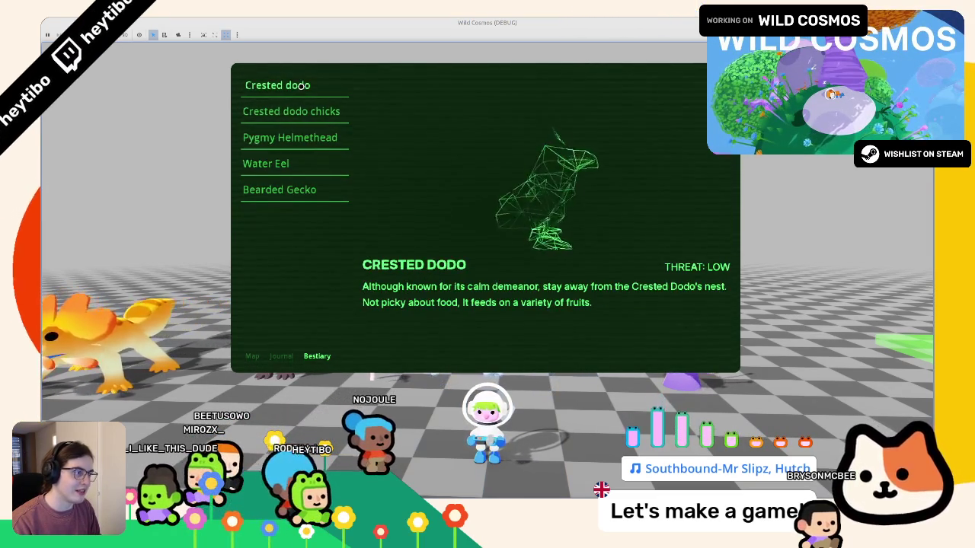
left_click(274, 139)
left_click(265, 171)
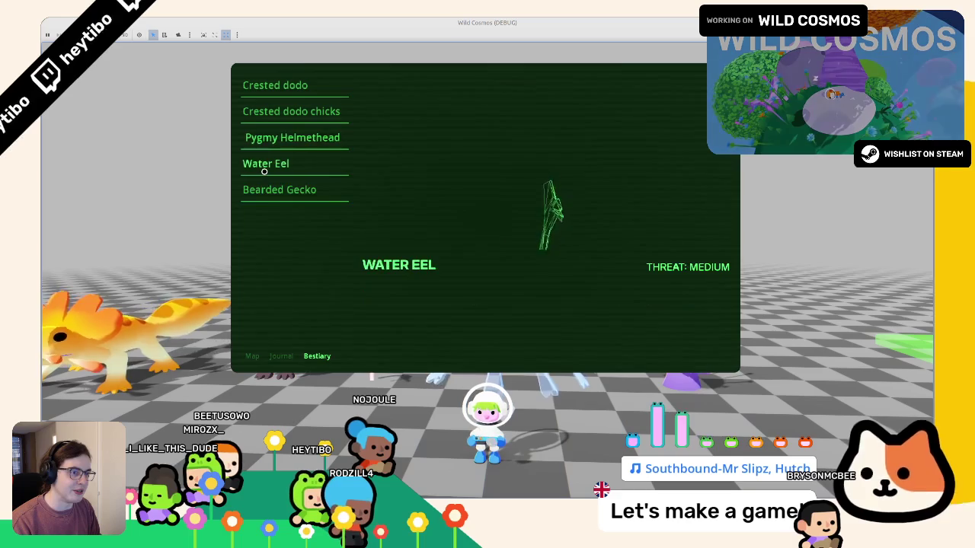
key("super+Down")
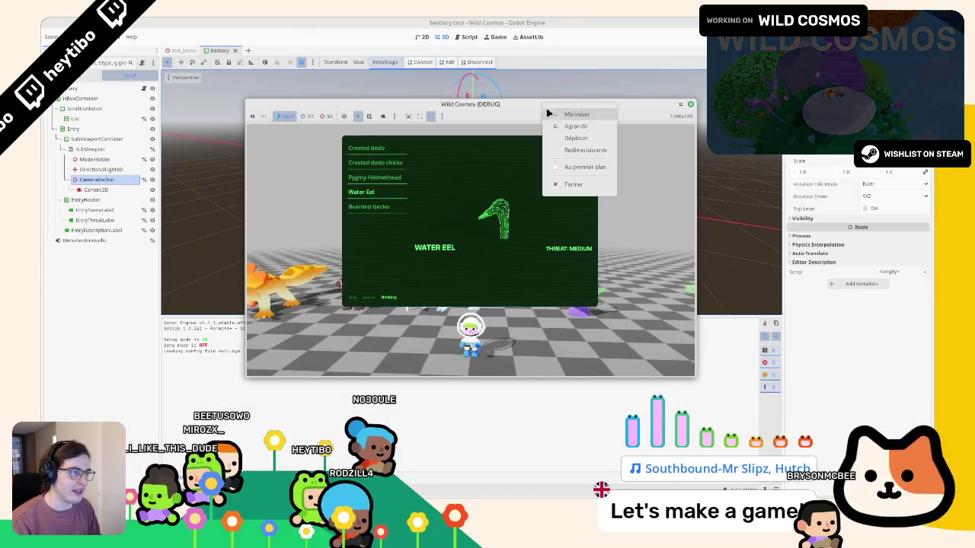
- Return focus to the editor and save the bestiary scene
right_click(545, 100)
key("Escape")
left_click(88, 187)
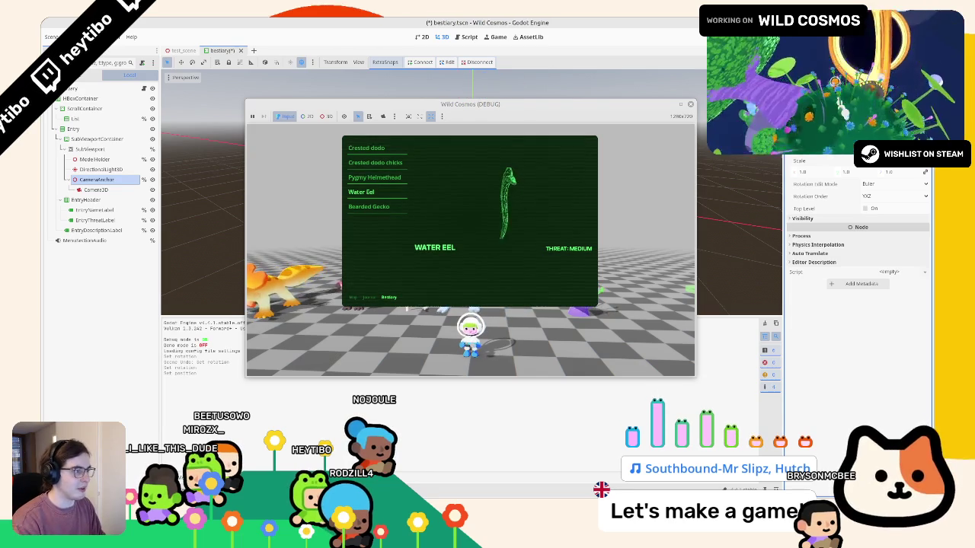
key("ctrl+s")
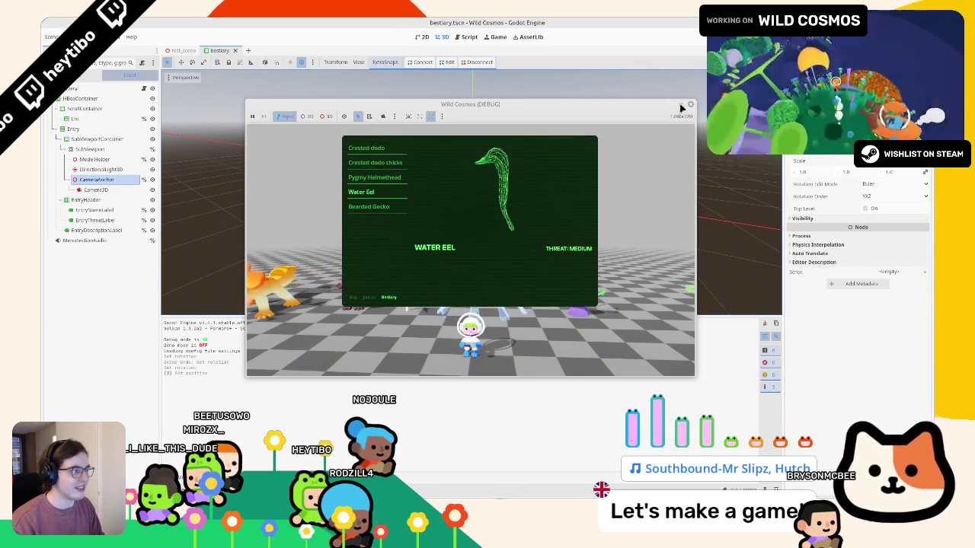
- In the maximized game, view Pygmy Helmethead, Crested dodo chicks, Crested dodo and Bearded Gecko, then restore
left_click(680, 109)
left_click(297, 140)
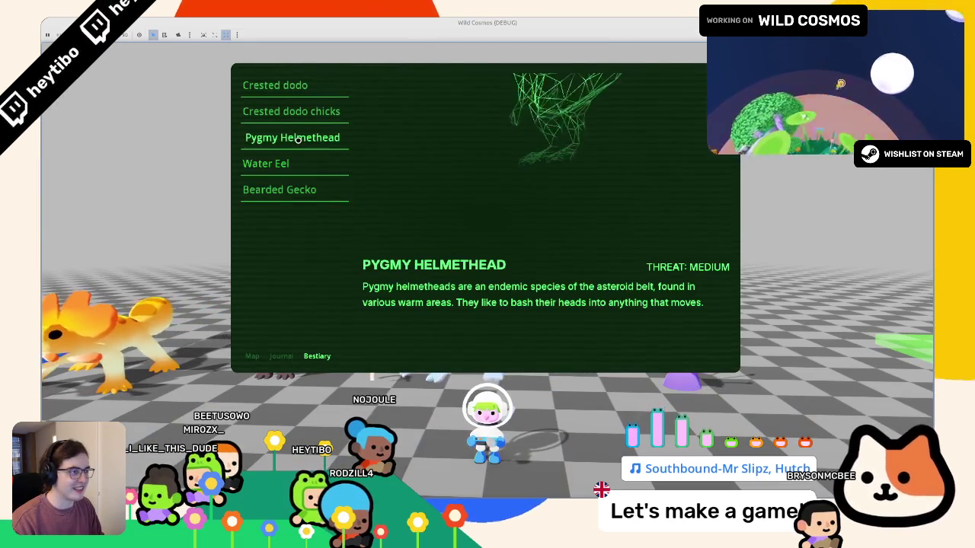
left_click(300, 112)
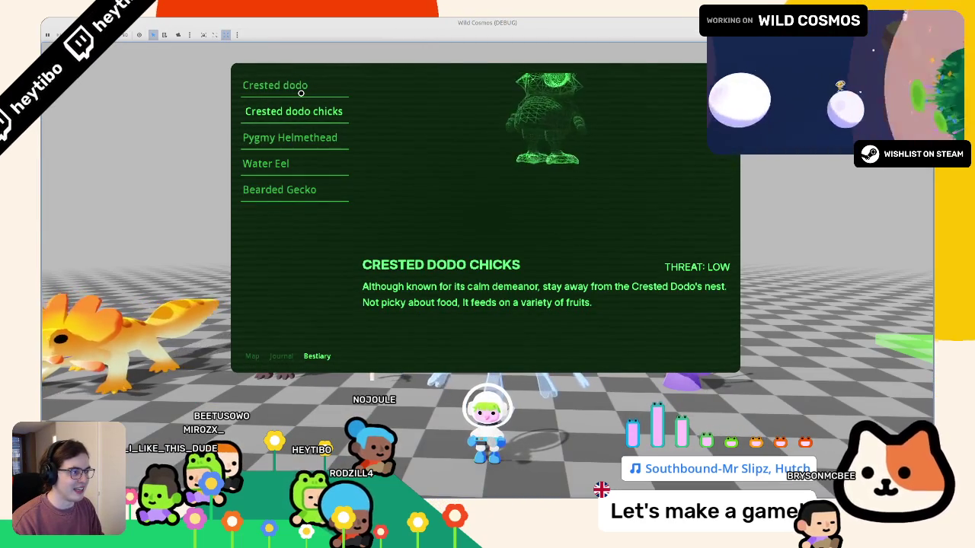
left_click(299, 87)
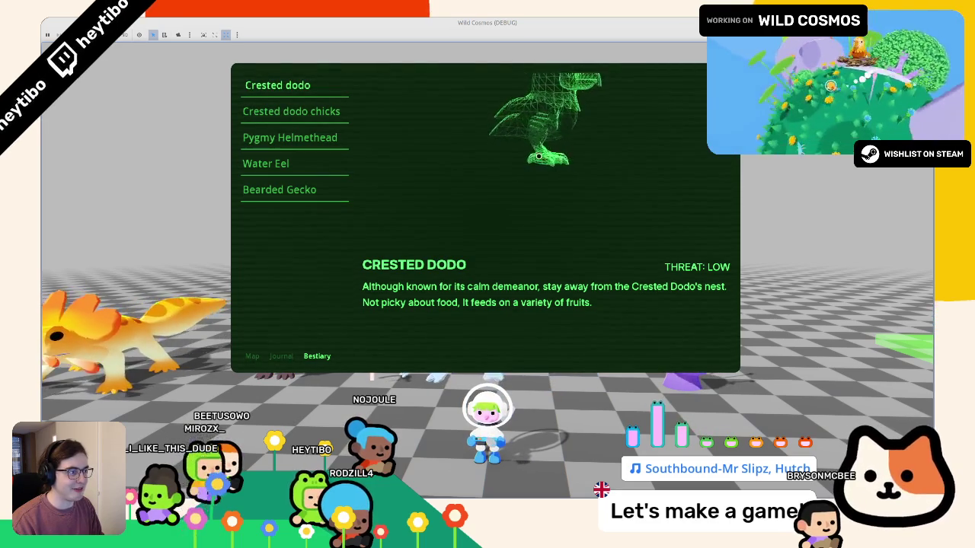
left_click(263, 163)
left_click(271, 192)
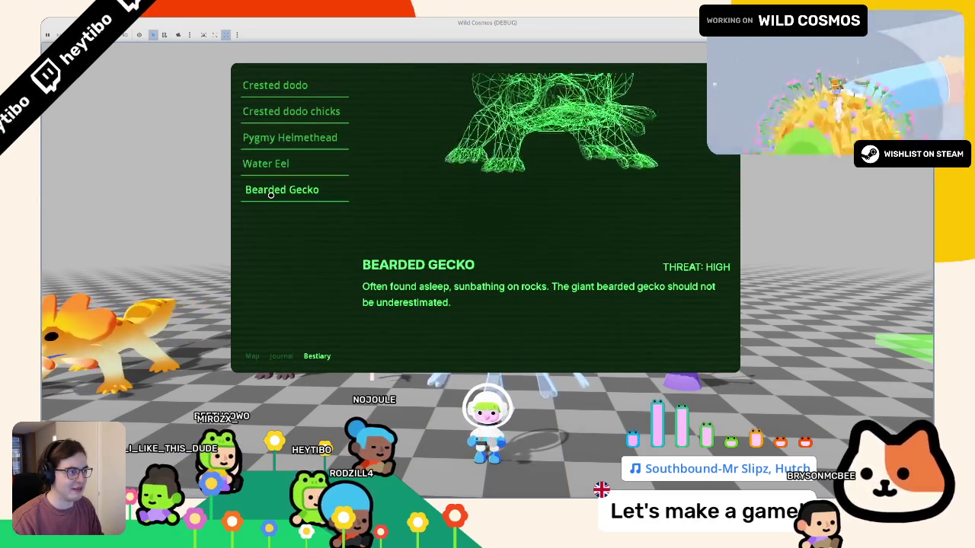
key("super+Down")
- Keep the game window always on top and select the Camera3D node
right_click(545, 73)
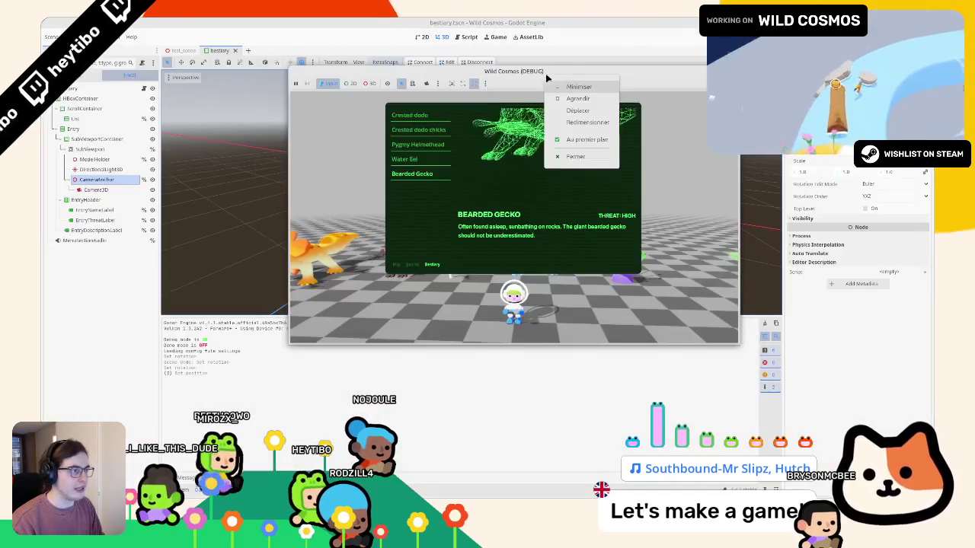
left_click(567, 142)
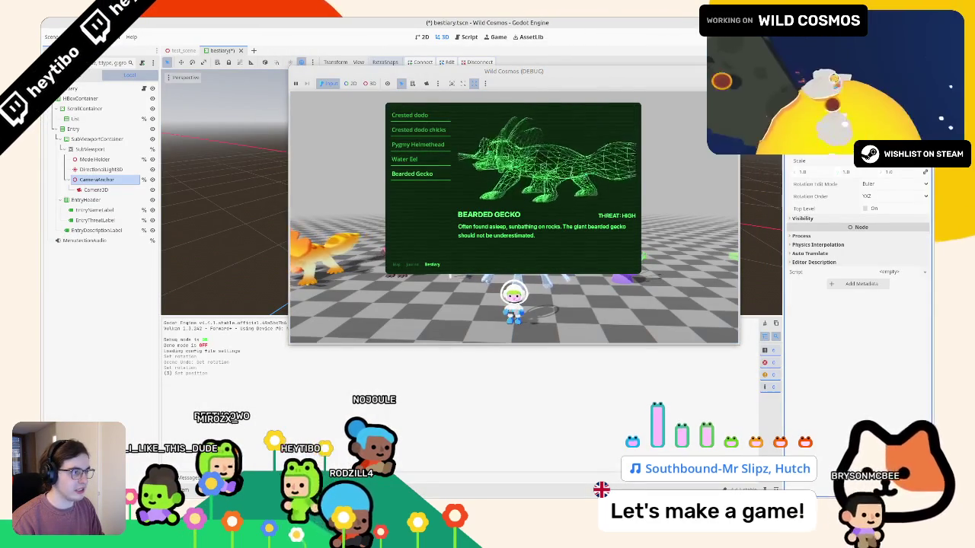
left_click(96, 189)
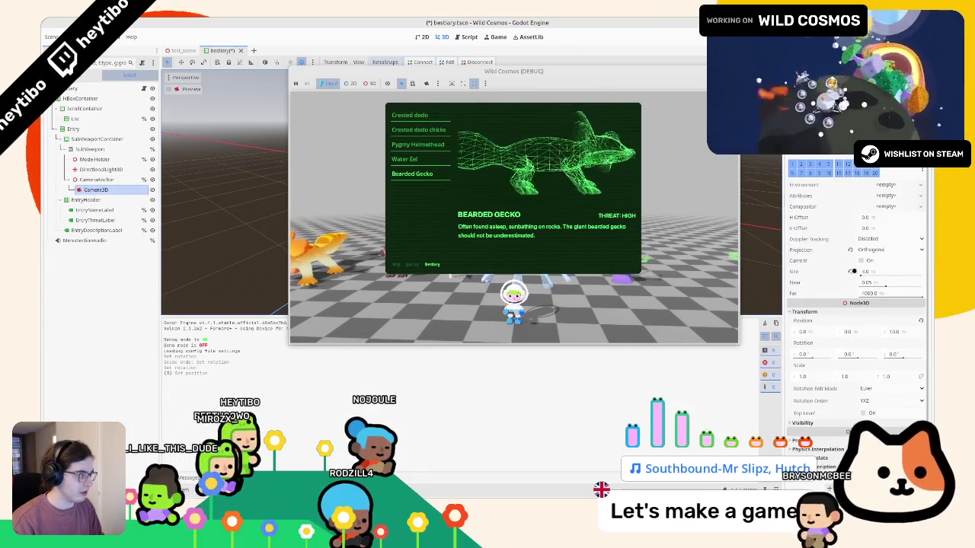
- Set the Camera3D size to 4 and save the scene
left_click(850, 271)
left_click(887, 271)
type("5")
key("Return")
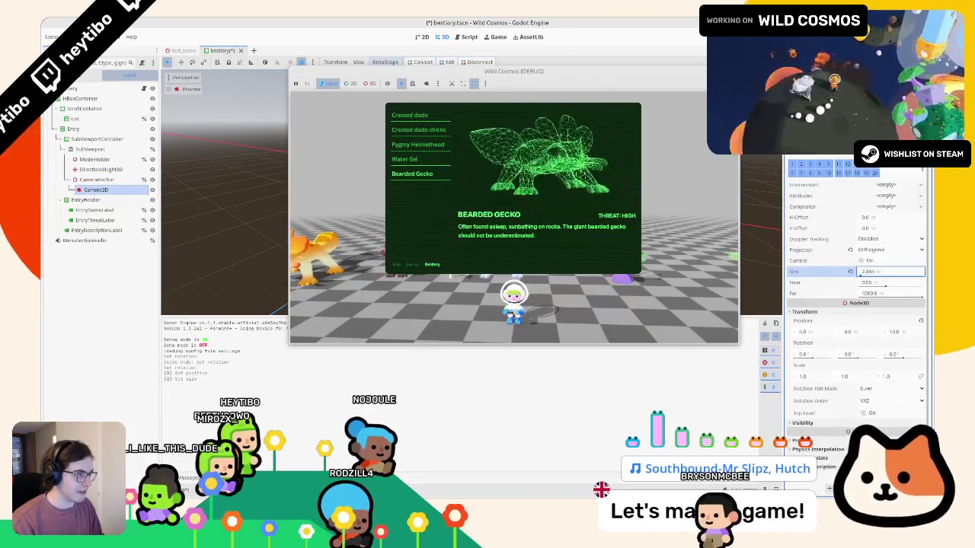
type("4")
key("Return")
key("ctrl+s")
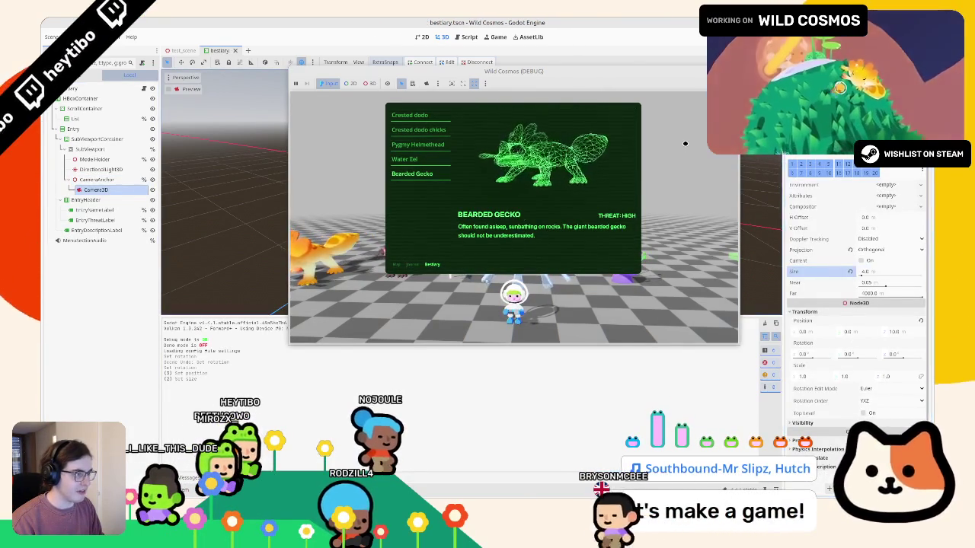
- Maximize and then restore the running game window
key("super+Up")
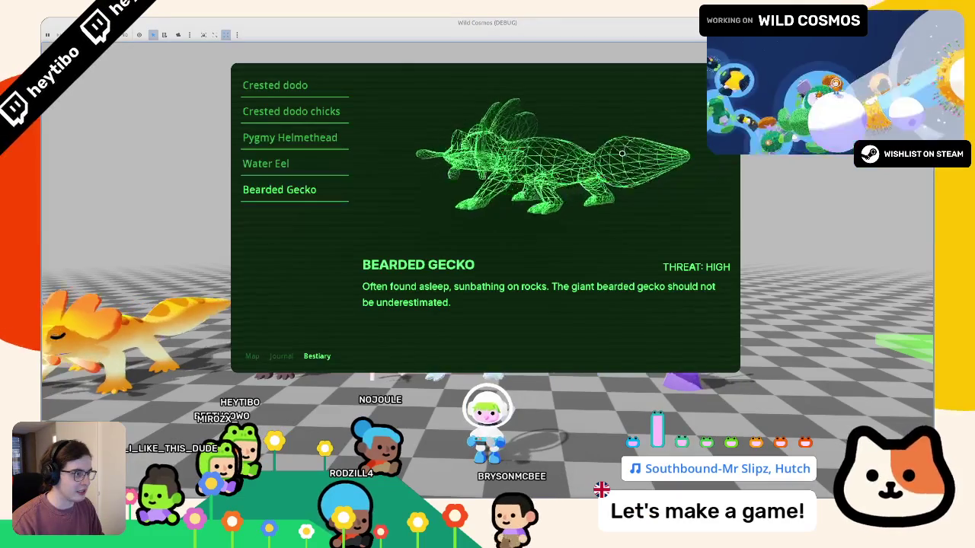
key("super+Down")
right_click(621, 82)
left_click(752, 167)
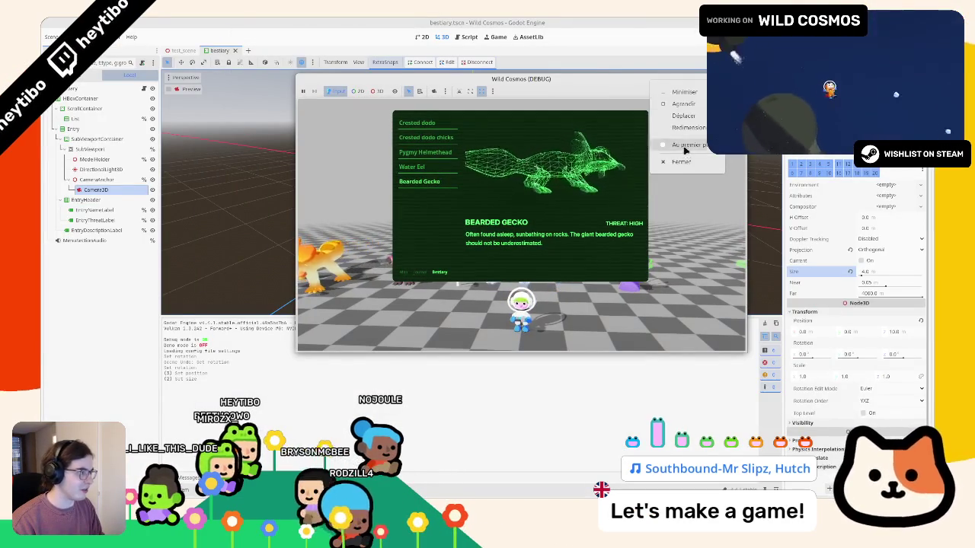
- Switch the camera to Perspective, try a 25 FOV, save, then undo back to 35
left_click(891, 250)
left_click(884, 259)
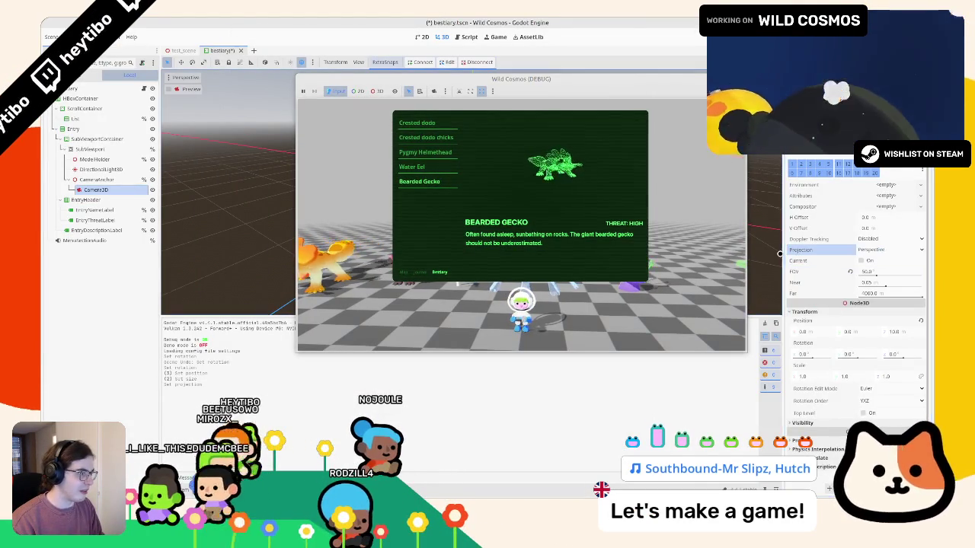
left_click(867, 272)
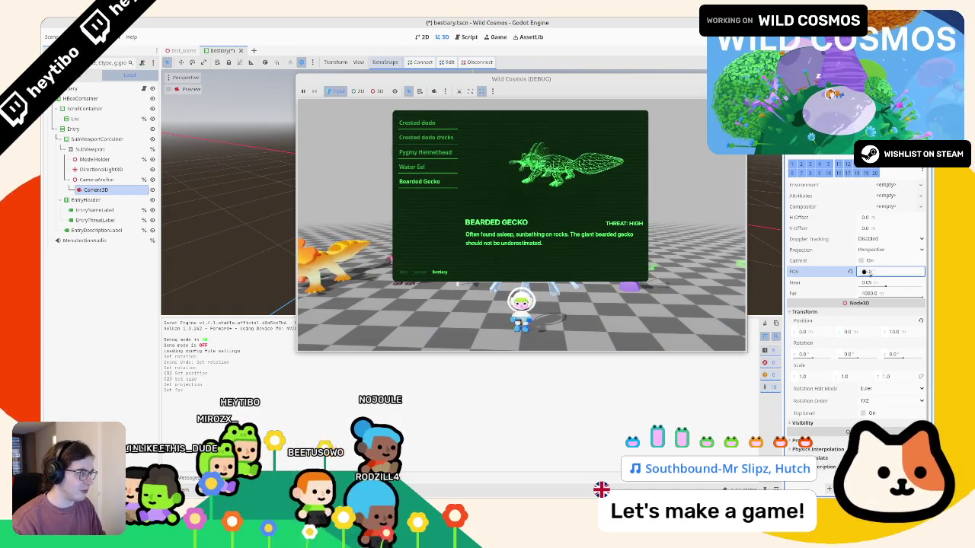
type("25")
key("Return")
key("ctrl+s")
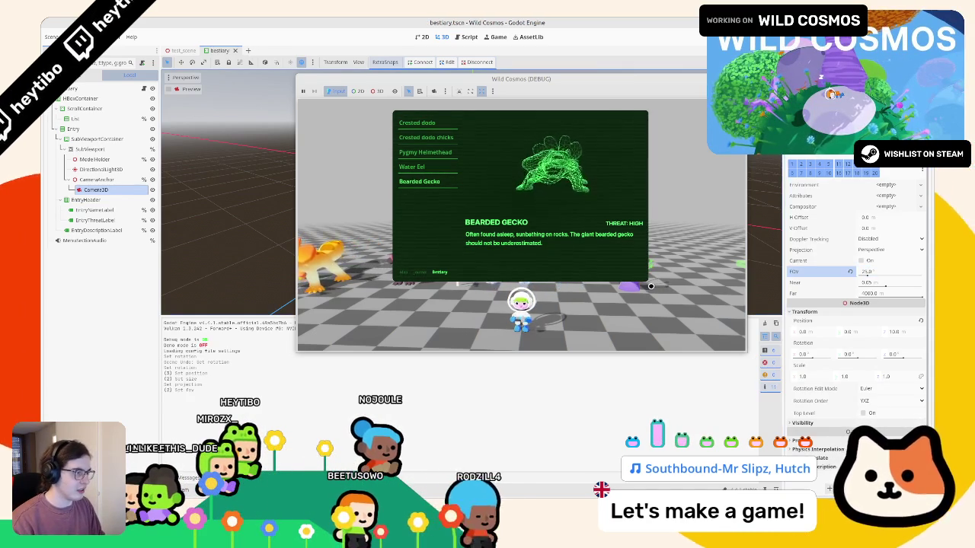
key("ctrl+z")
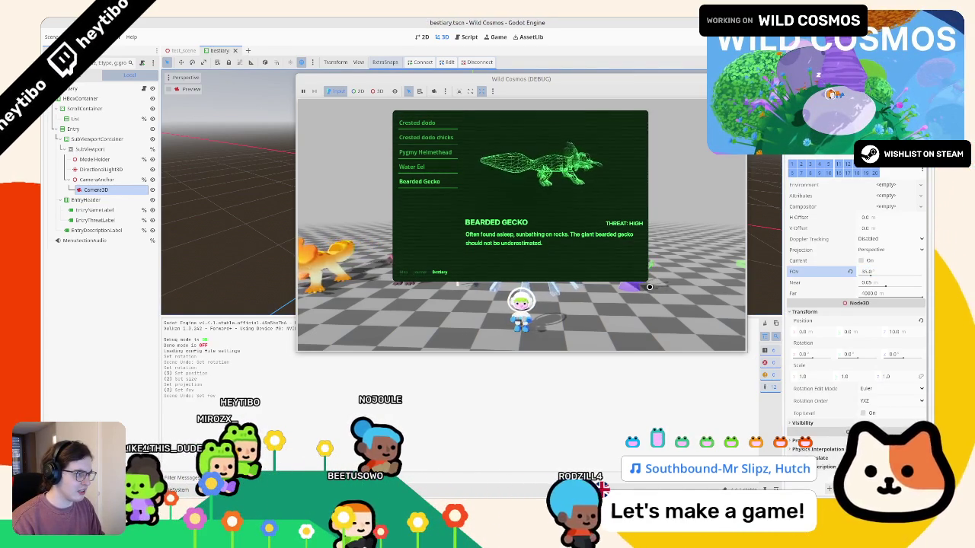
- Show the Crested dodo entry in the game and maximize its window
left_click(436, 152)
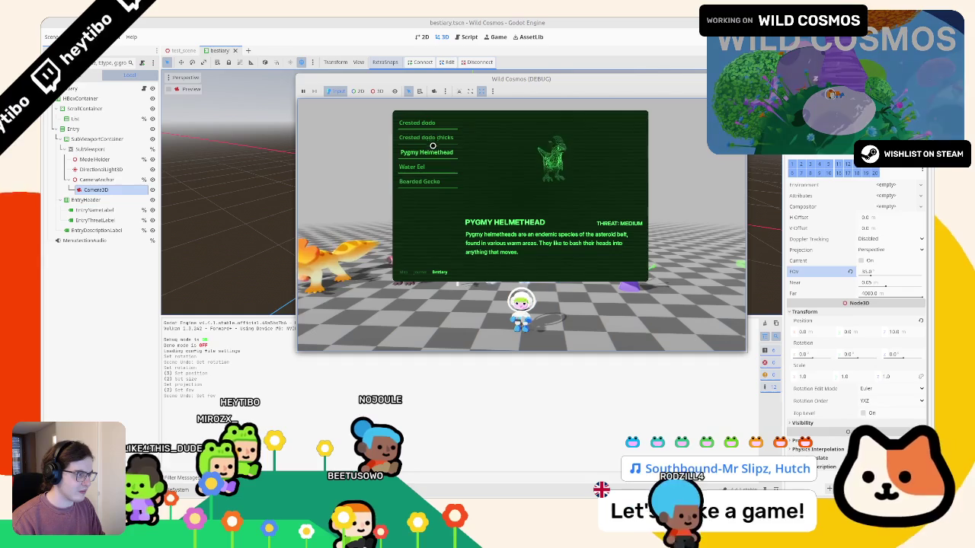
key("Up")
key("Up")
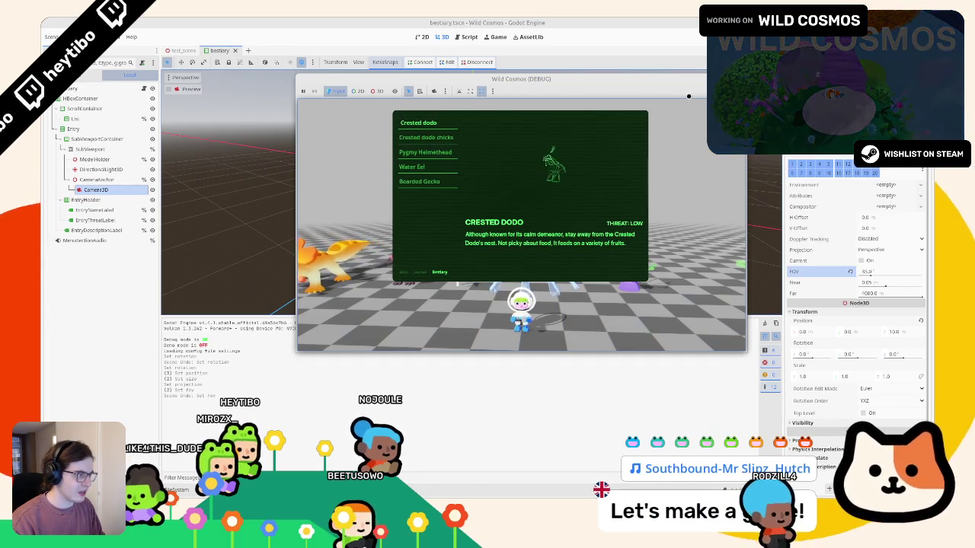
key("super+Up")
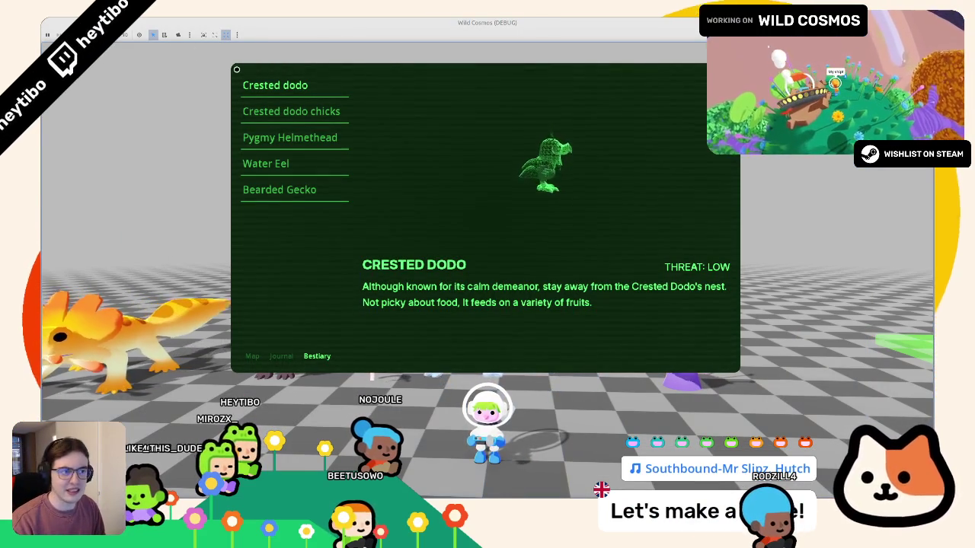
- Check the wireframe ease-in for Crested dodo chicks, Pygmy Helmethead, Water Eel, Bearded Gecko, then Water Eel again
left_click(264, 113)
left_click(269, 138)
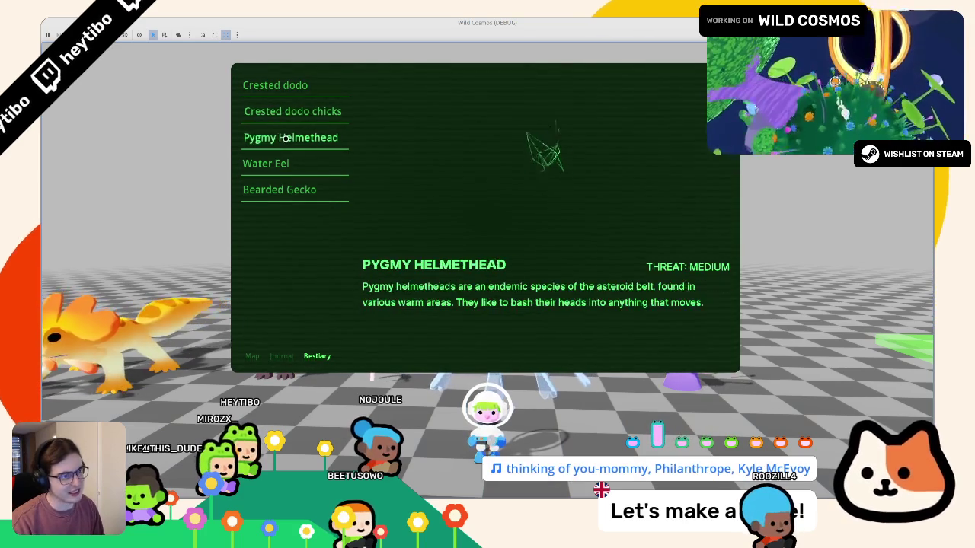
left_click(273, 165)
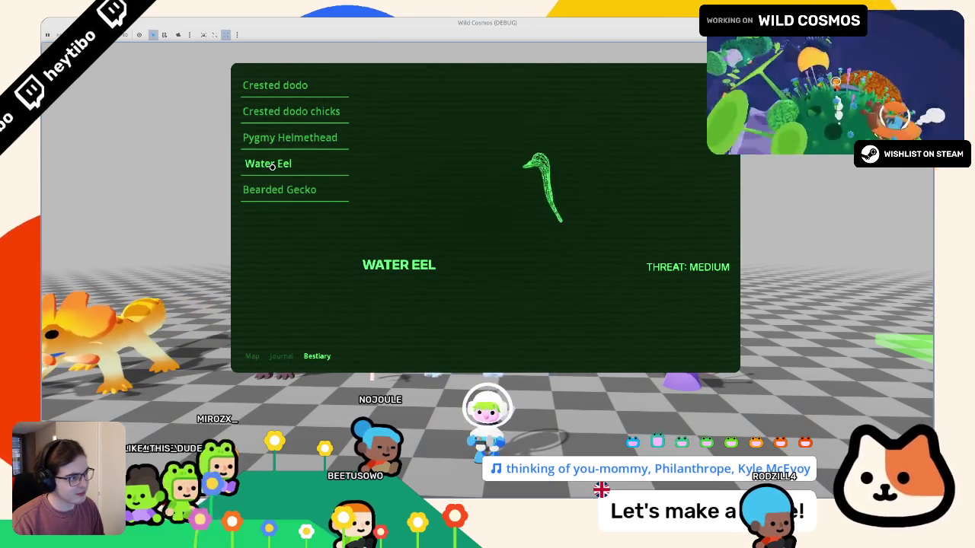
left_click(270, 192)
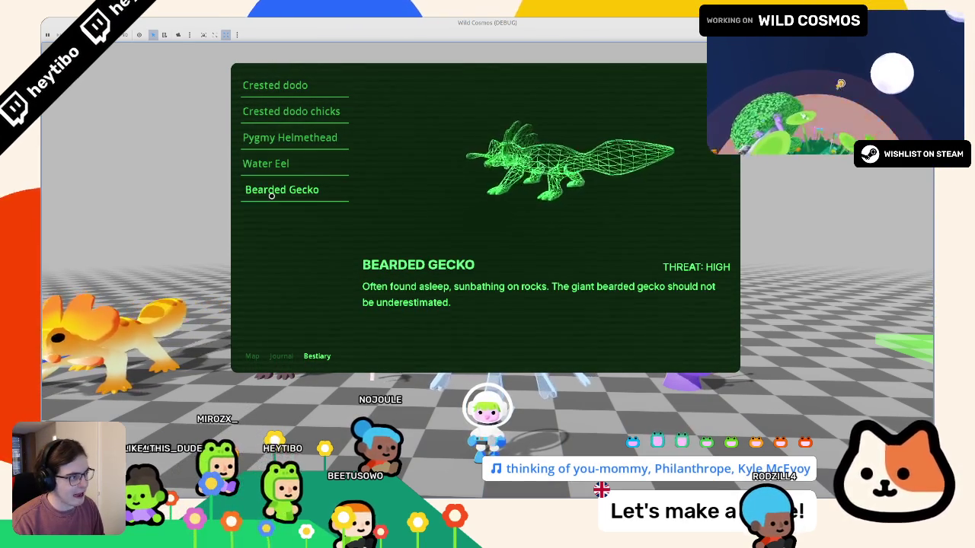
left_click(267, 165)
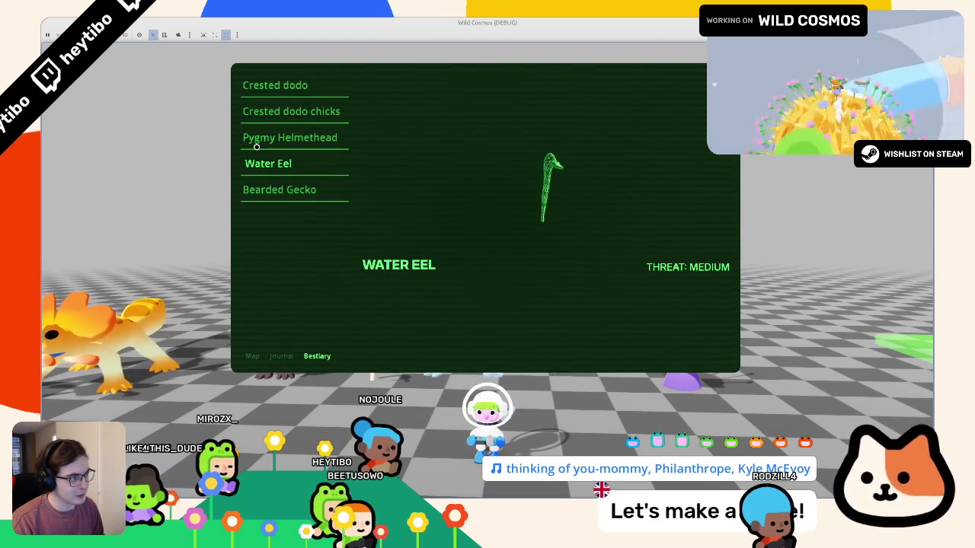
- Toggle between Crested dodo and Crested dodo chicks, then step through Pygmy Helmethead down to Water Eel
left_click(260, 141)
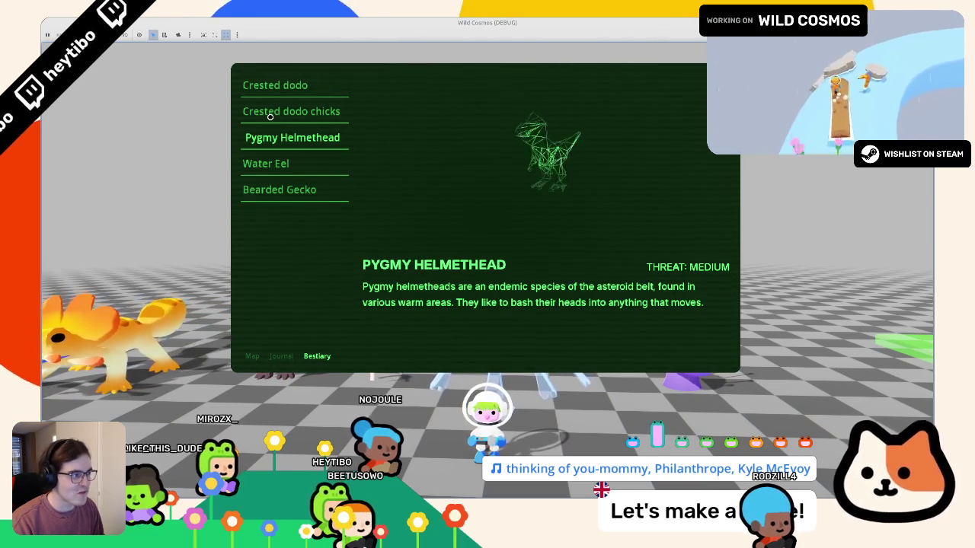
left_click(271, 117)
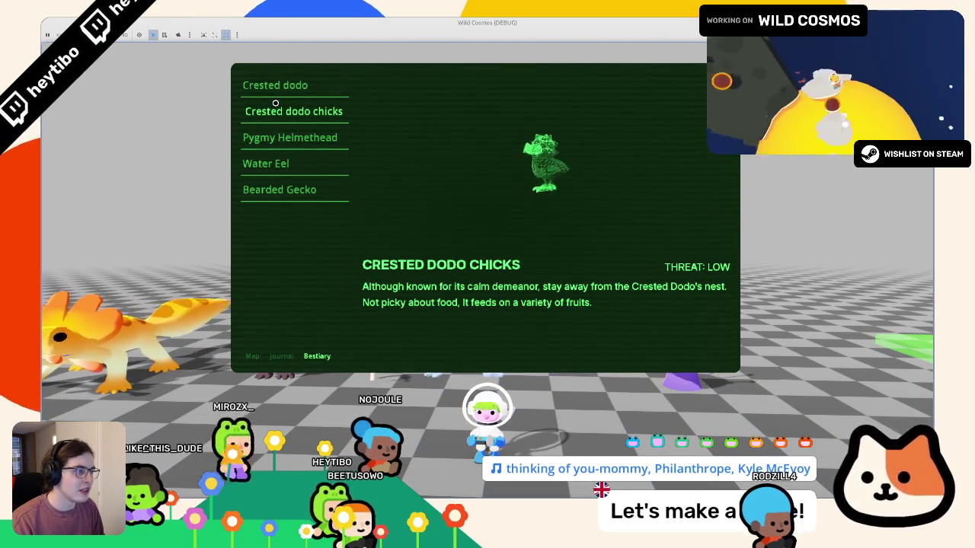
left_click(275, 88)
left_click(267, 113)
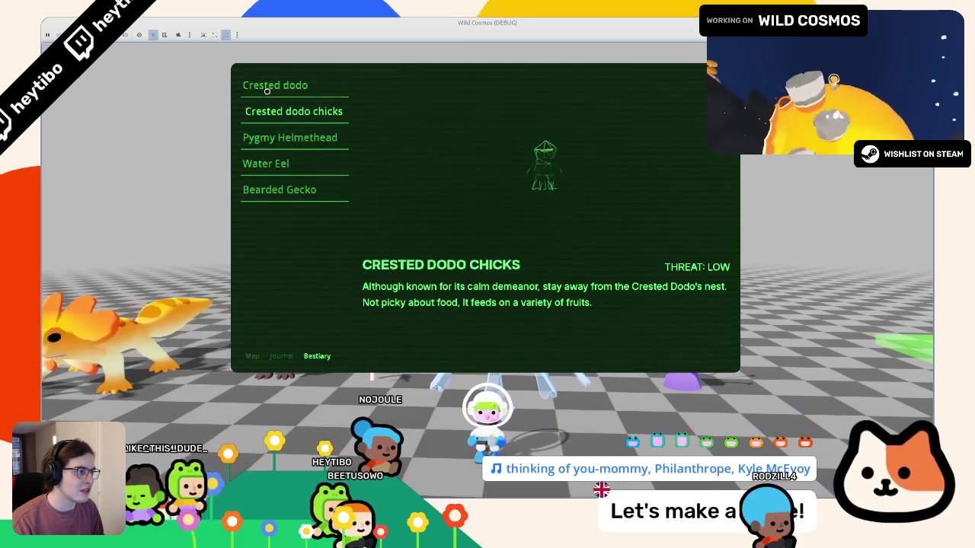
left_click(267, 89)
left_click(269, 112)
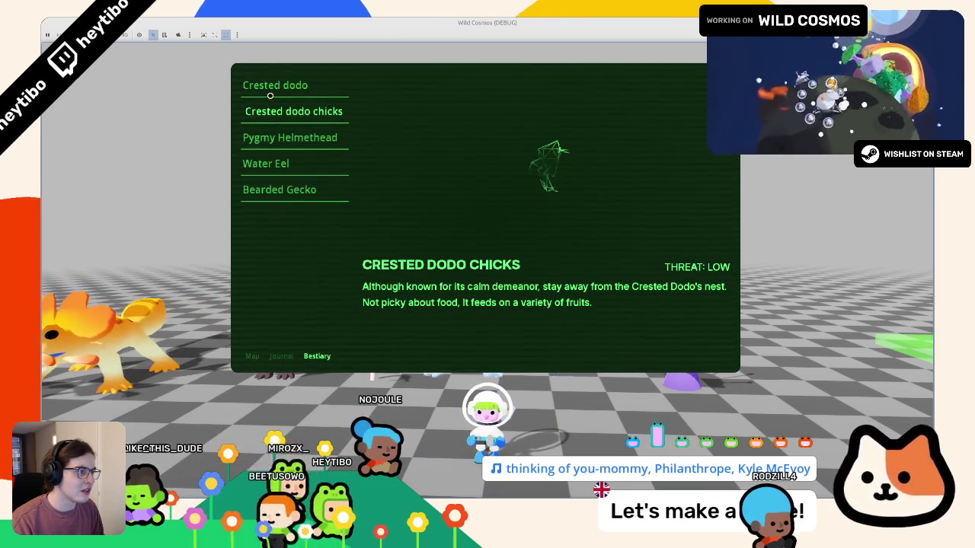
left_click(269, 88)
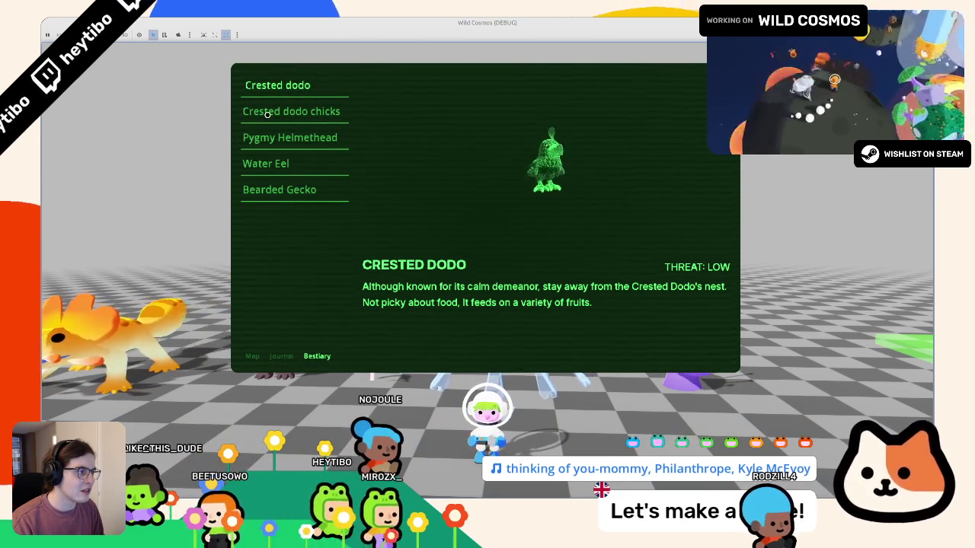
left_click(266, 138)
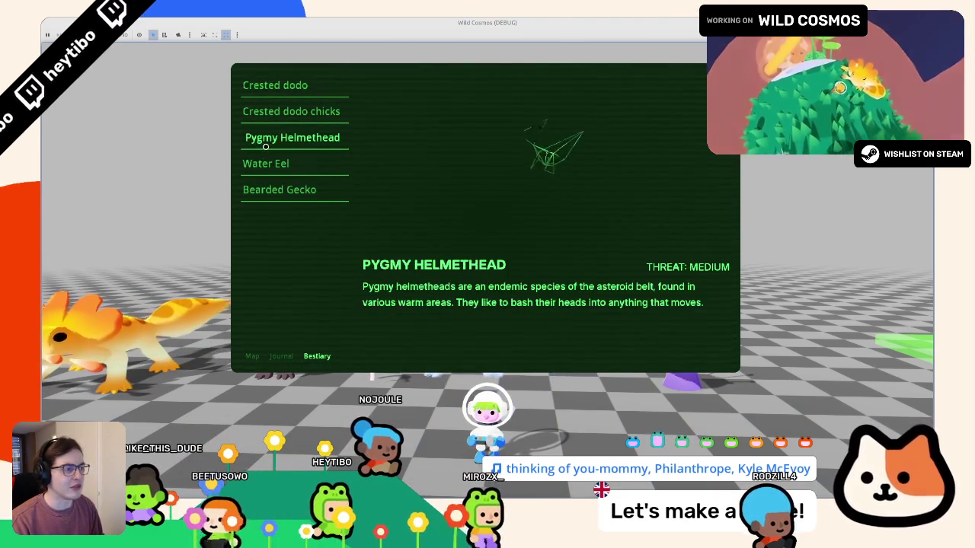
key("Down")
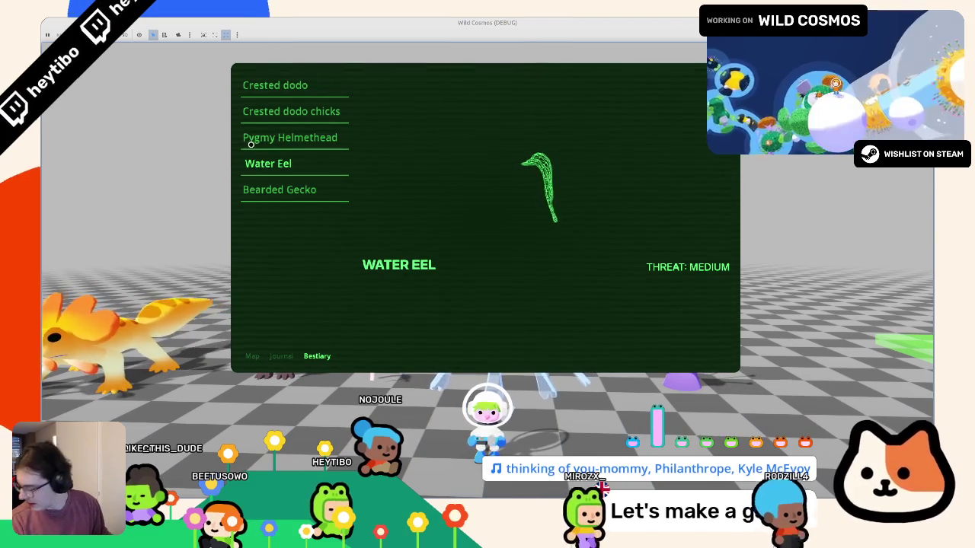
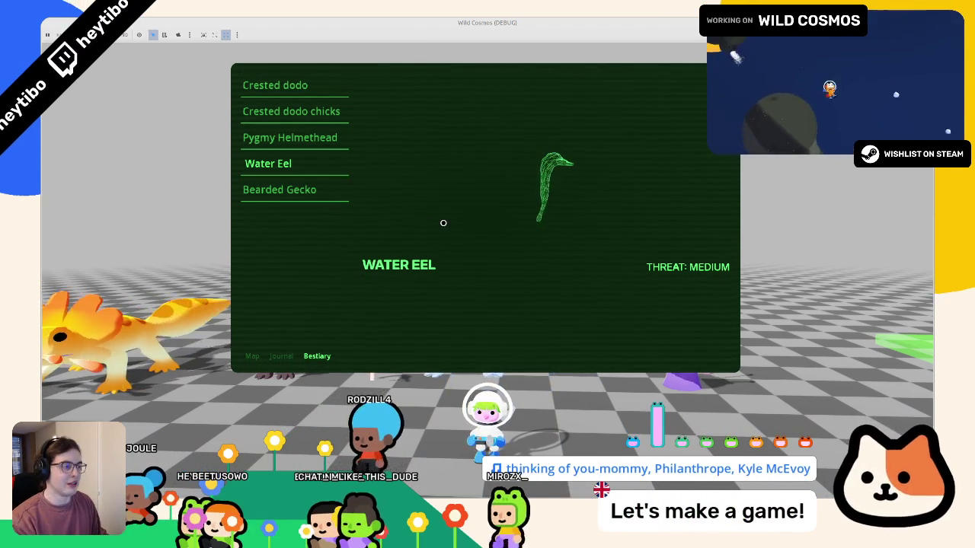
- Cycle through the Pygmy Helmethead, Crested dodo, Water Eel and Bearded Gecko wireframe previews in the running bestiary
left_click(293, 137)
left_click(291, 112)
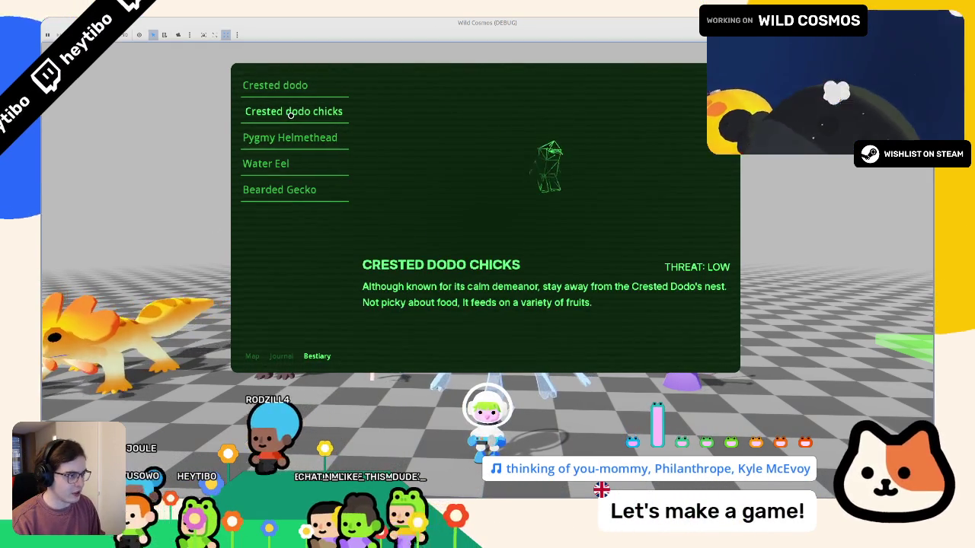
left_click(295, 86)
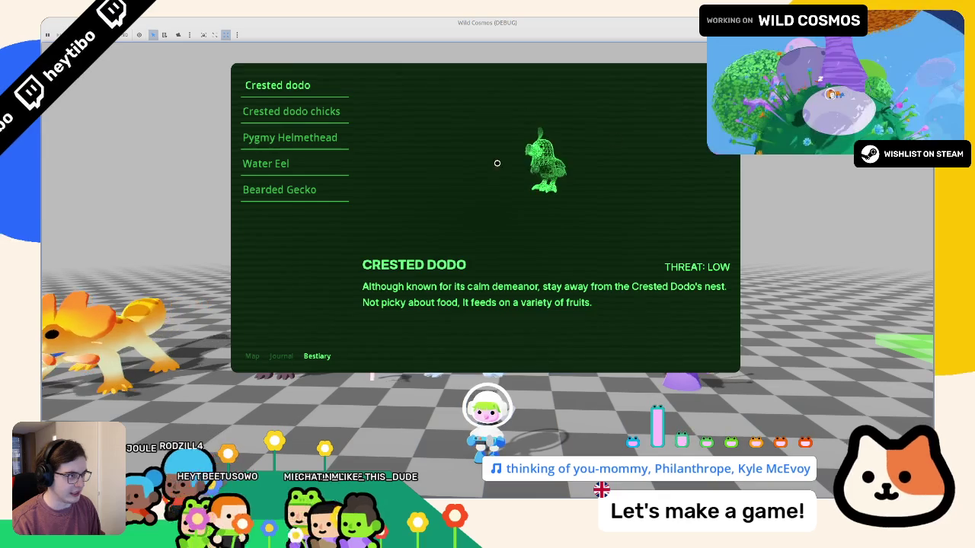
left_click(283, 162)
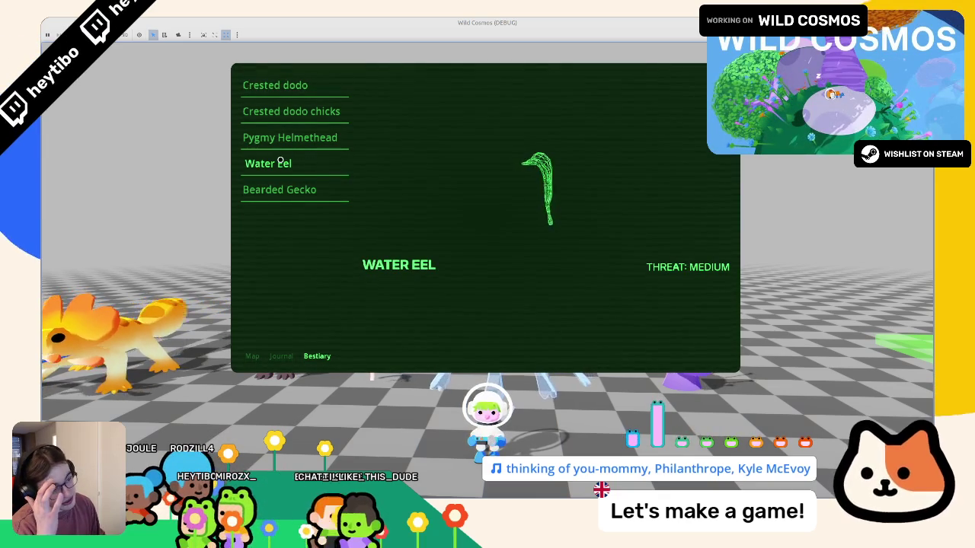
left_click(278, 186)
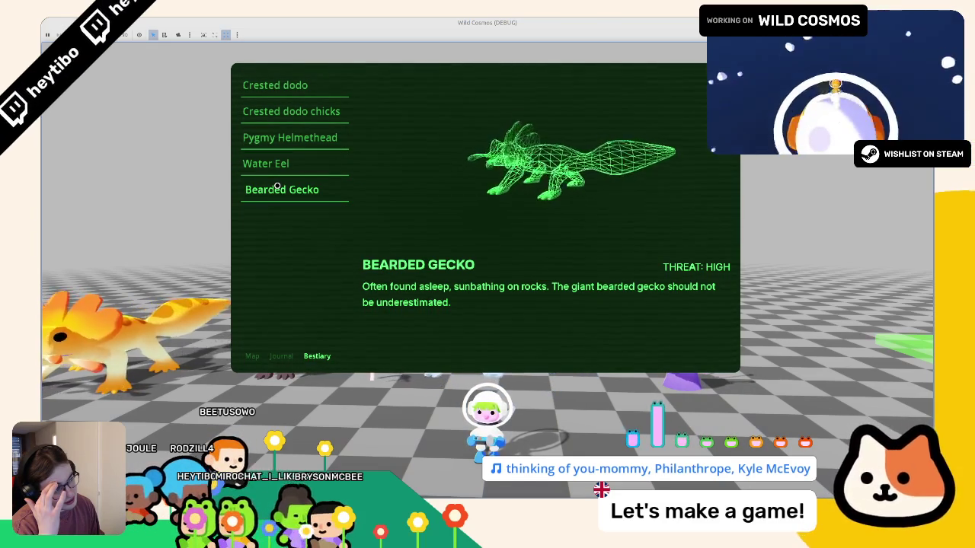
left_click(286, 166)
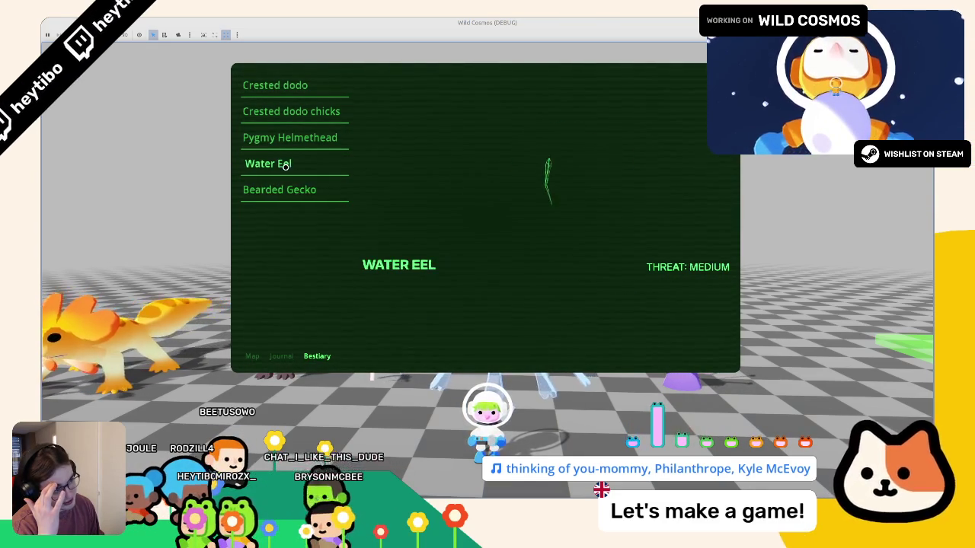
left_click(290, 142)
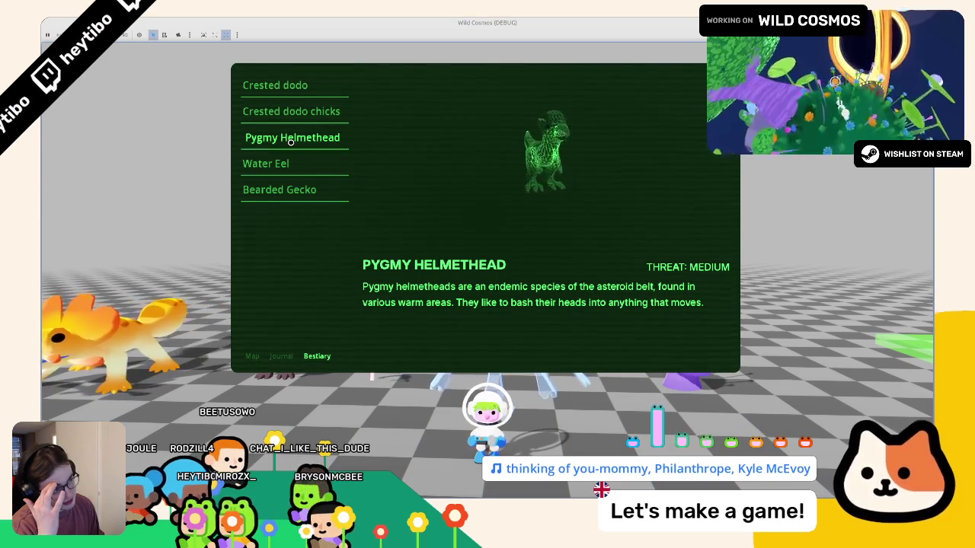
left_click(295, 112)
left_click(298, 86)
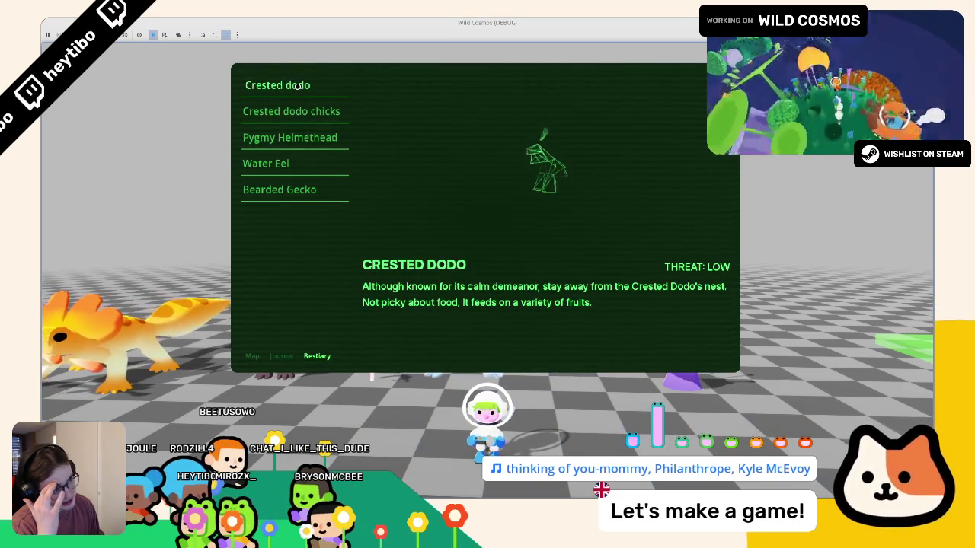
- Stop the game and open the MeshInstance3D class reference from bestiary.gd's mesh_instances declaration
key("F8")
left_click(461, 37)
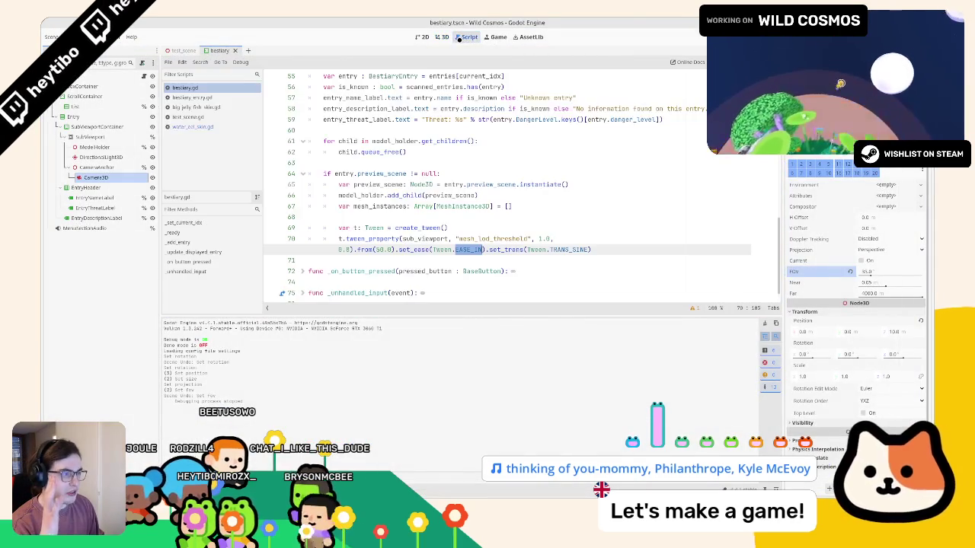
left_click(477, 208)
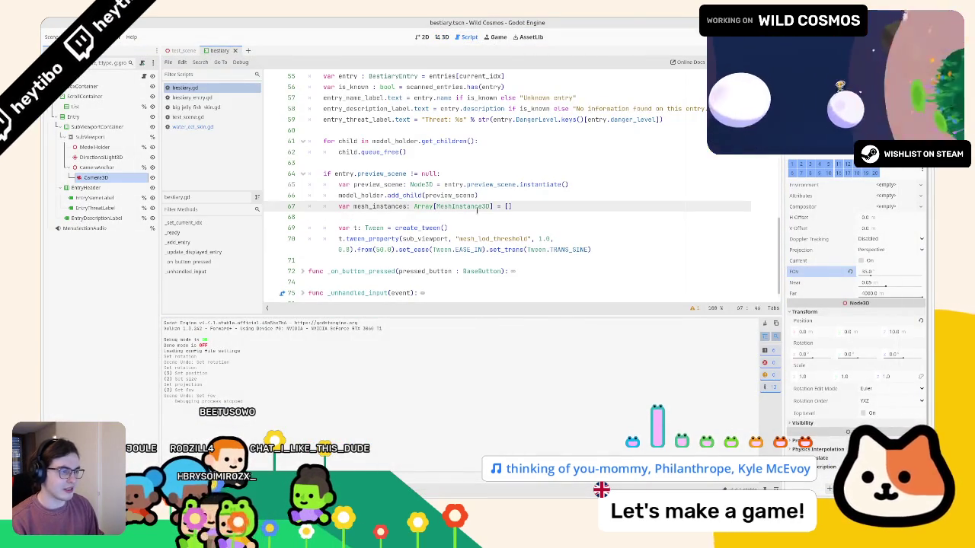
left_click(461, 217)
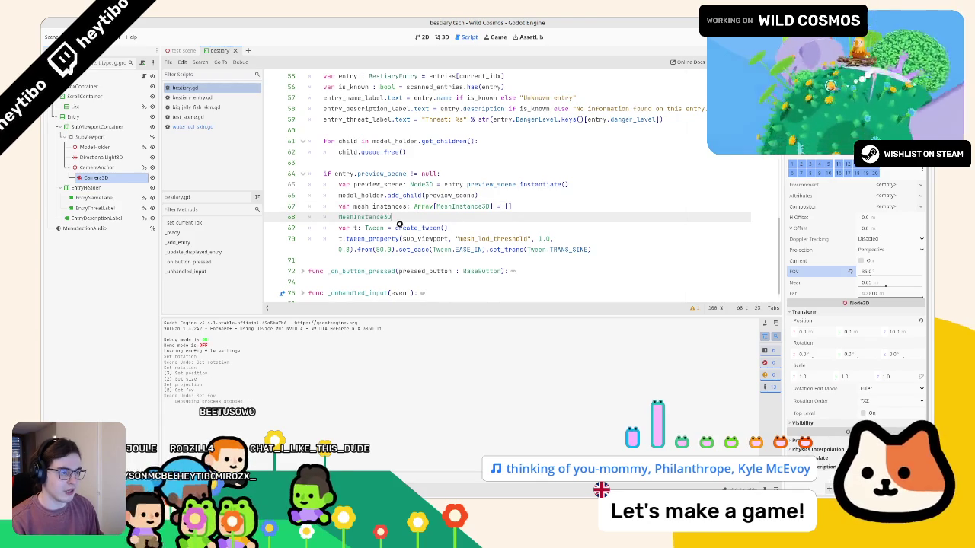
left_click(472, 206, "ctrl")
scroll(466, 207, "down", 4)
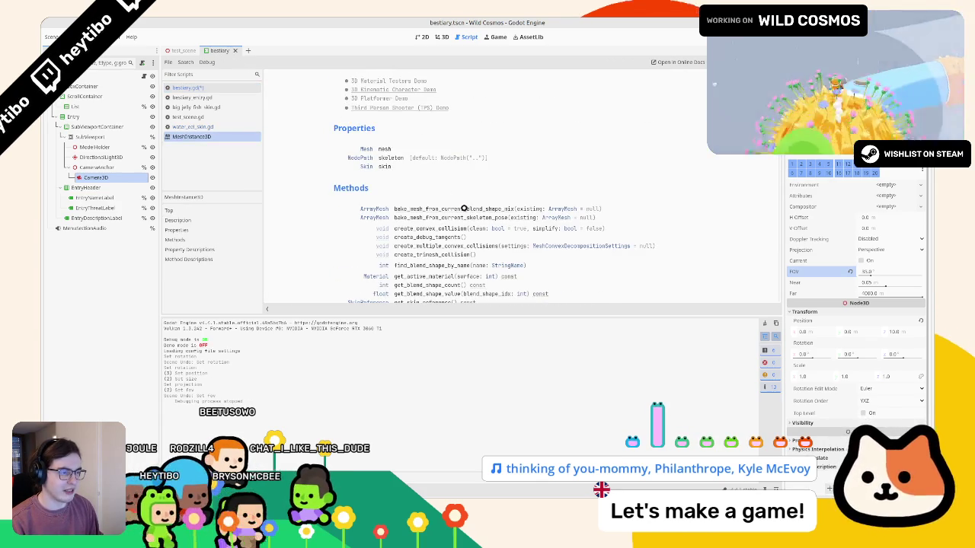
- Read through the MeshInstance3D documentation page
scroll(464, 208, "down", 5)
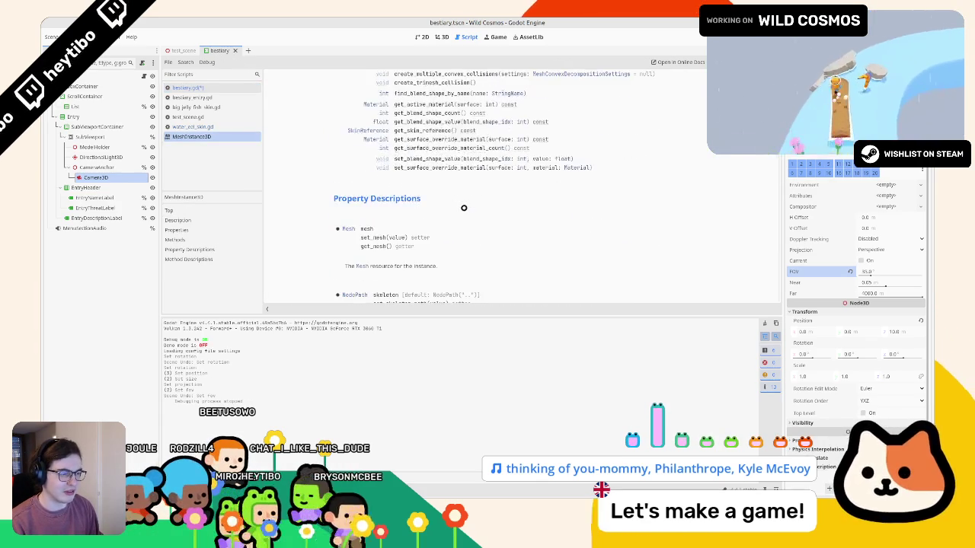
scroll(464, 208, "down", 5)
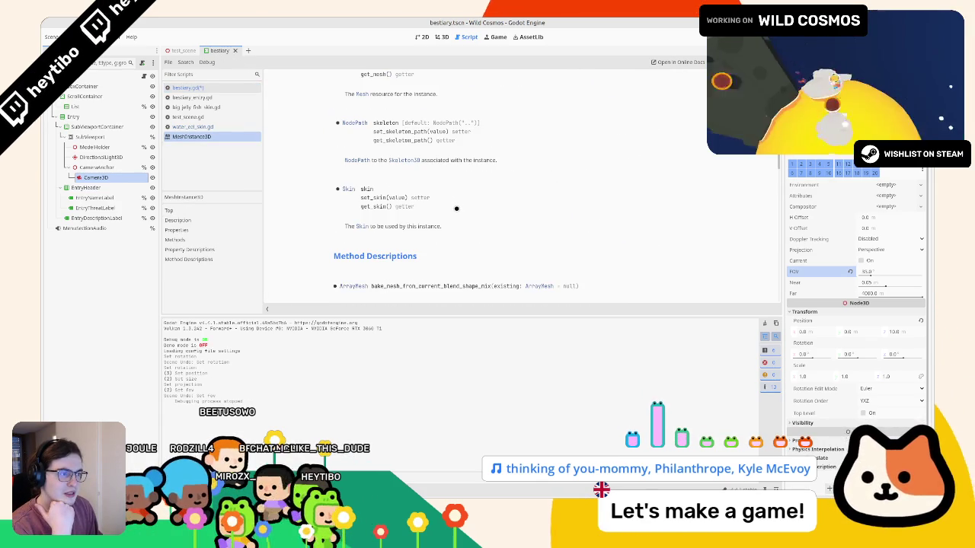
scroll(456, 208, "down", 3)
scroll(456, 208, "down", 3)
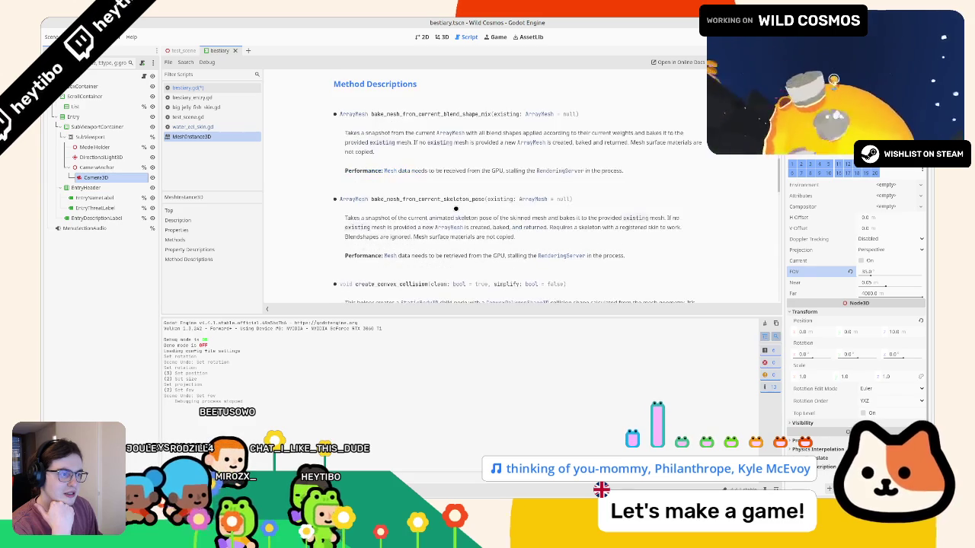
scroll(457, 208, "up", 12)
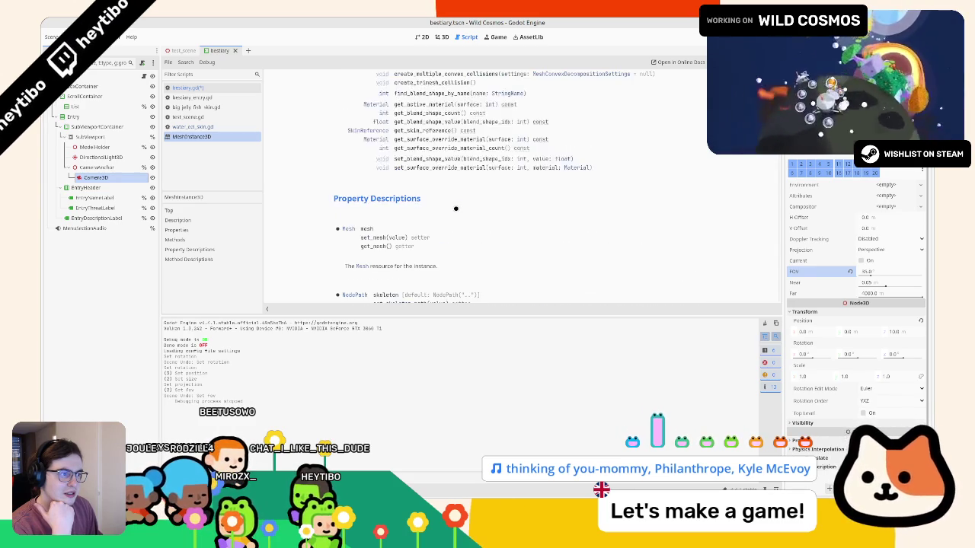
scroll(414, 166, "up", 2)
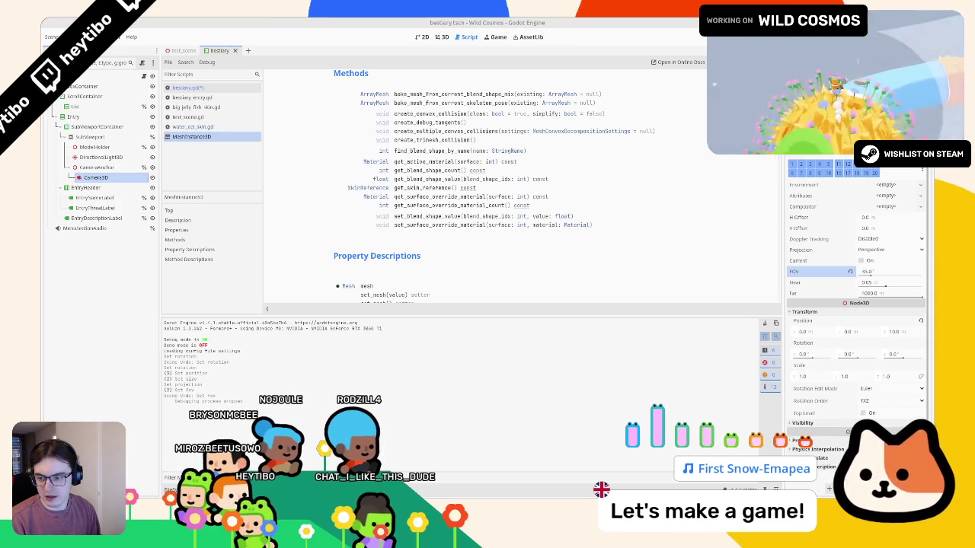
- Close water_eel_skin.gd and go back to empty line 68 of bestiary.gd
middle_click(177, 127)
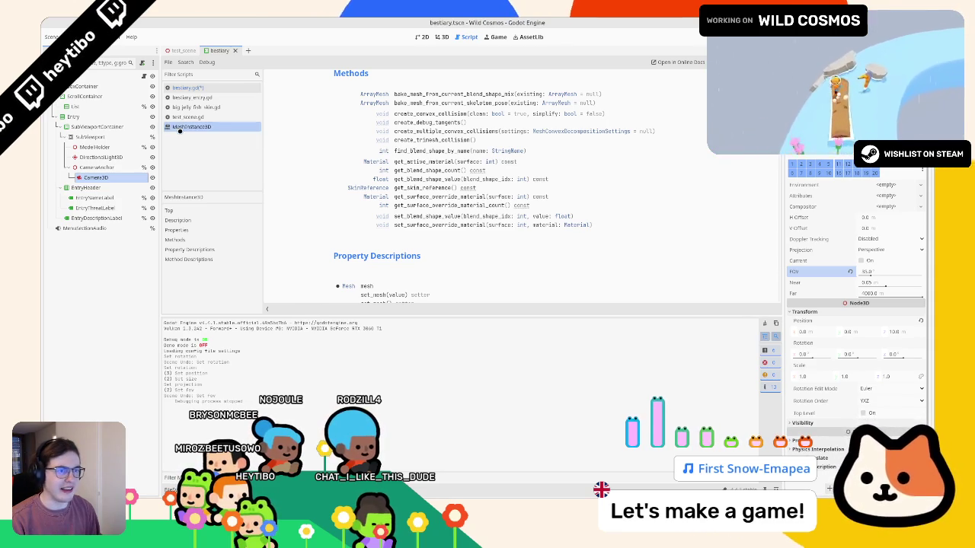
left_click(189, 87)
double_click(381, 206)
left_click(386, 217)
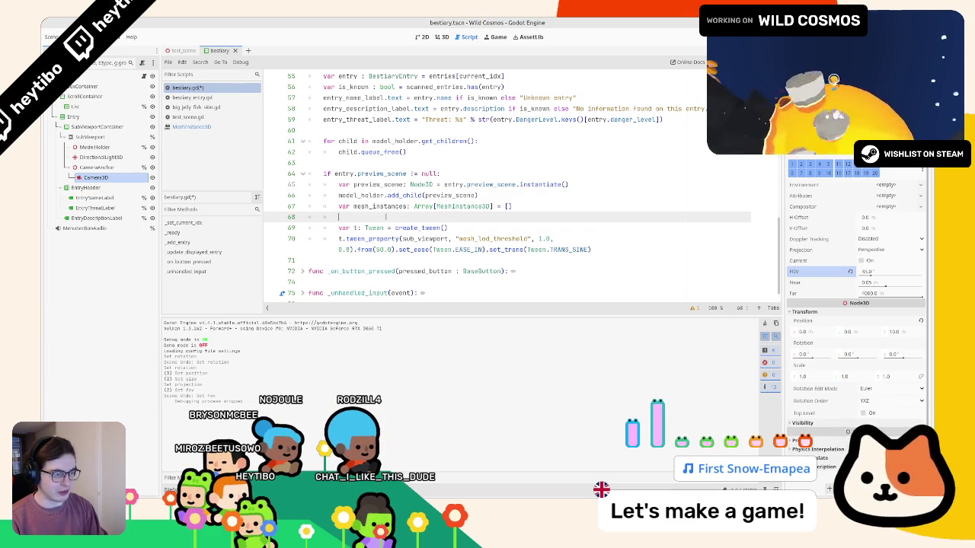
- On line 68, fill mesh_instances with mesh_instances.assign(holder.find_children(..., true, false))
key("Return")
key("BackSpace")
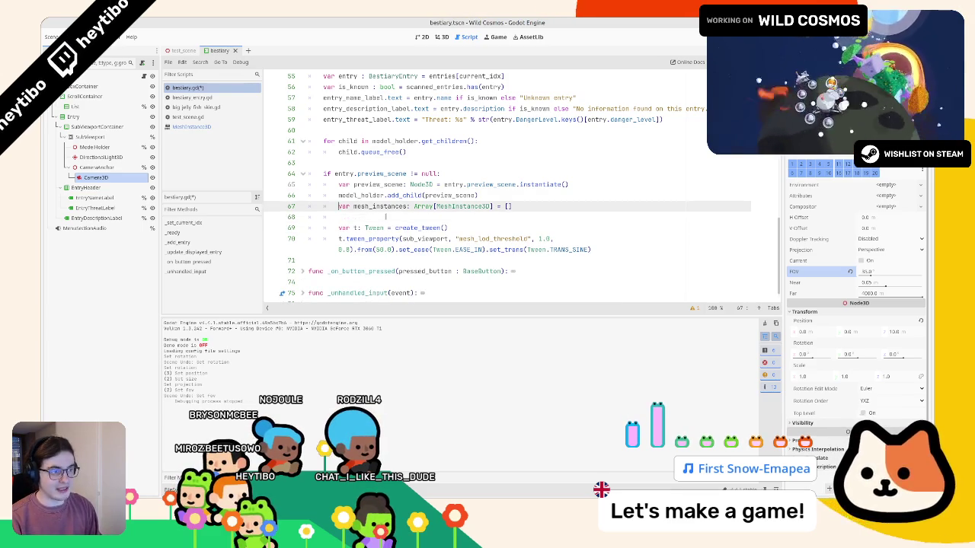
type("a")
key("BackSpace")
key("BackSpace")
key("BackSpace")
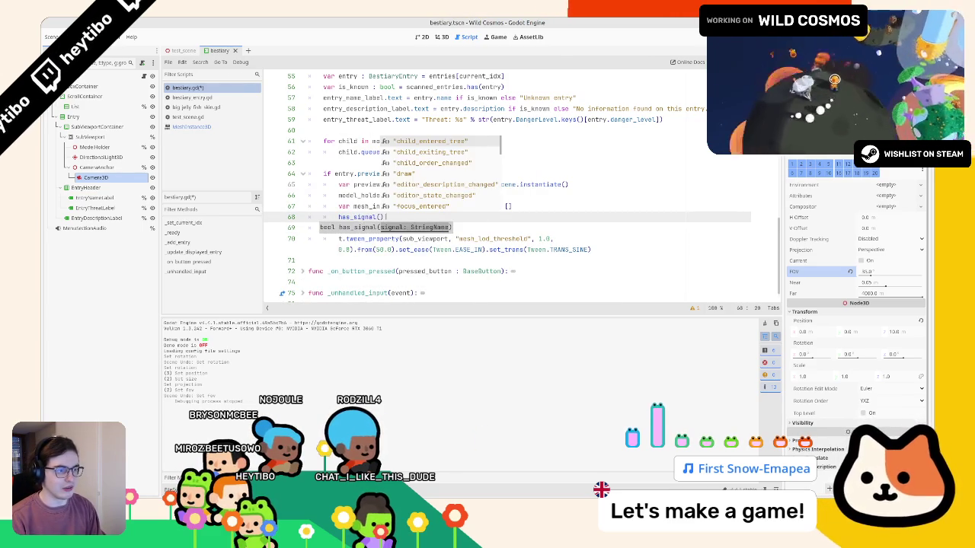
type("mesh_instances.ass")
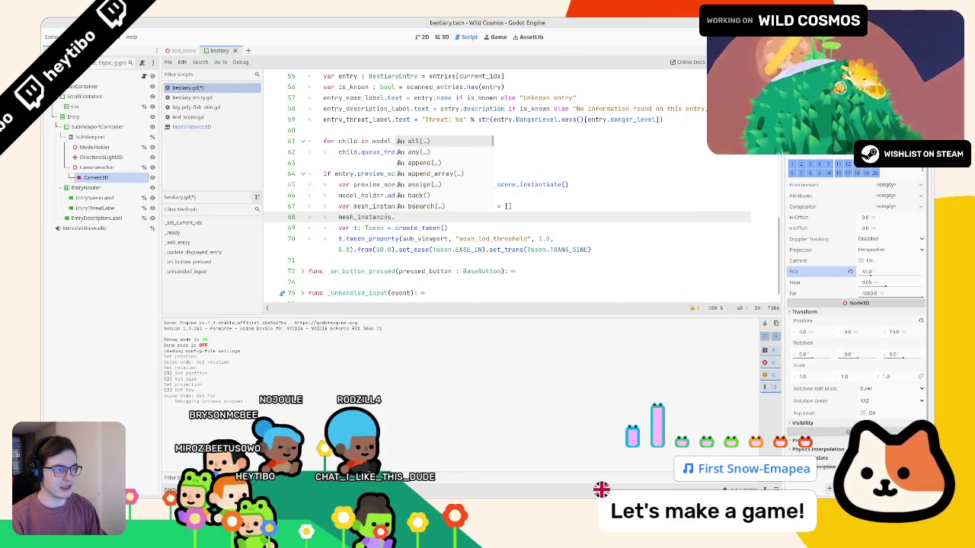
key("Return")
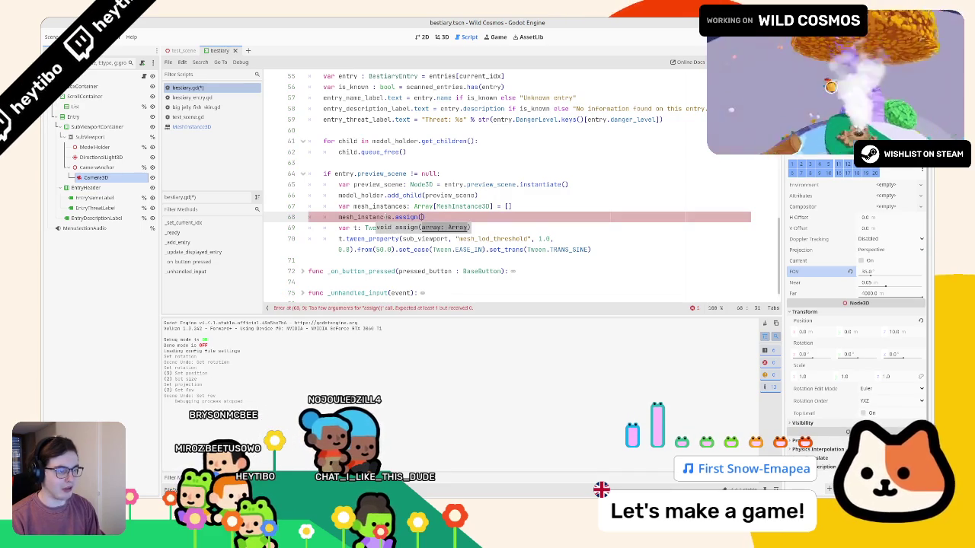
type("holder.")
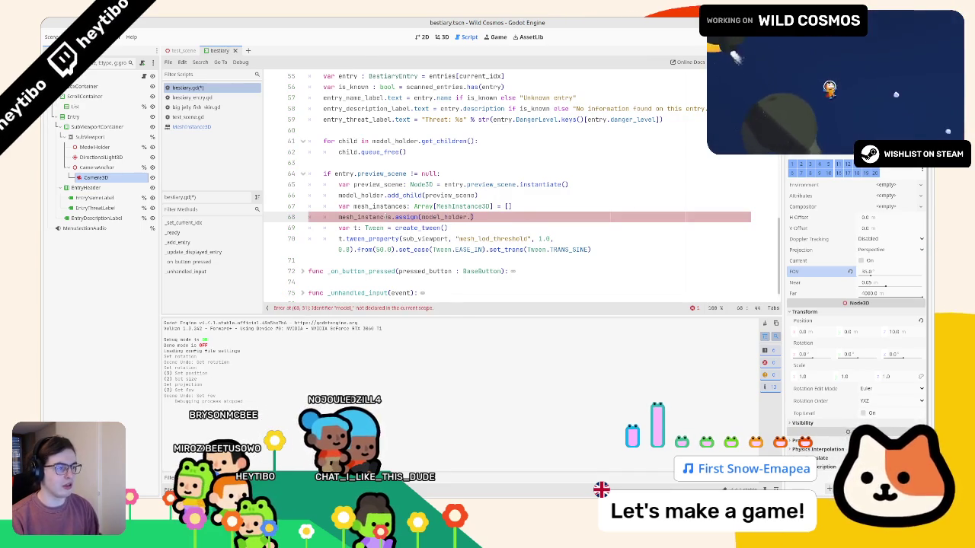
type("find")
key("Return")
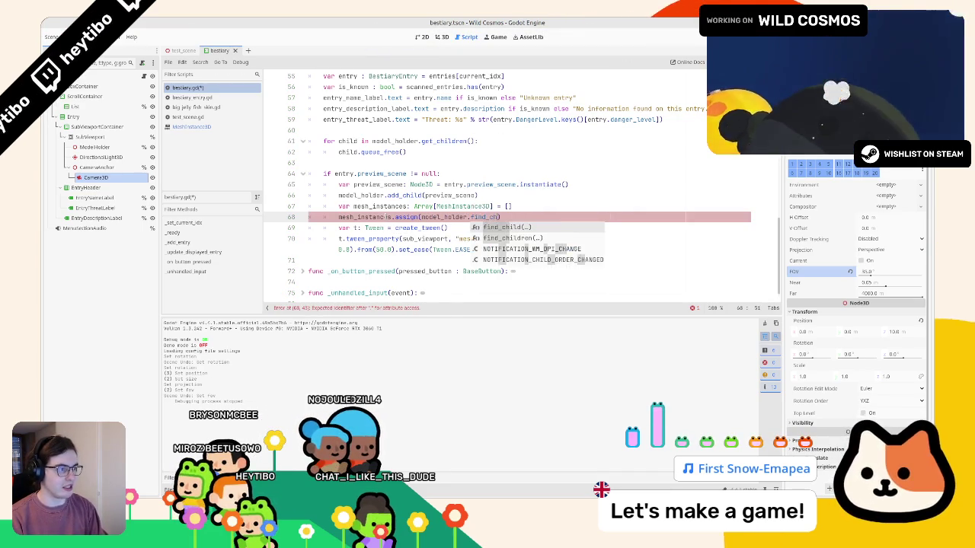
type("\"\", \"MeshInstance3D")
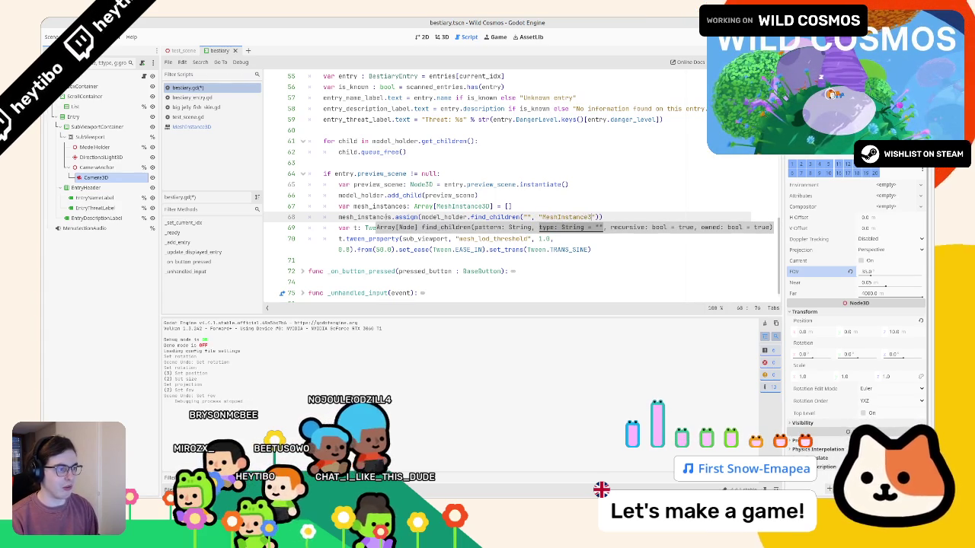
type("true, fals")
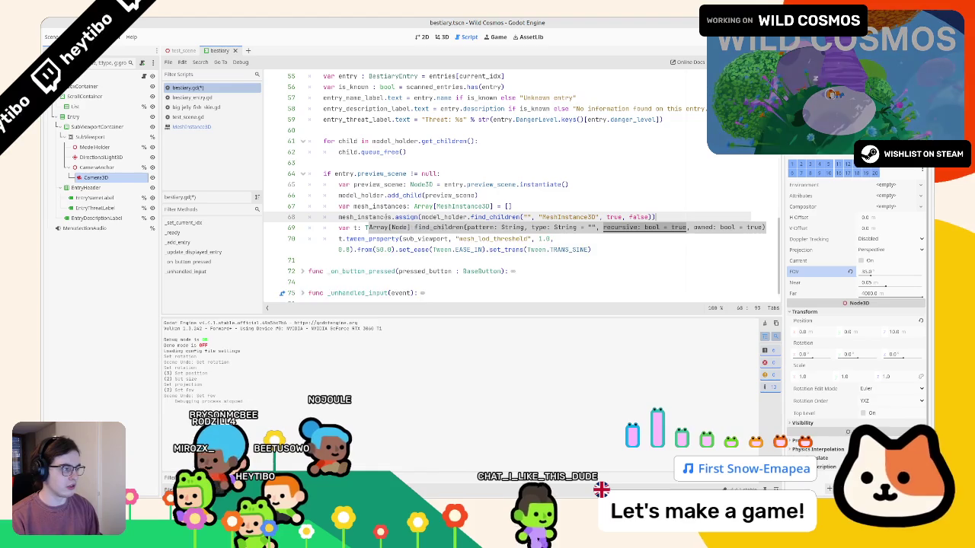
type("e")
key("Return")
- Add a for m_i in mesh_instances loop printing m_i.get_aabb(), then run the game
type("for m_i in mes")
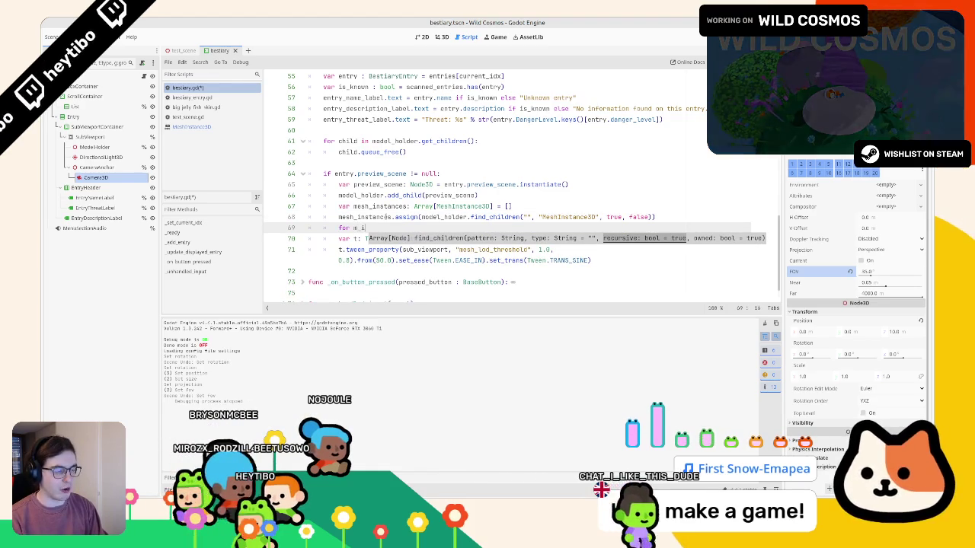
type("h_ins")
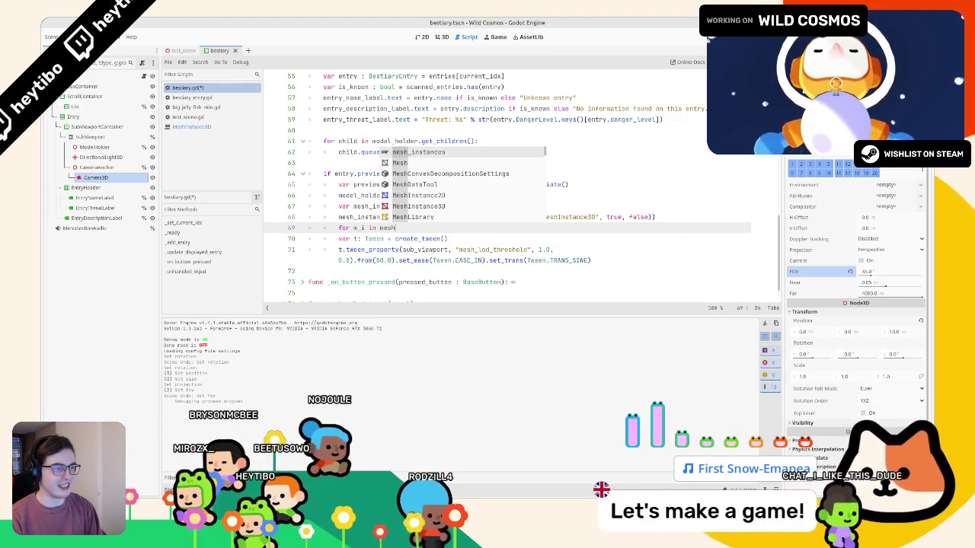
key("Return")
type(":")
key("Return")
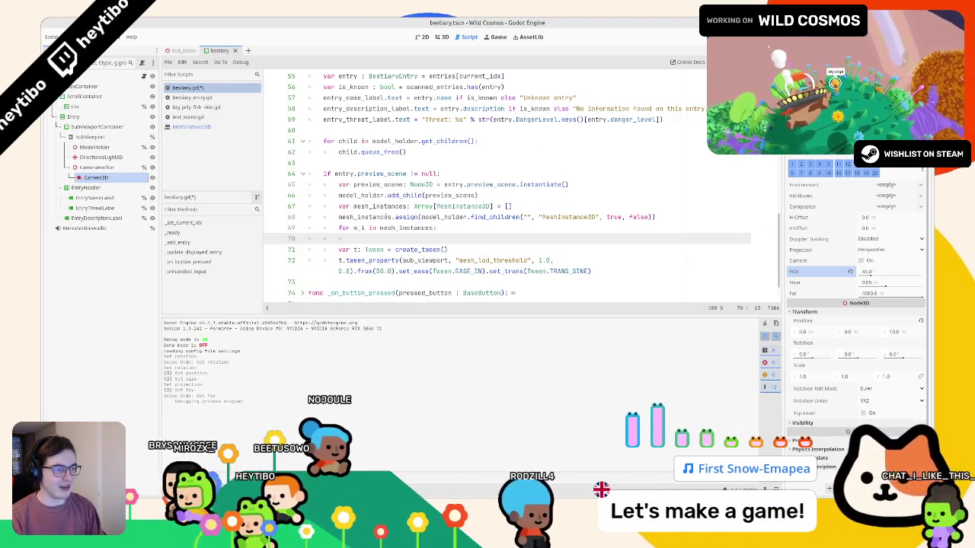
type("m_i.ge")
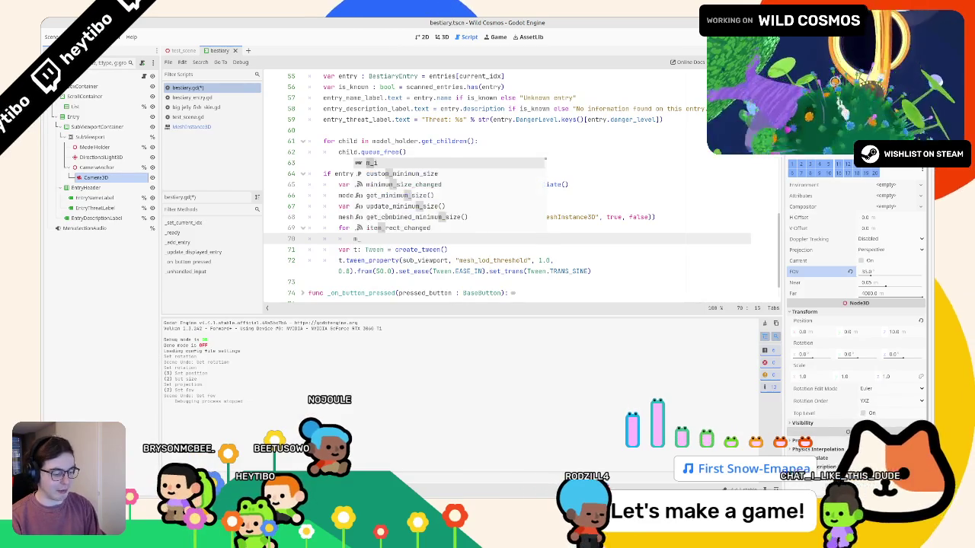
type("t_aa")
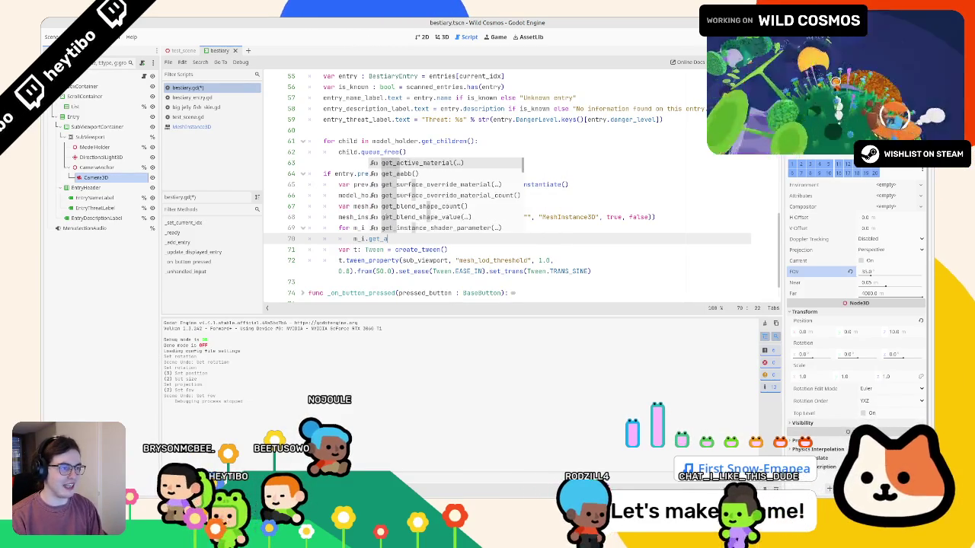
key("Return")
key("shift+Home")
key("shift+Home")
type("print(")
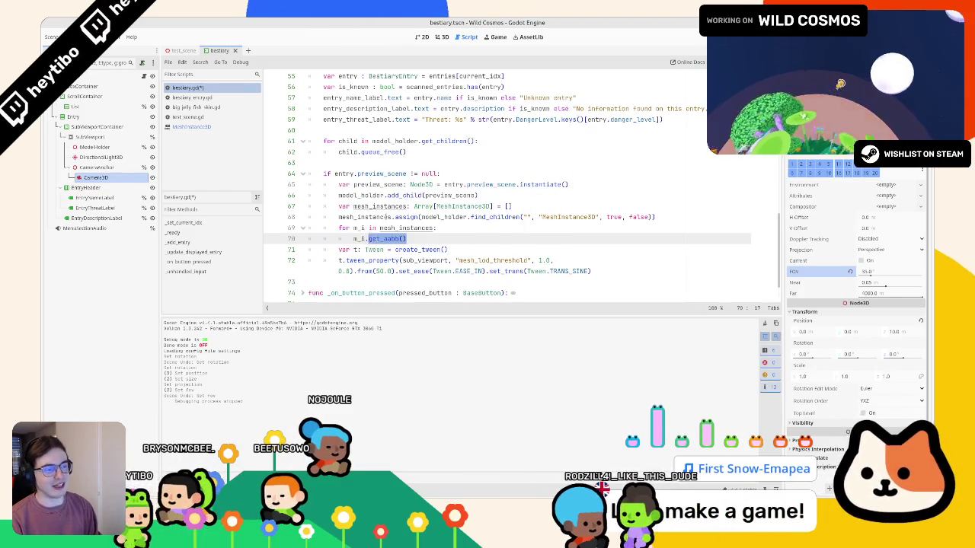
type("v")
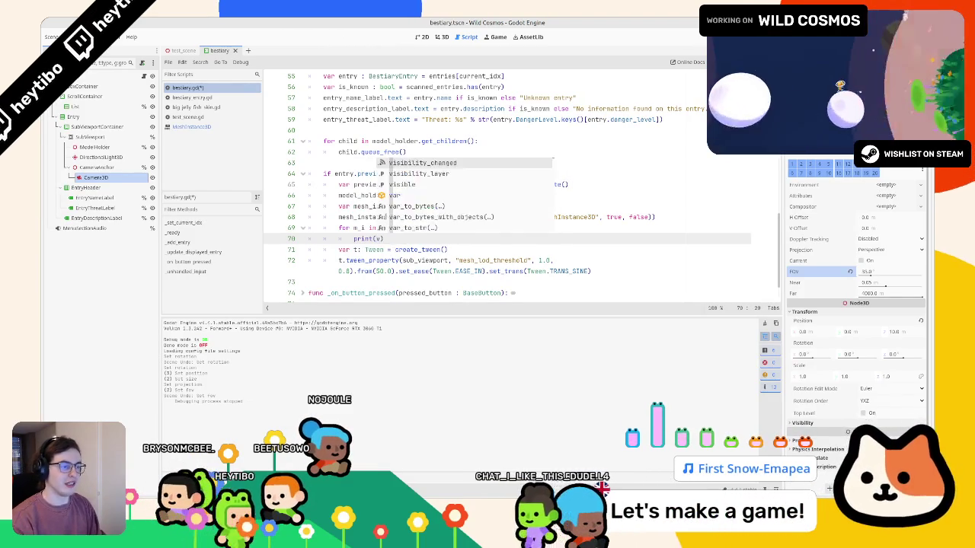
key("F5")
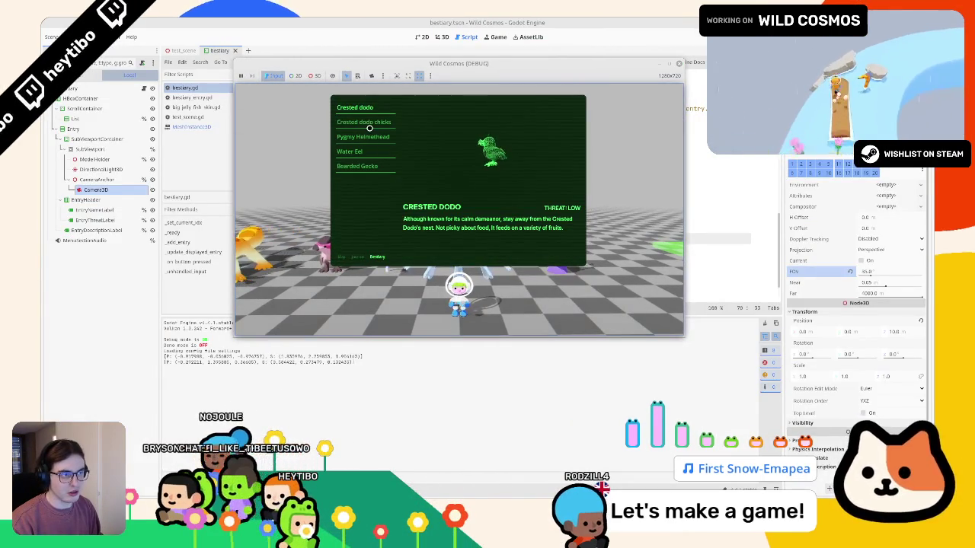
- View Crested dodo chicks, Pygmy Helmethead, Water Eel, Bearded Gecko and Crested dodo, then stop the game
left_click(364, 122)
left_click(362, 136)
left_click(357, 152)
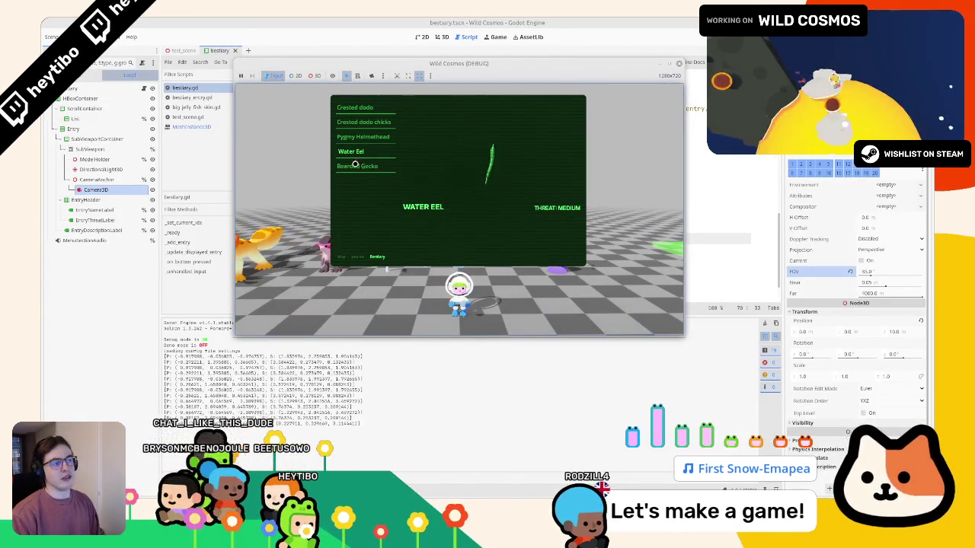
left_click(352, 166)
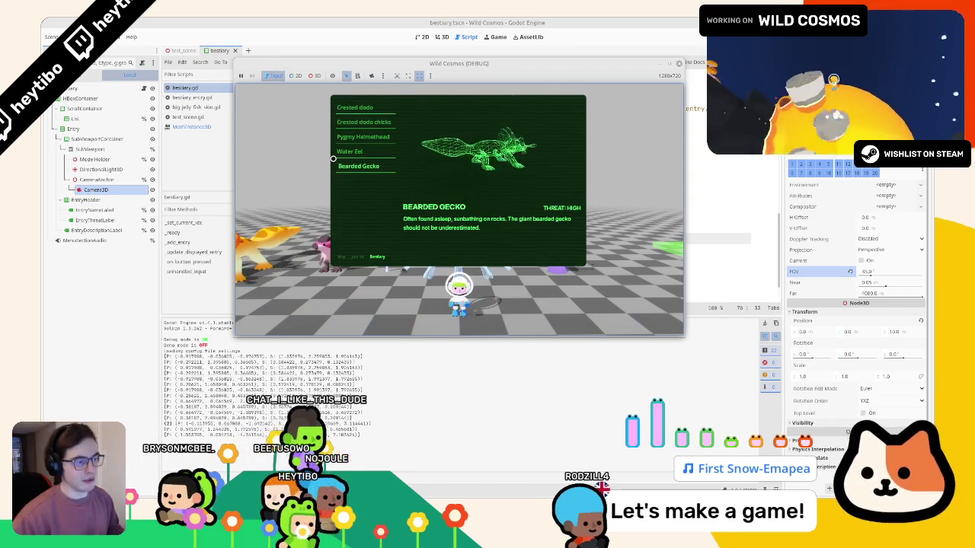
left_click(362, 122)
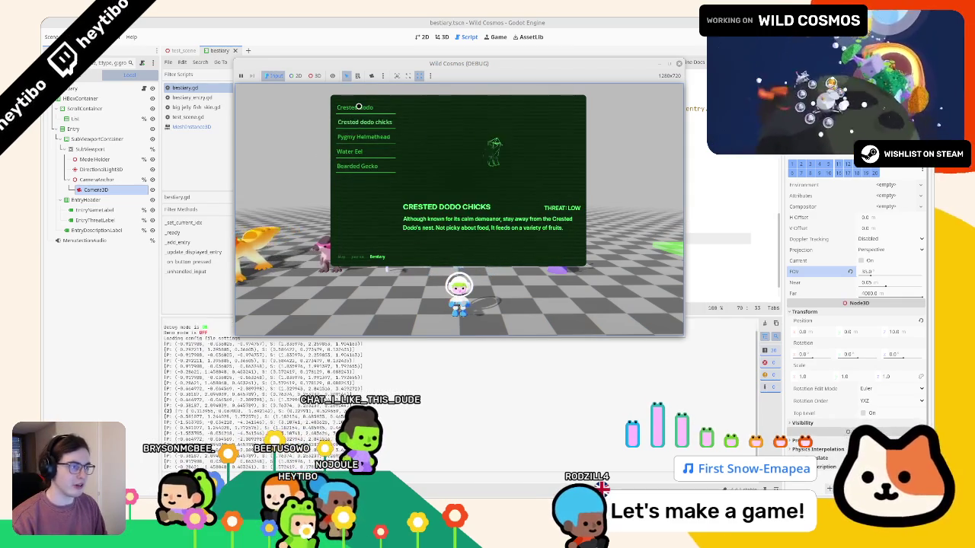
left_click(355, 107)
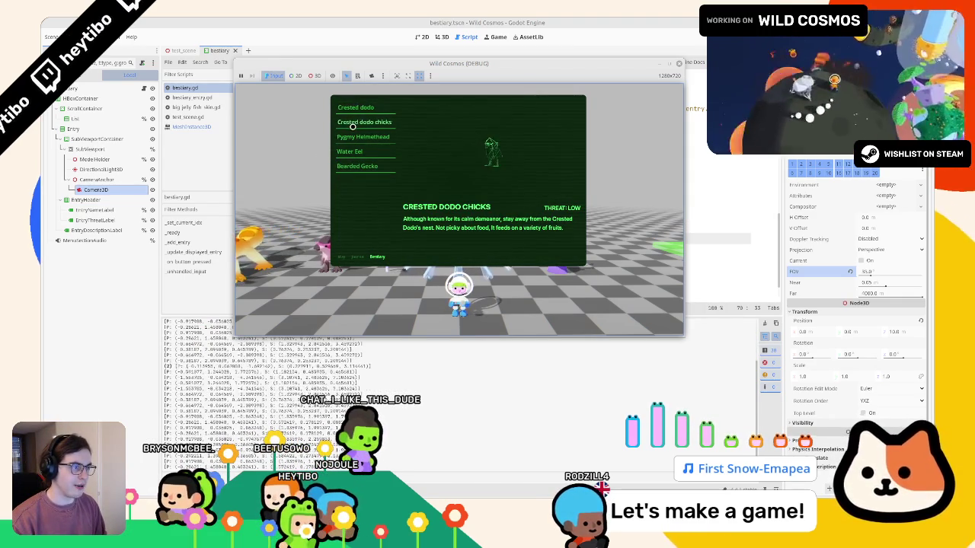
left_click(345, 136)
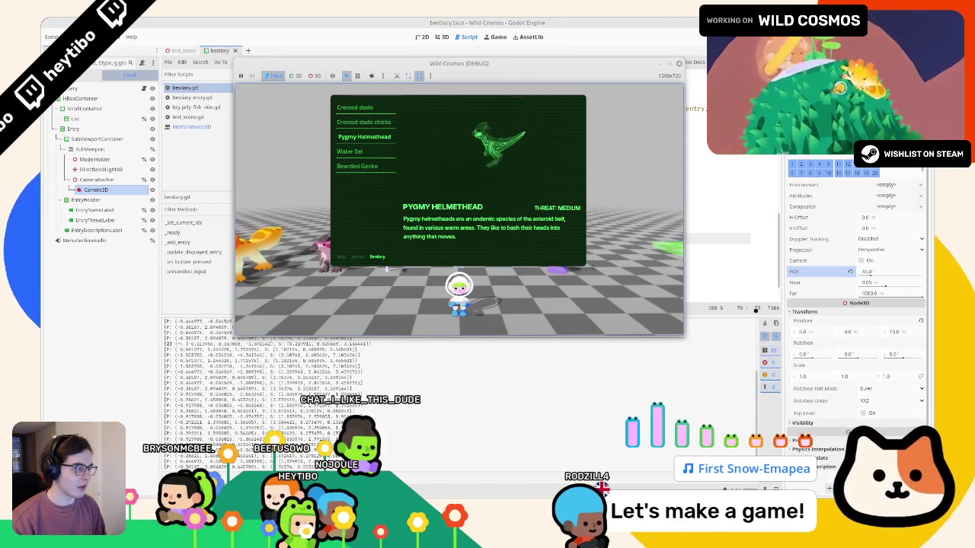
key("F8")
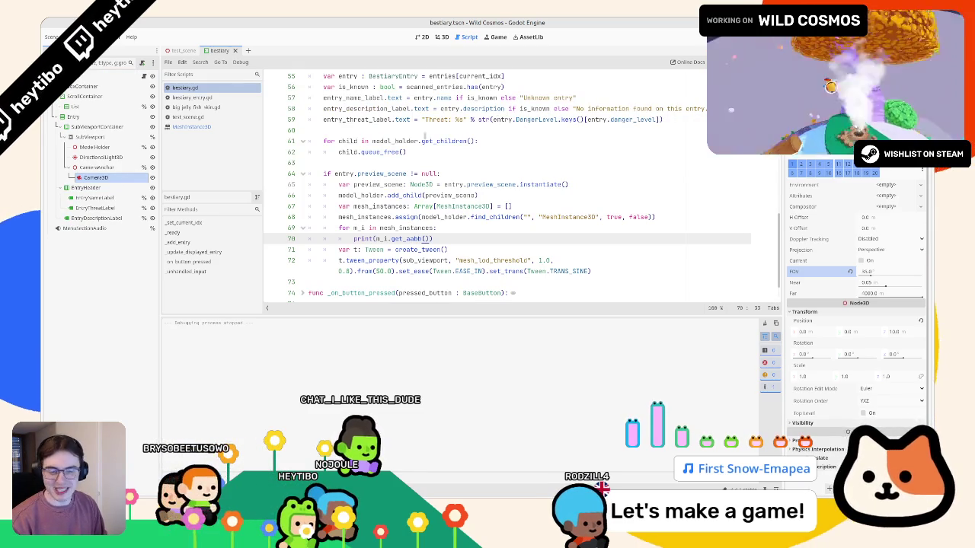
- Insert line 69 starting a var aabb typed Array[AABB] built from mesh_instances
triple_click(389, 239)
mouse_move(376, 239)
left_mouse_down()
mouse_move(430, 240)
mouse_move(391, 239)
left_mouse_up()
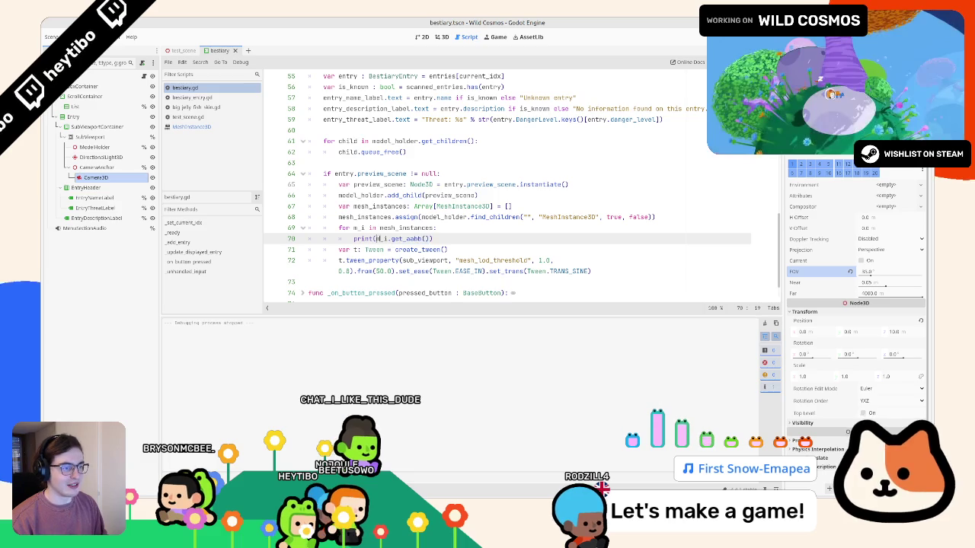
left_click(677, 217)
key("Return")
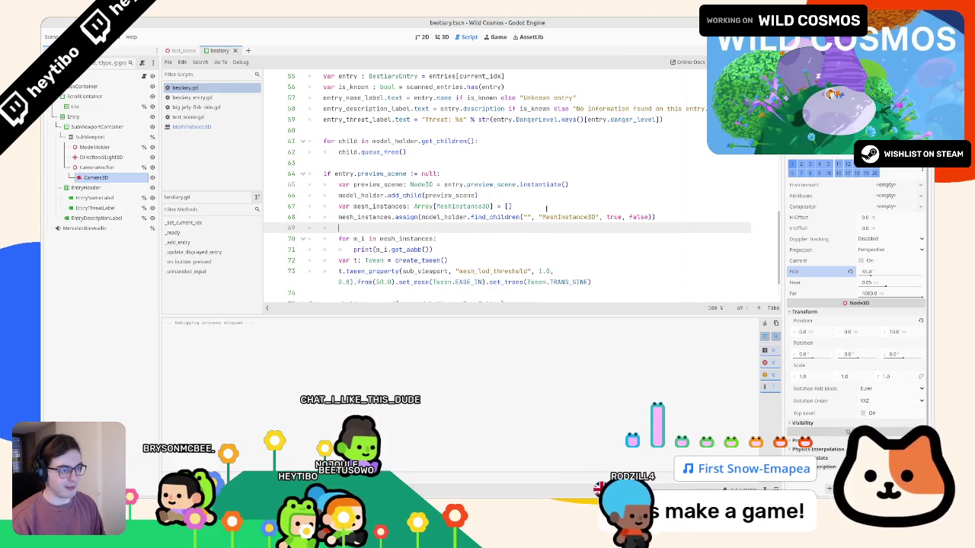
double_click(406, 238)
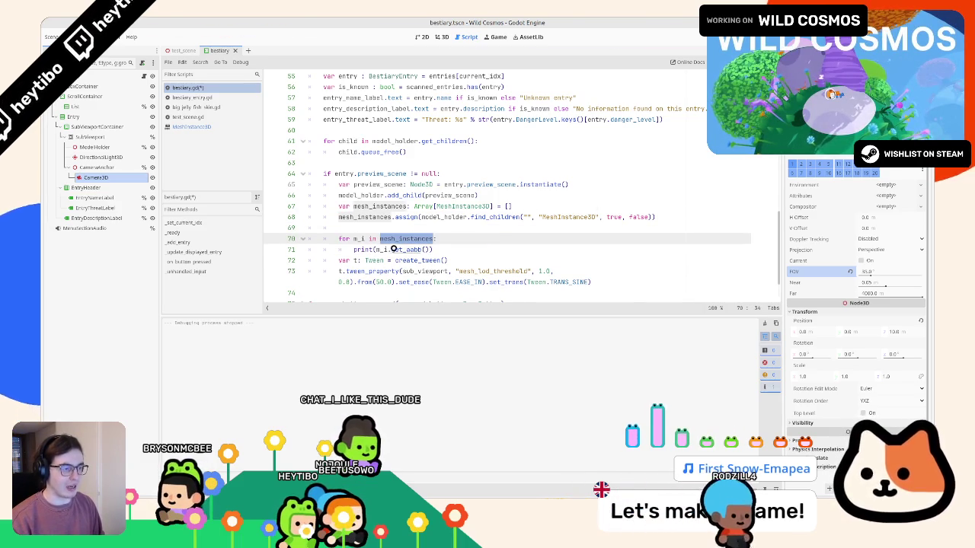
key("ctrl+z")
key("Return")
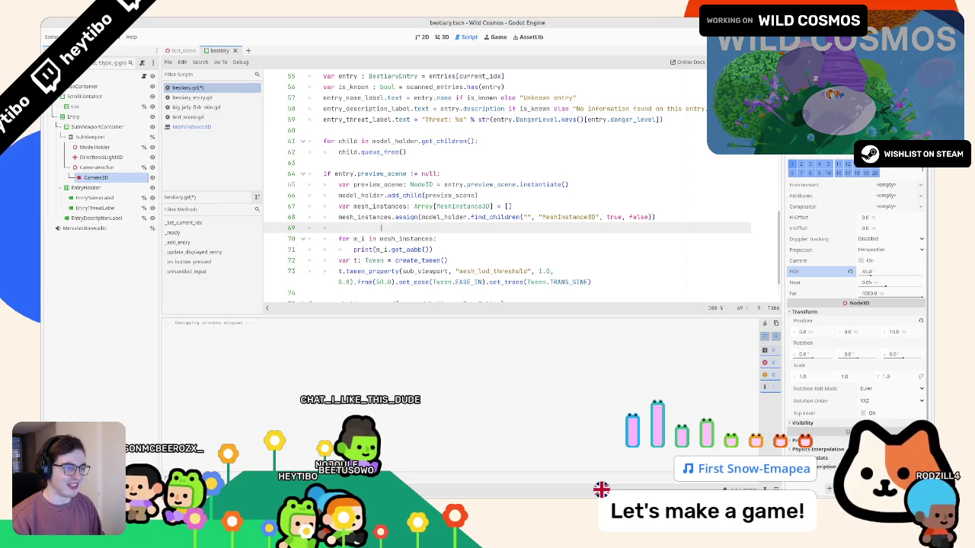
type("mesh_instances.reduce(")
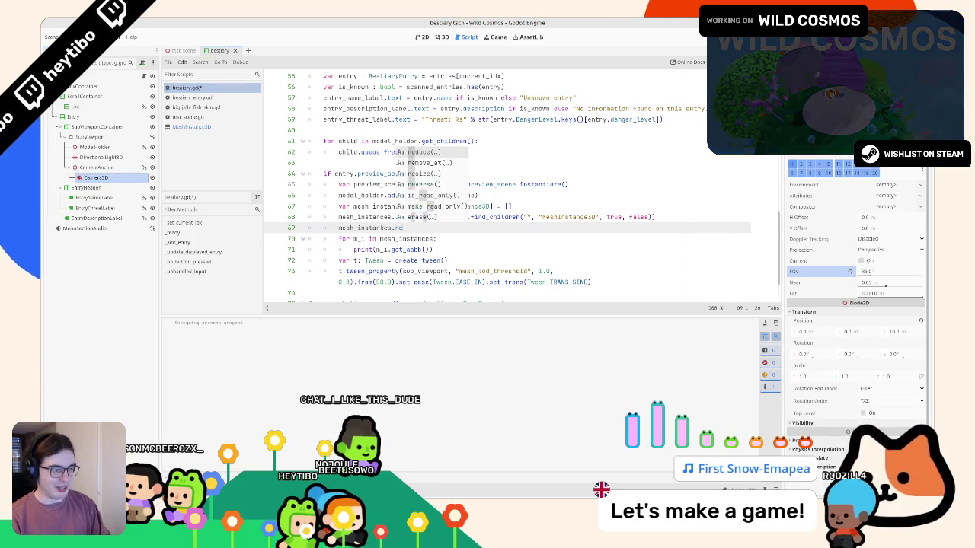
key("Home")
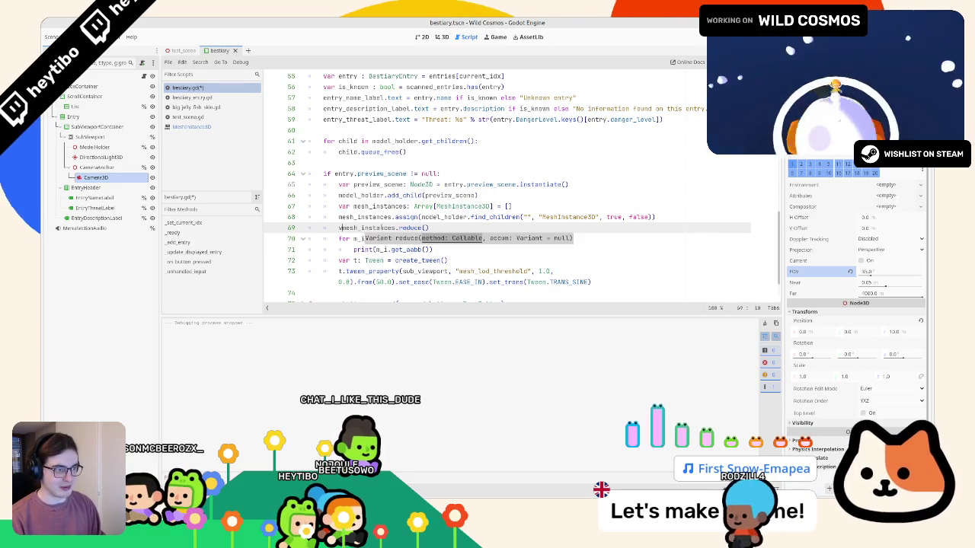
type("var aa")
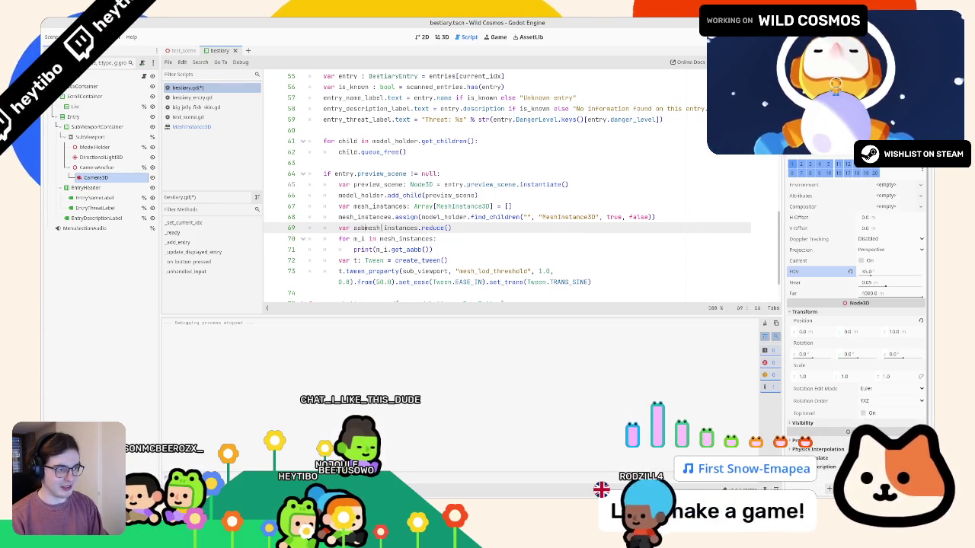
type("bb: ")
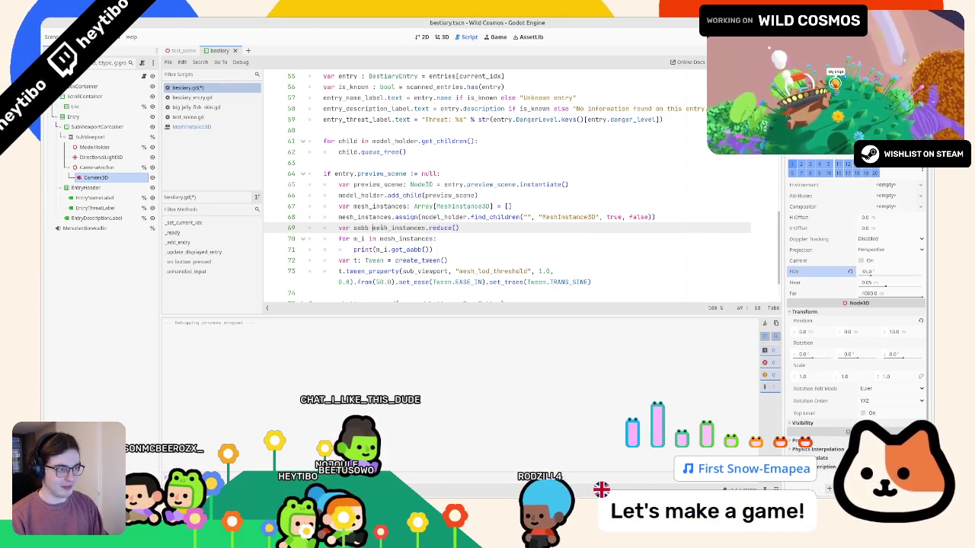
type("AA Array[A] =")
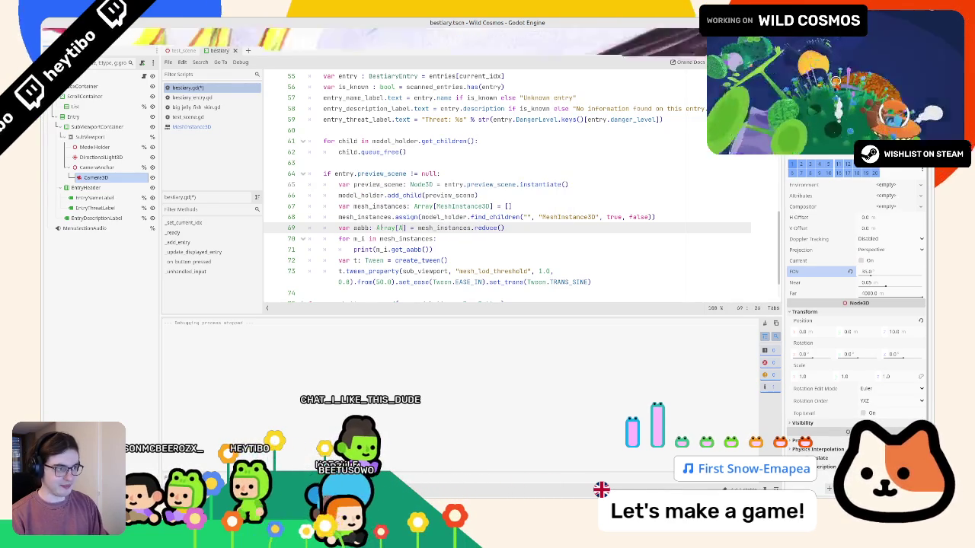
type("AABB")
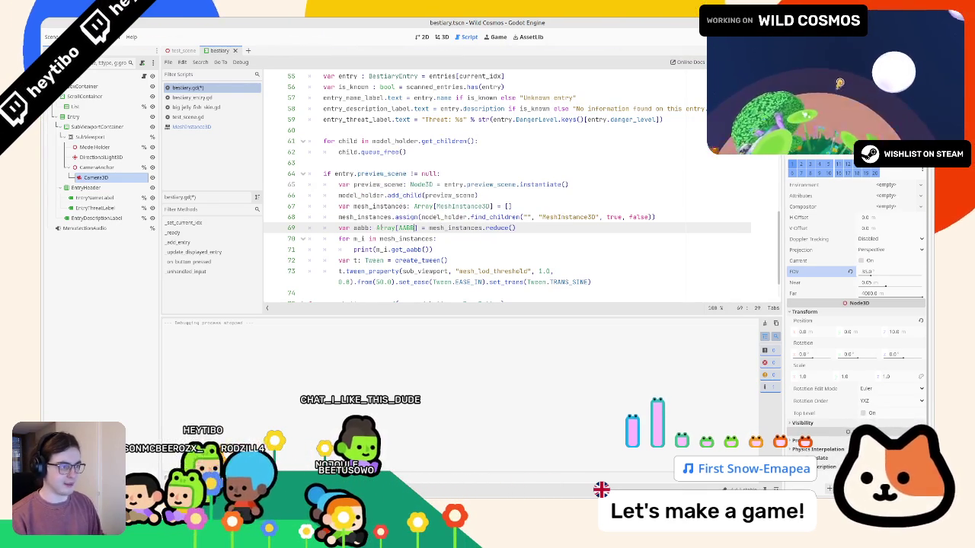
- Complete line 69 as mesh_instances.map(func(m_i): return m_i.get_aabb())
left_click(518, 228)
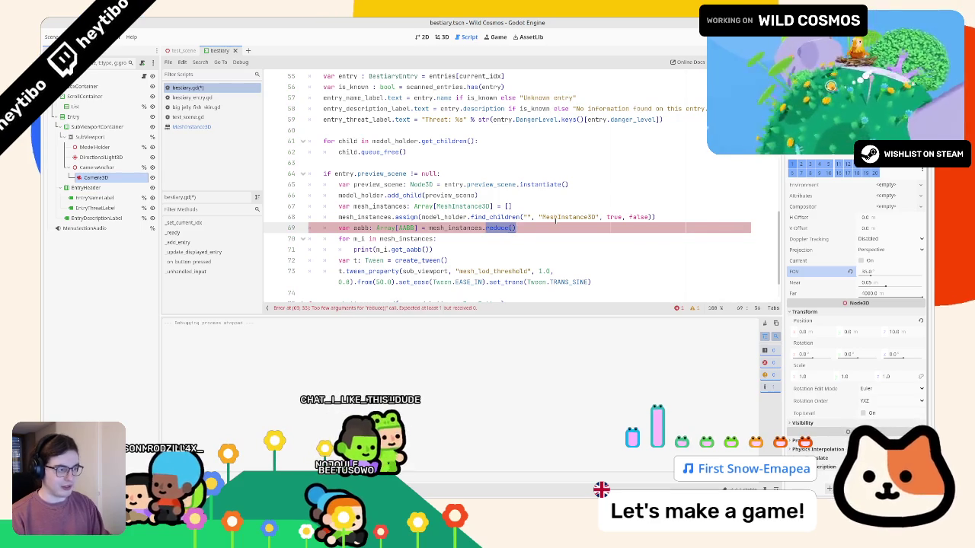
type("map(fun")
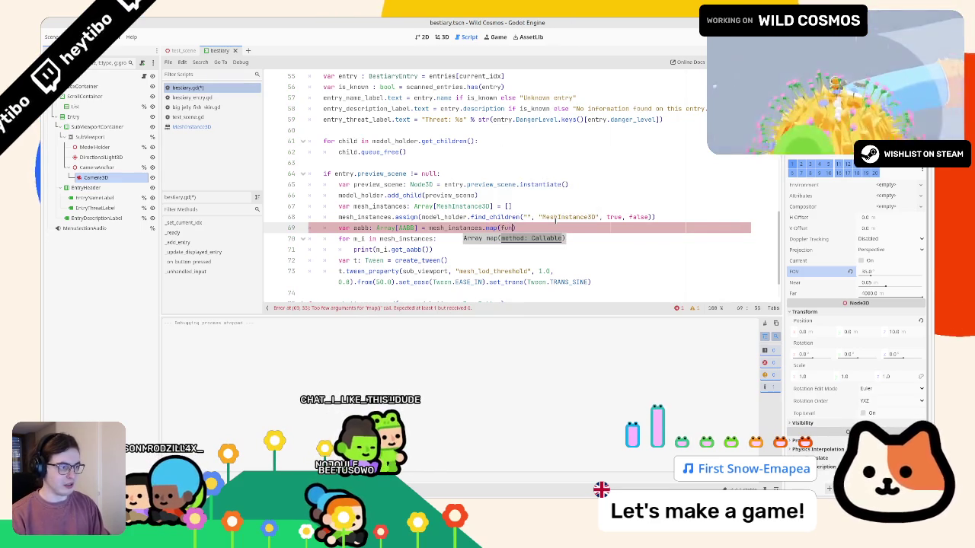
type("m_")
key("BackSpace")
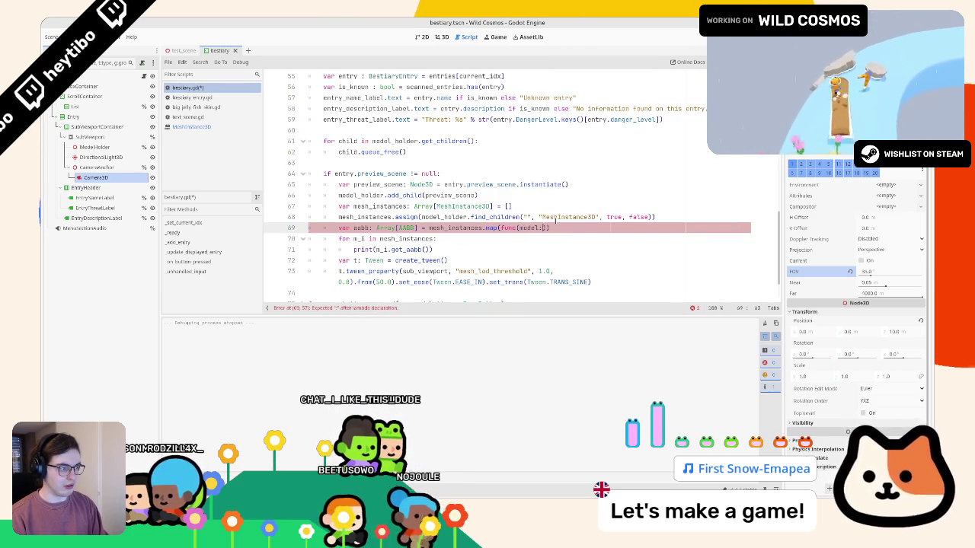
type("scene")
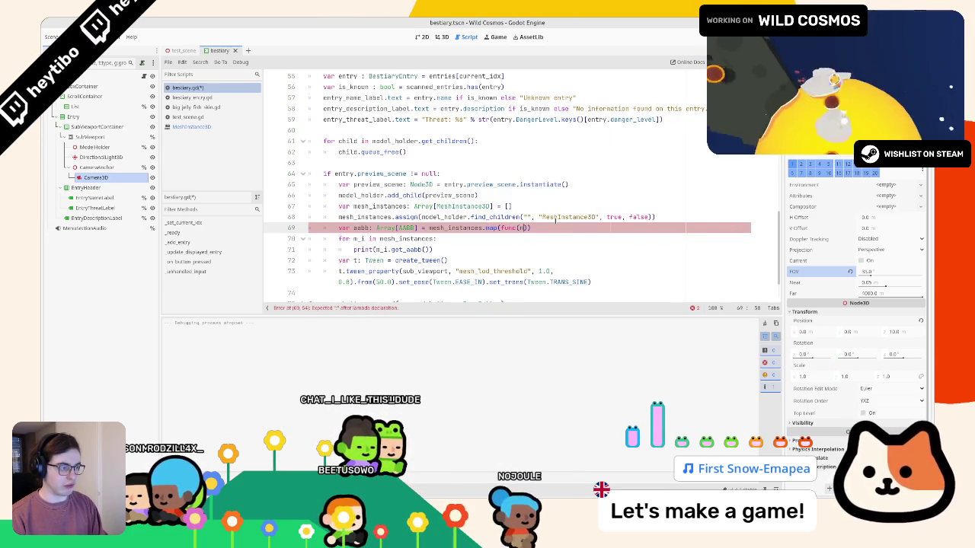
key("BackSpace")
key("BackSpace")
key("BackSpace")
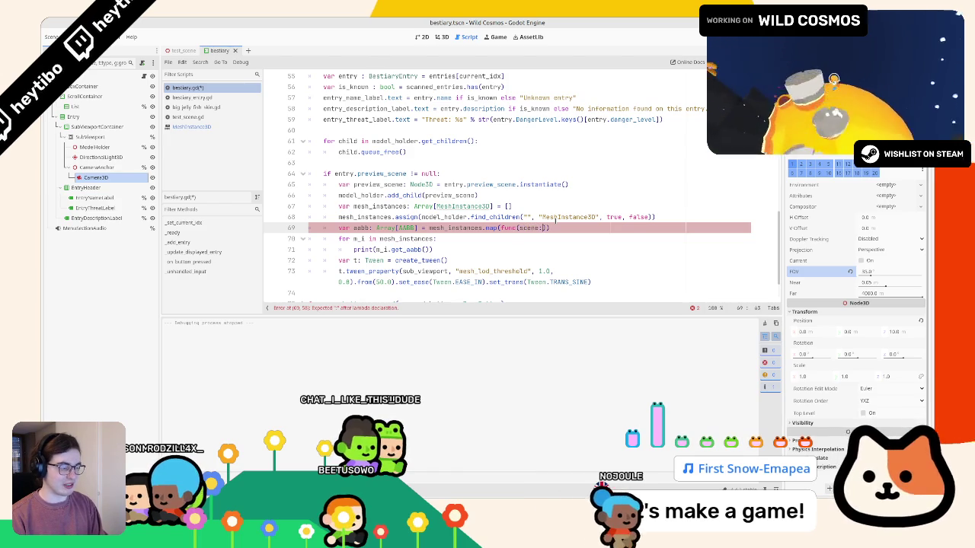
type("model")
type(": Node3")
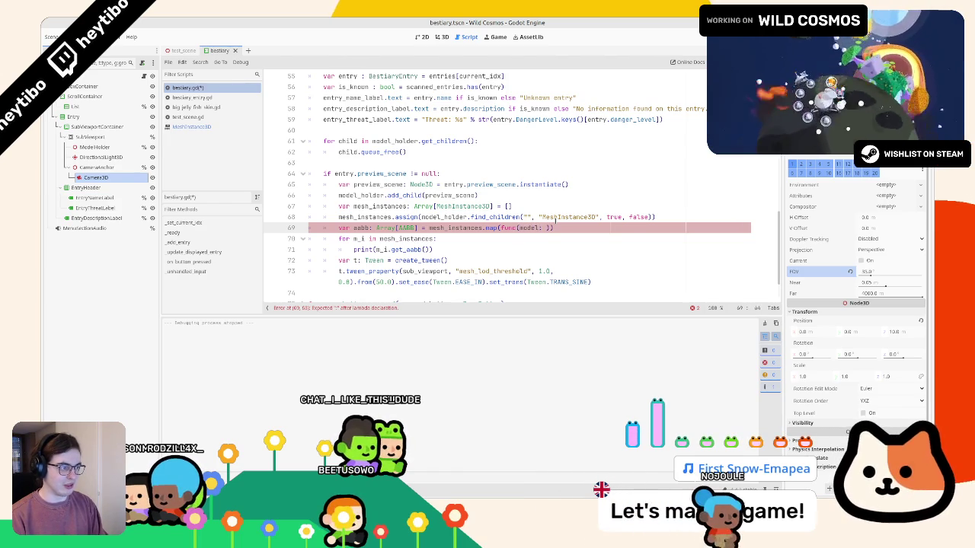
key("Return")
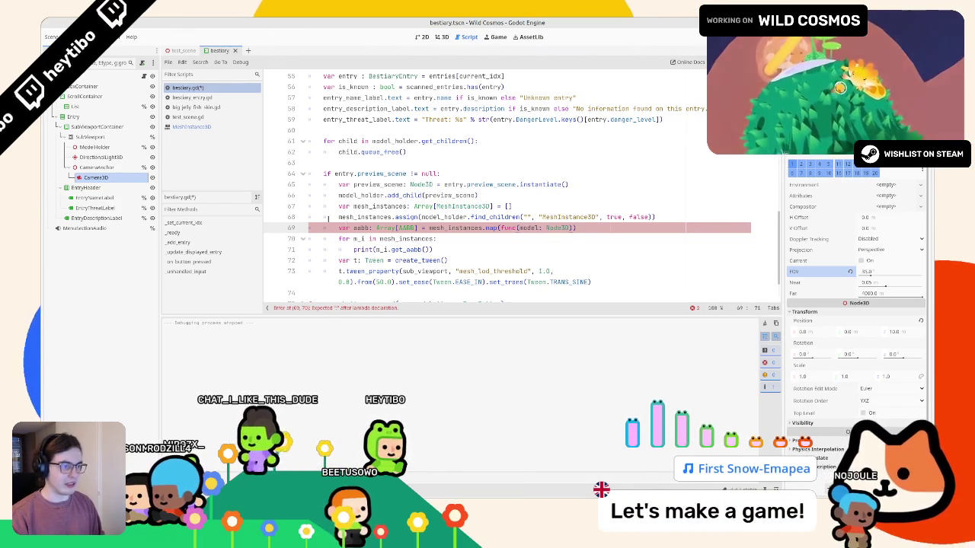
double_click(364, 217)
double_click(531, 228)
type("m")
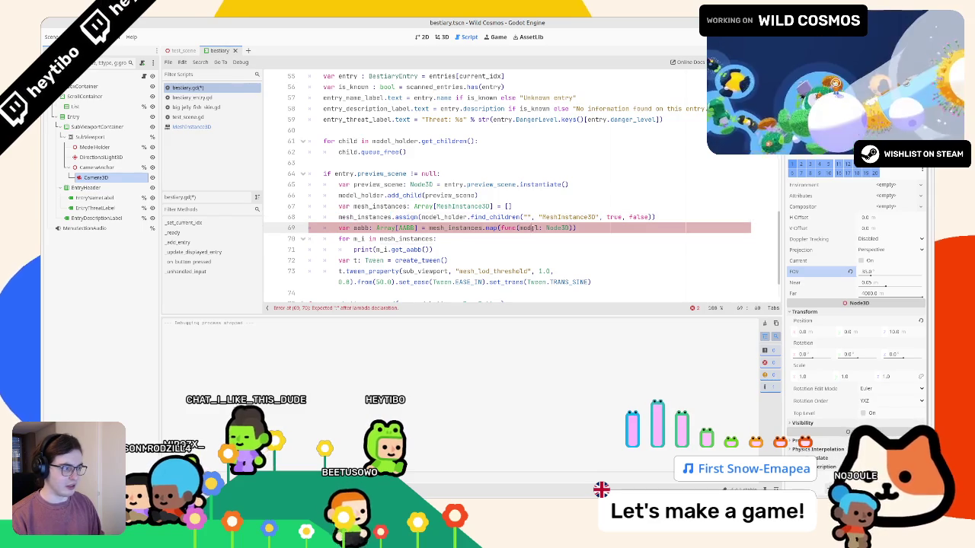
type(": ")
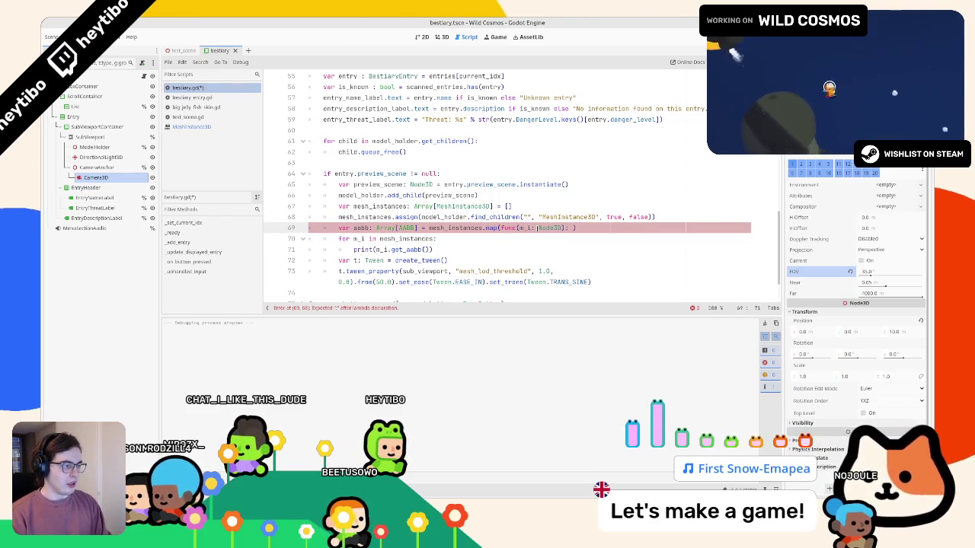
type("return")
type(" m")
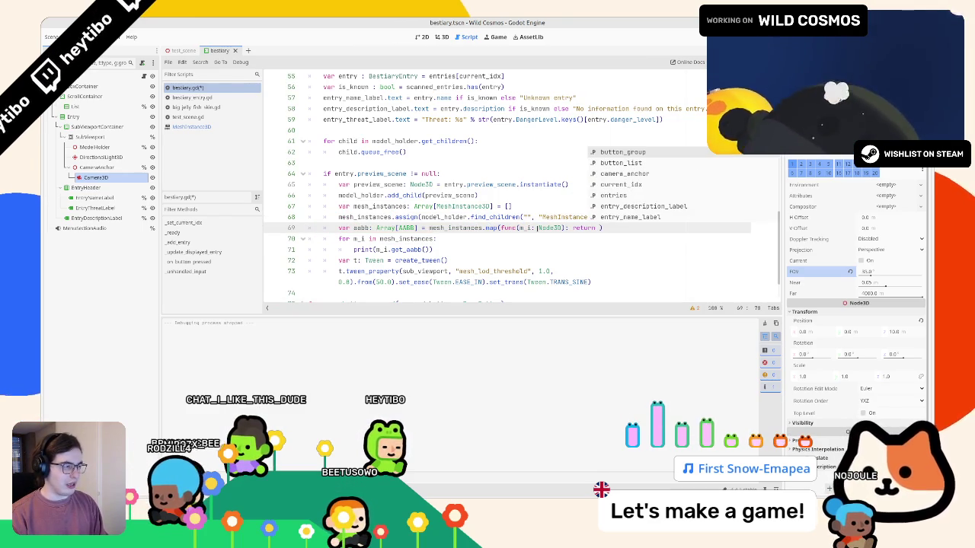
type("_i.")
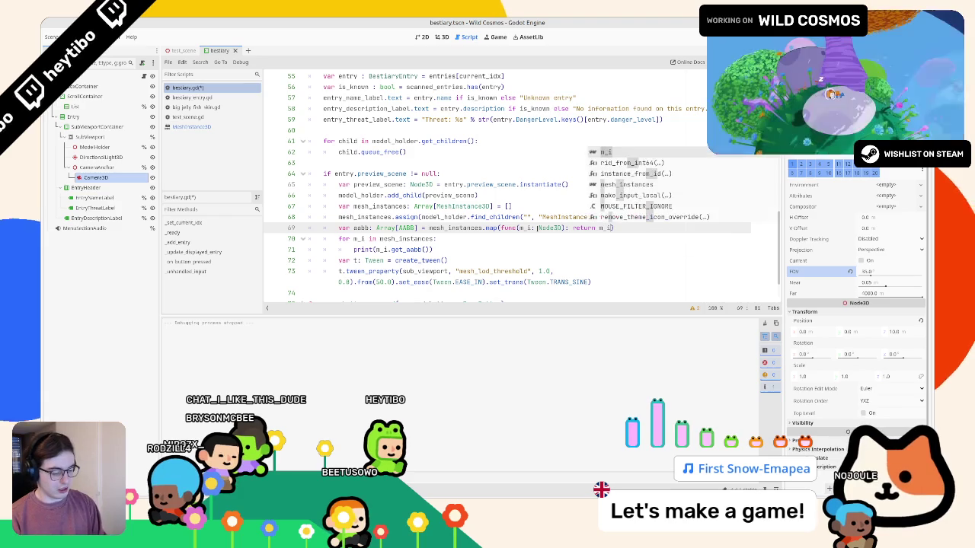
type("get_")
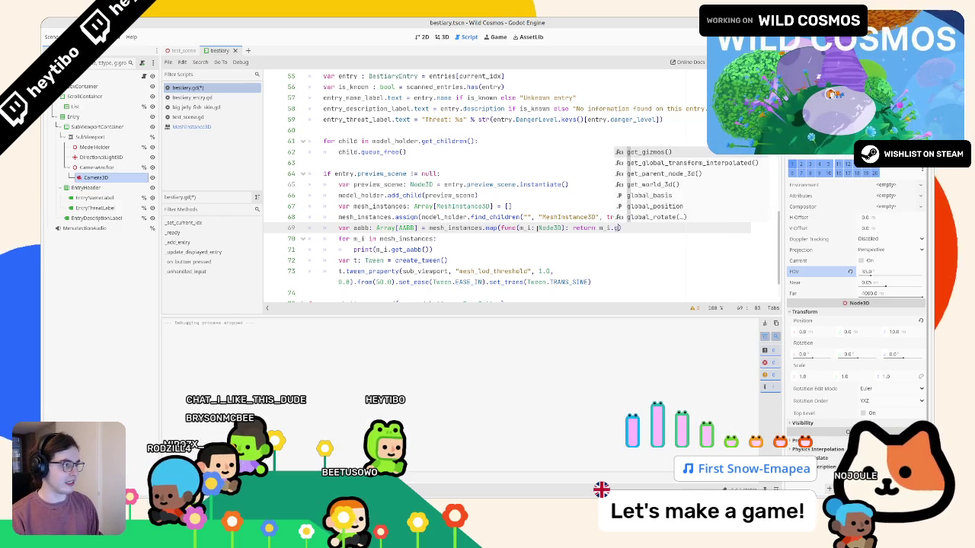
type("aa")
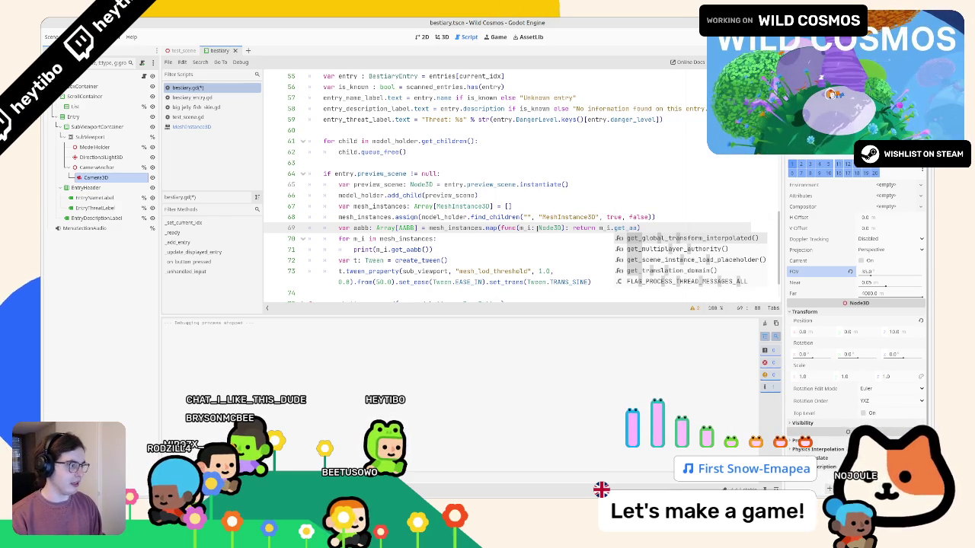
type("bb(")
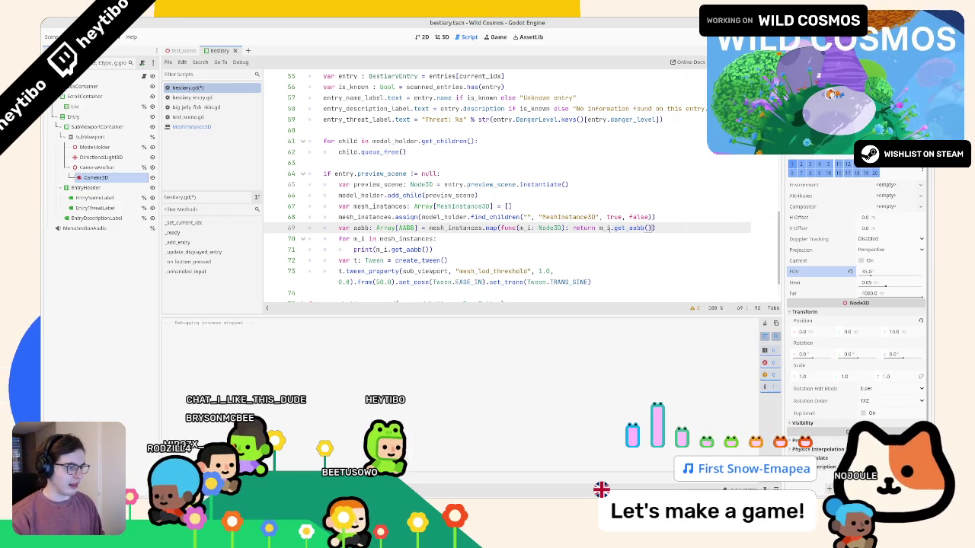
double_click(408, 250)
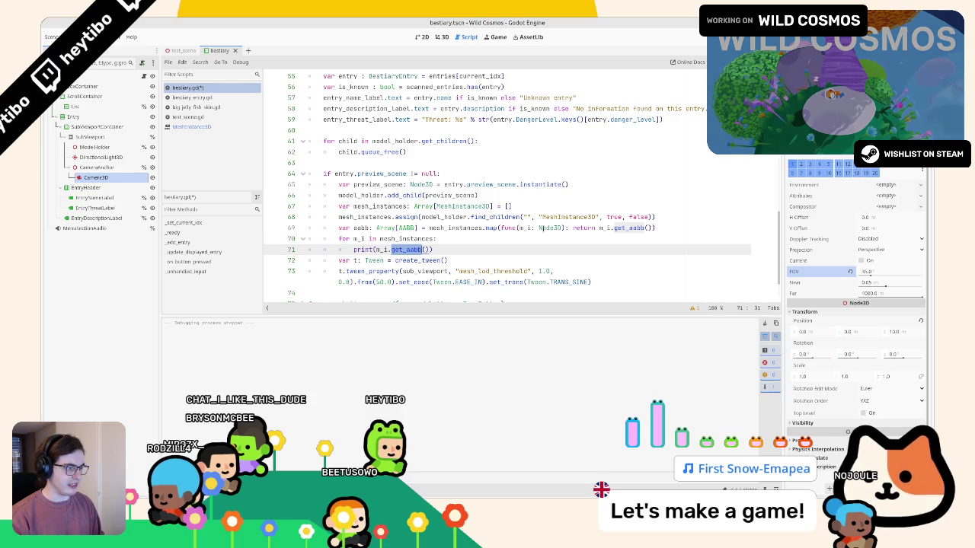
left_click(351, 228)
- Delete the print loop, drop the Array[AABB] type, test-run, and rename the variable to aabb_list
left_click_drag(340, 238, 472, 251)
key("BackSpace")
key("F5")
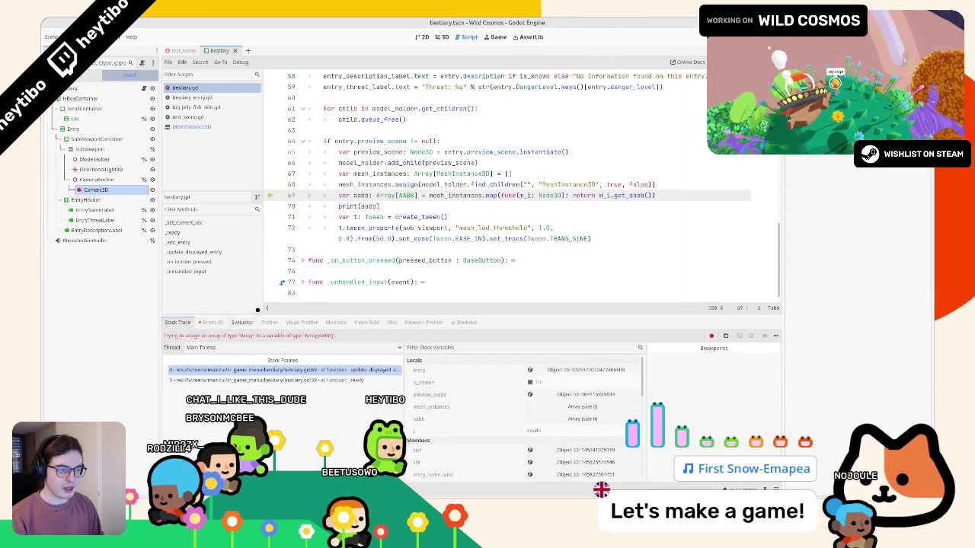
key("BackSpace")
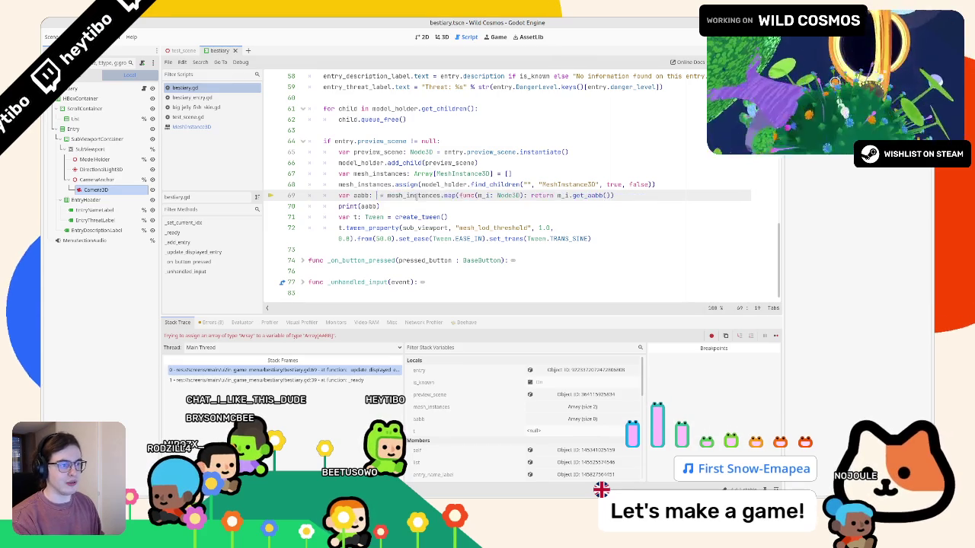
key("F5")
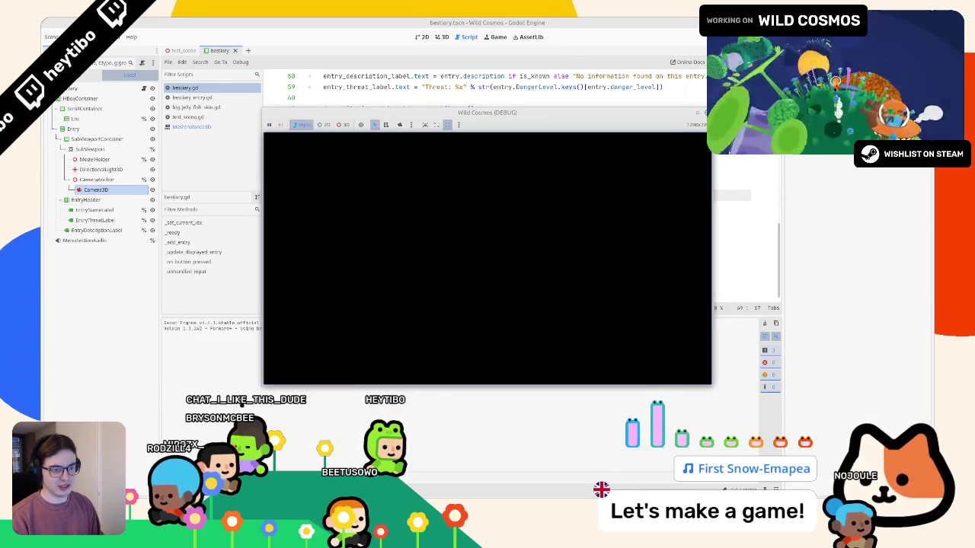
key("F8")
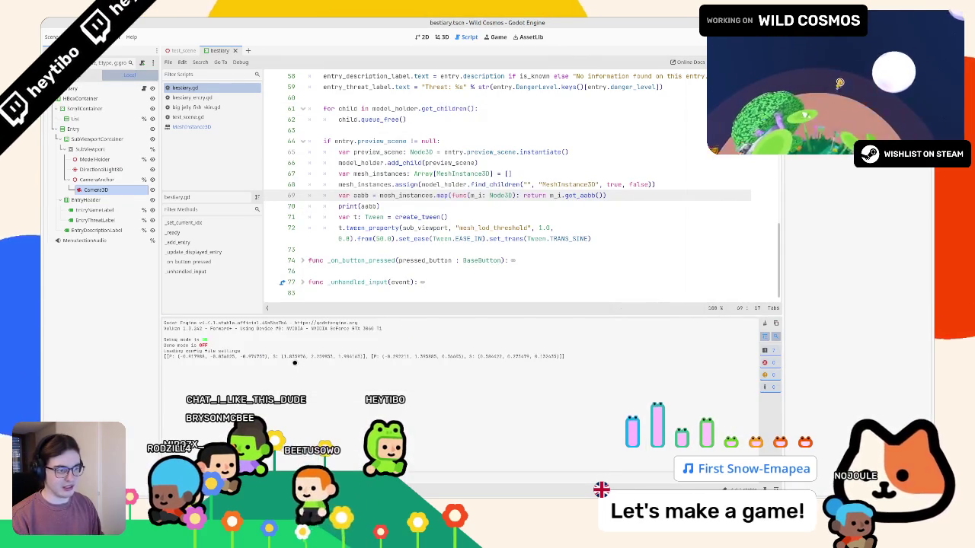
left_click(379, 195)
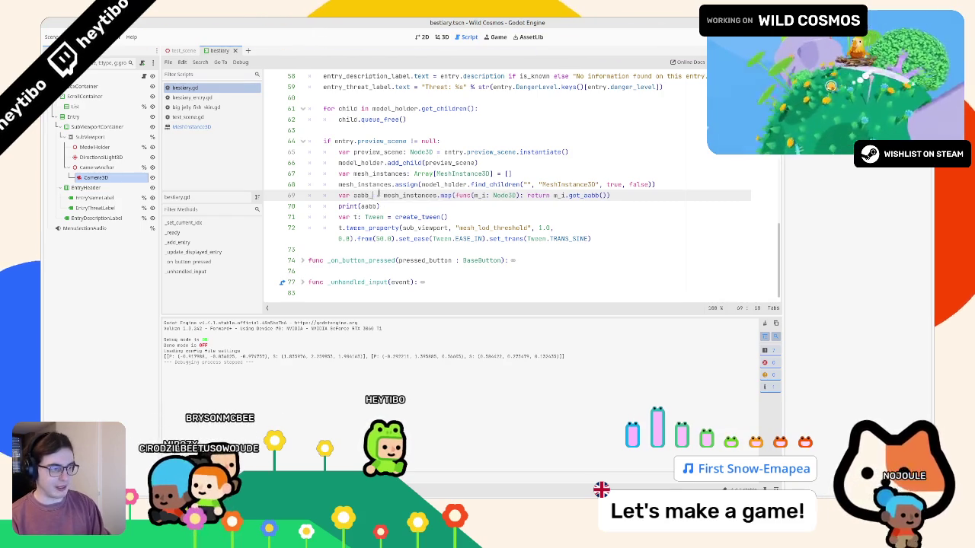
type("list")
key("Return")
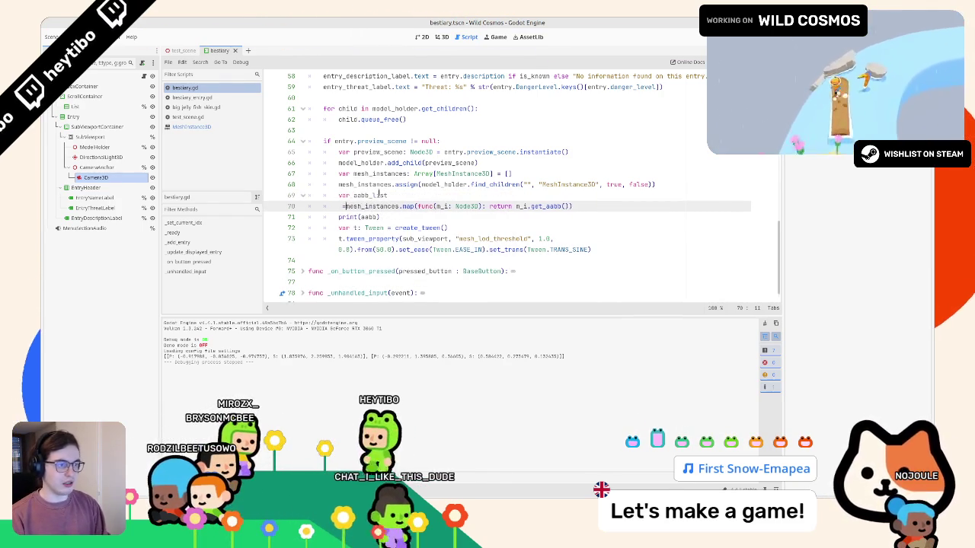
- Declare aabb_list as Array[AABB] = [] on line 69
key("ctrl+z")
type(": Array[")
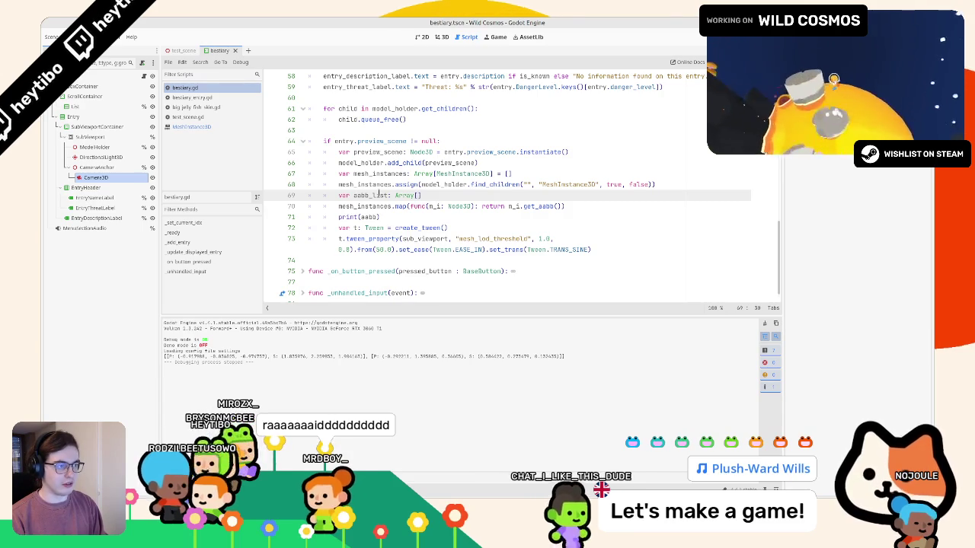
type("AABB] ")
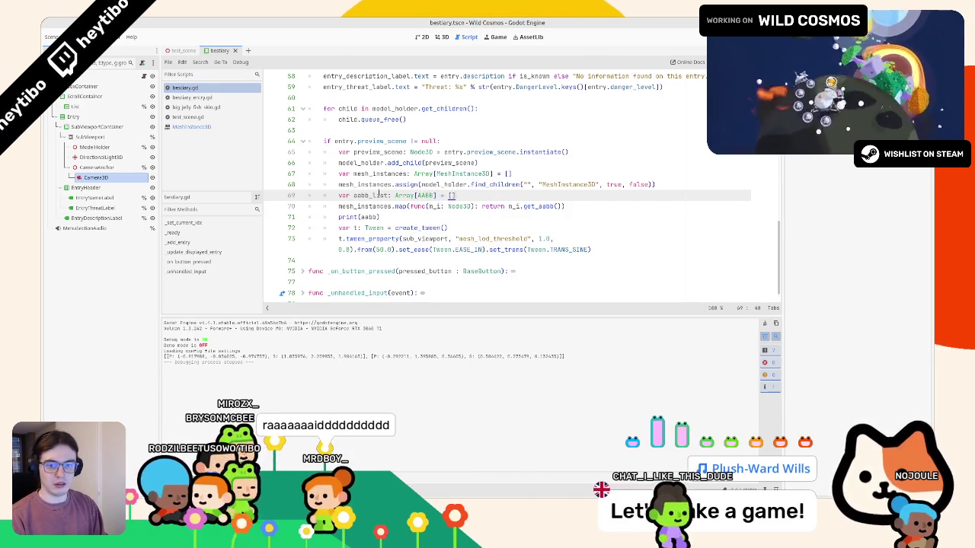
type("= []")
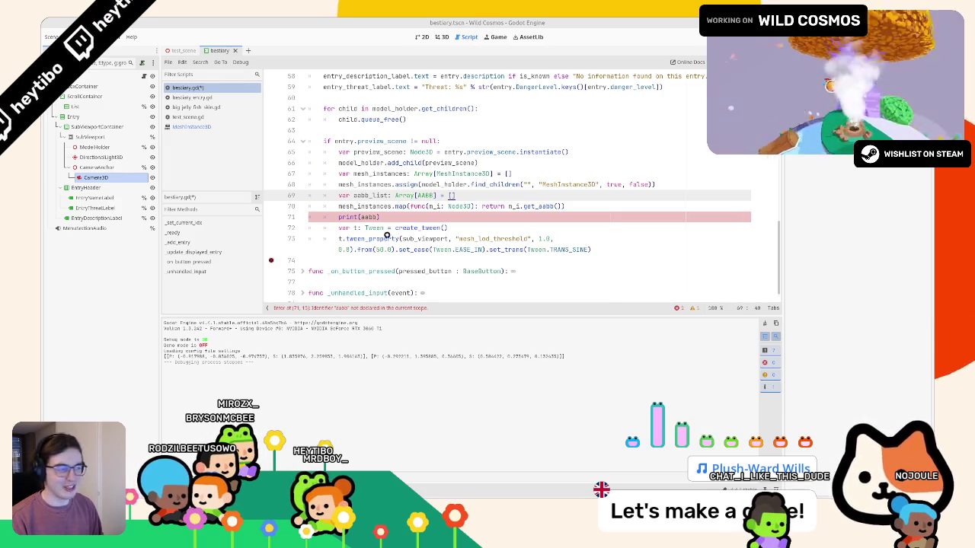
double_click(361, 217)
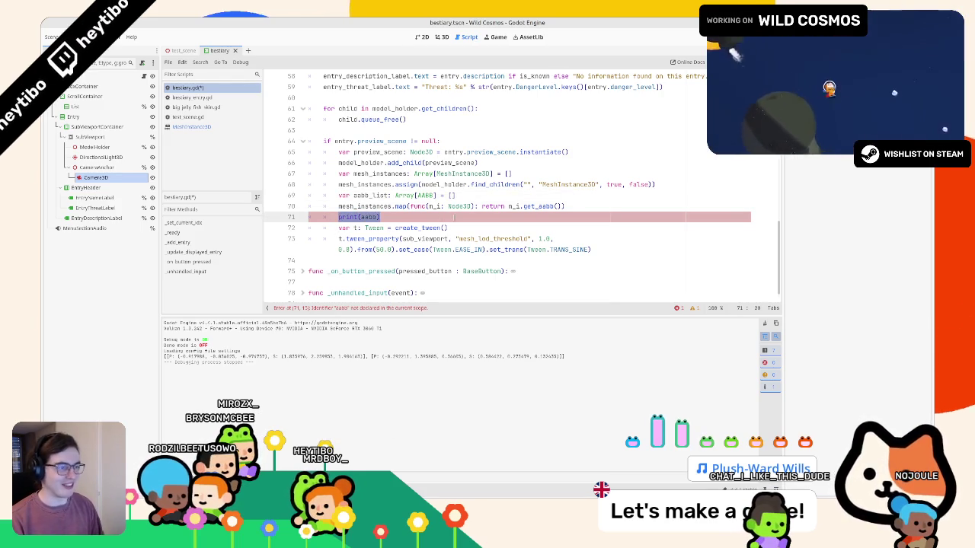
key("BackSpace")
key("BackSpace")
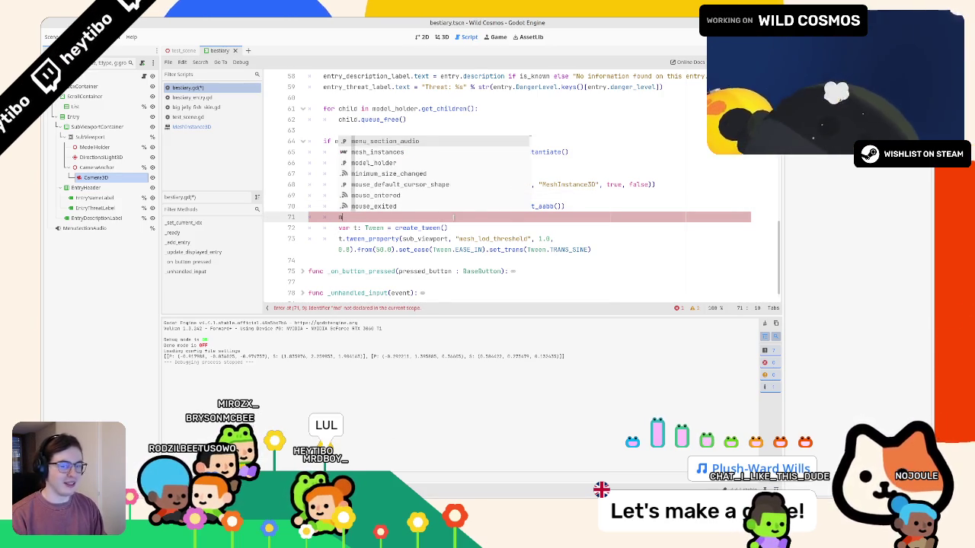
key("Tab")
key("Tab")
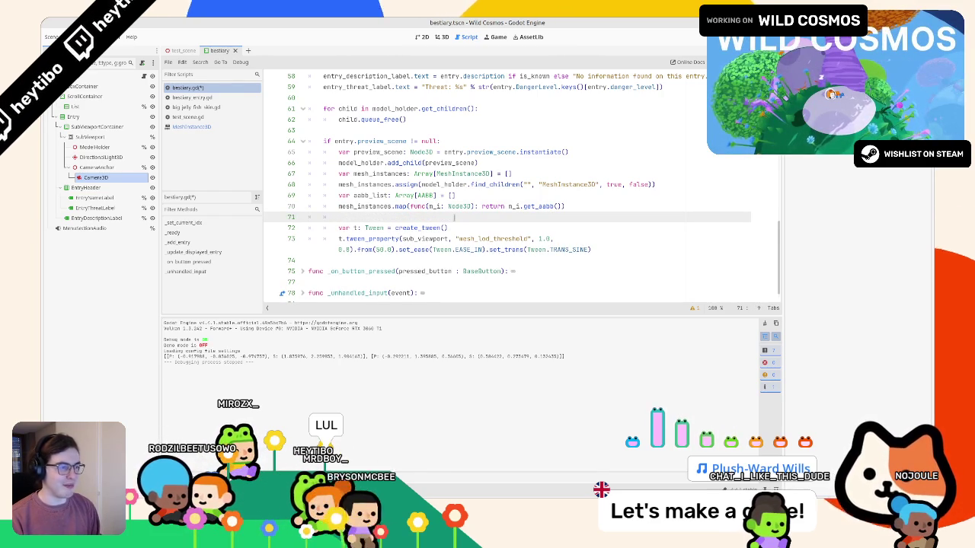
- Move the map expression inside aabb_list.assign() and run the game to test
key("Up")
key("Right")
key("Right")
key("Right")
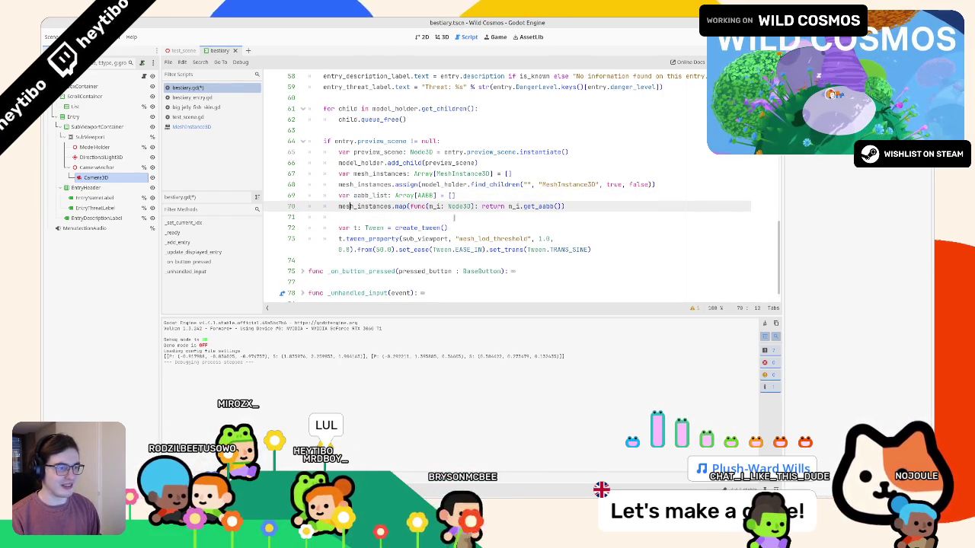
key("Home")
type("aabb_list.assign(")
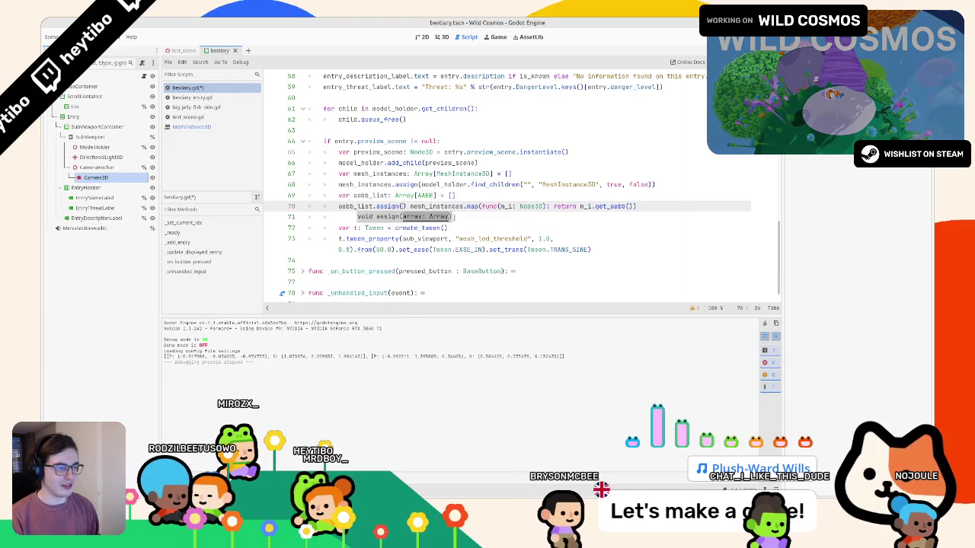
key("ctrl+shift+Right")
key("ctrl+shift+Right")
key("ctrl+shift+Right")
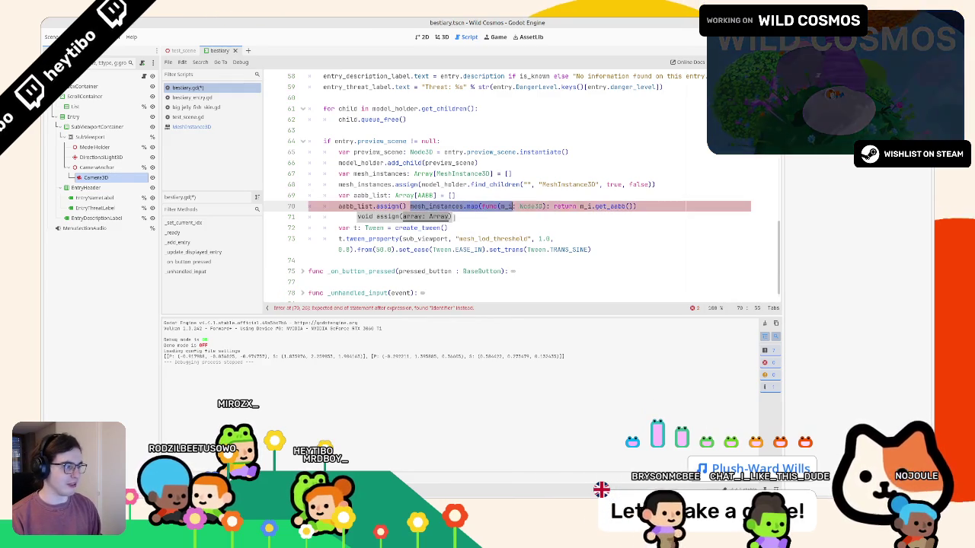
key("shift+End")
key("ctrl+x")
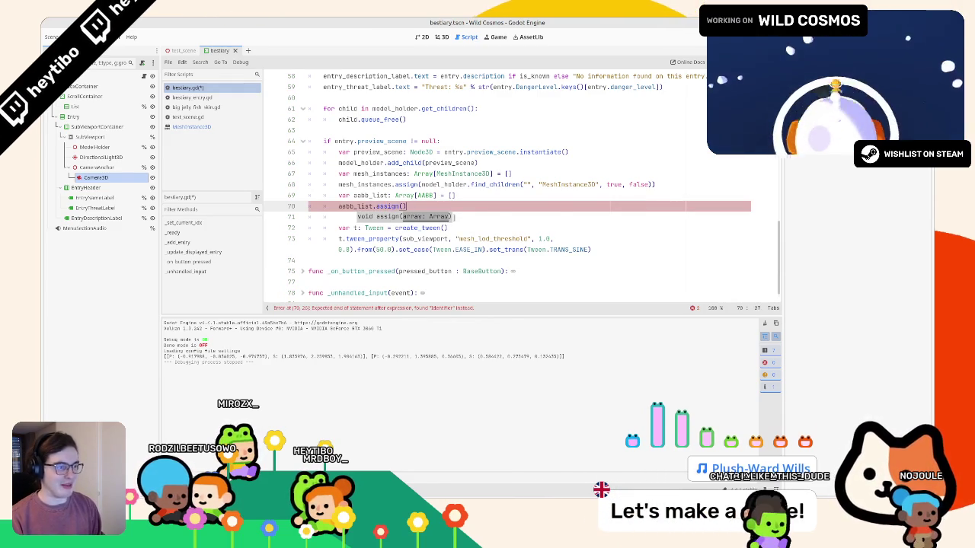
key("Down")
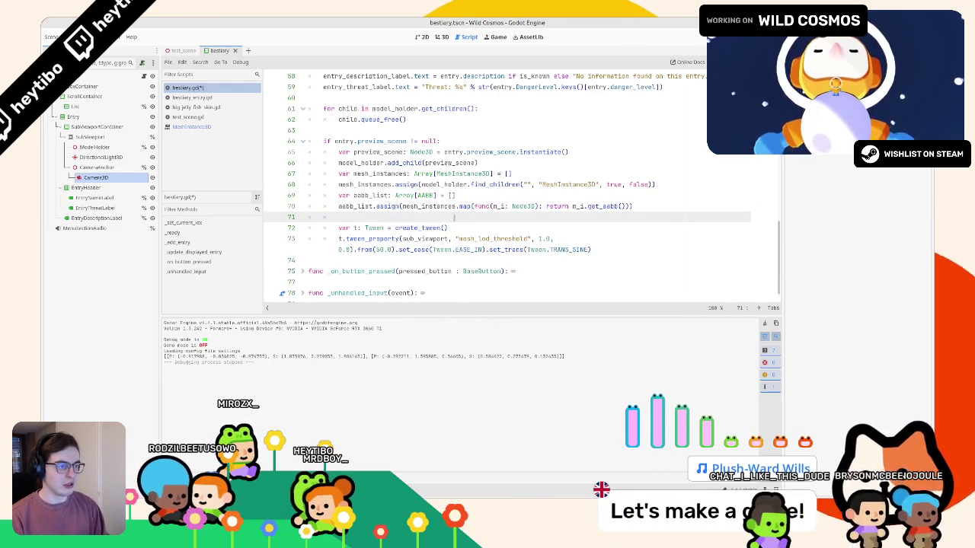
type("abb_li")
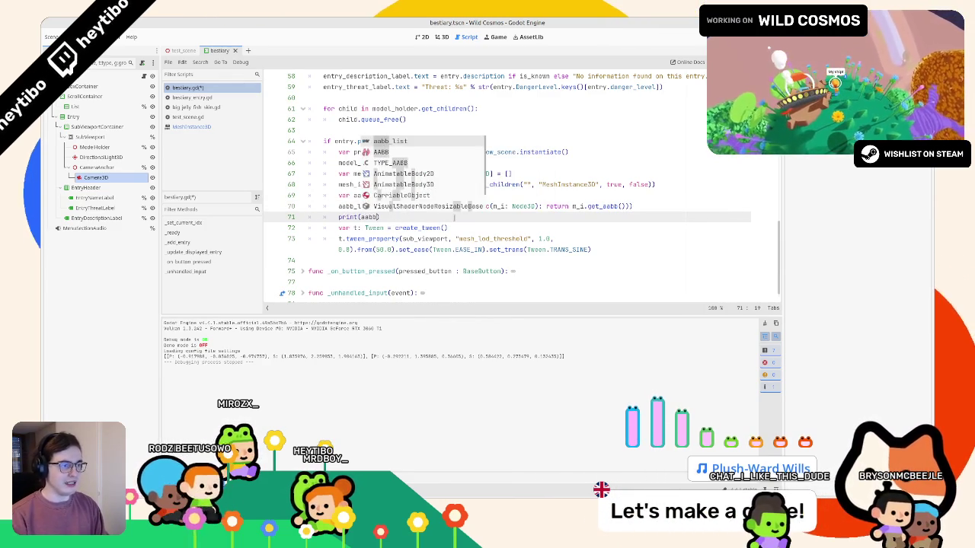
key("F6")
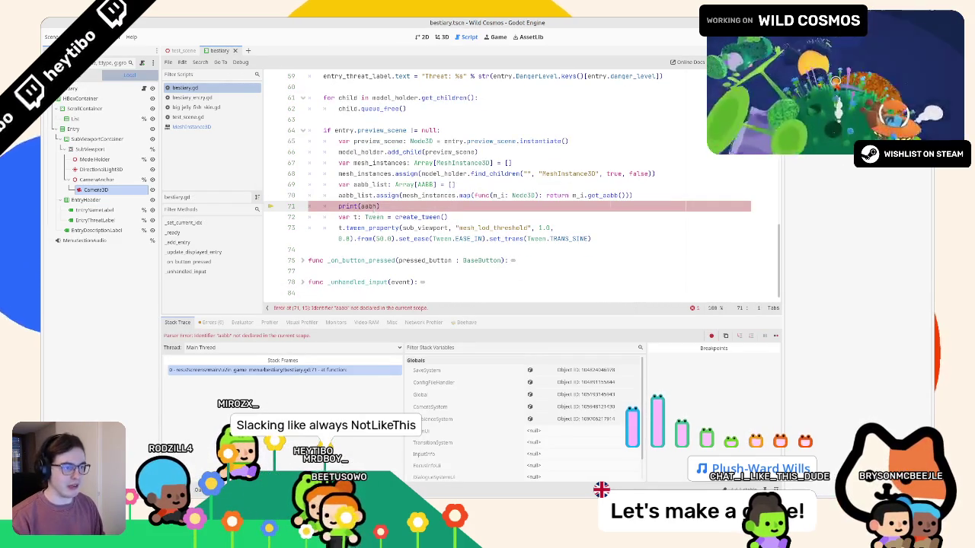
- Print aabb_list instead of aabb and check Crested dodo chicks and Pygmy Helmethead in the Bestiary
double_click(370, 207)
key("F6")
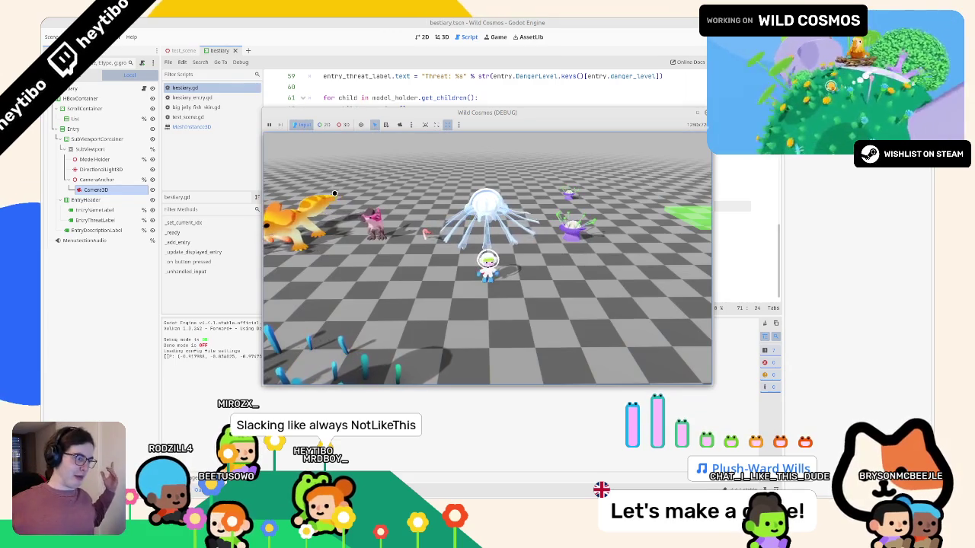
key("w")
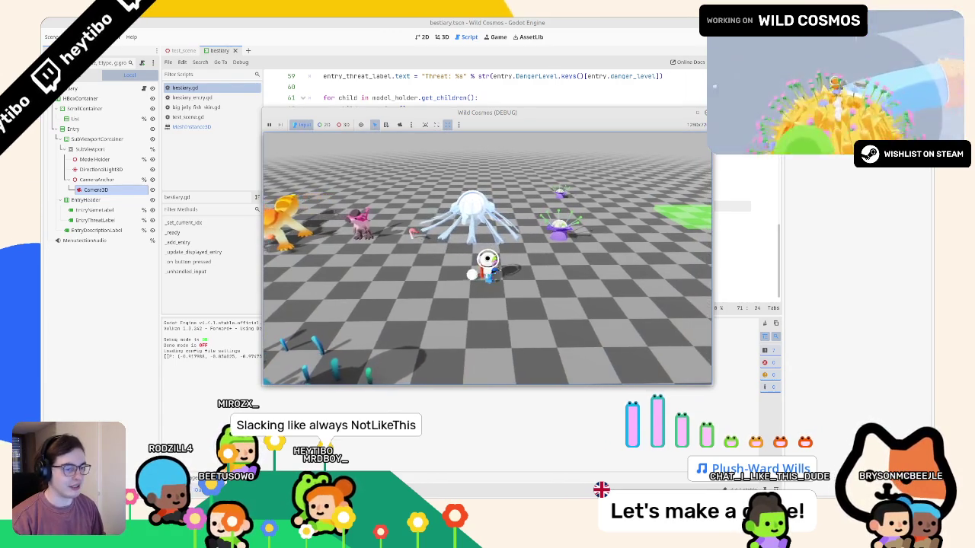
key("m")
left_click(405, 307)
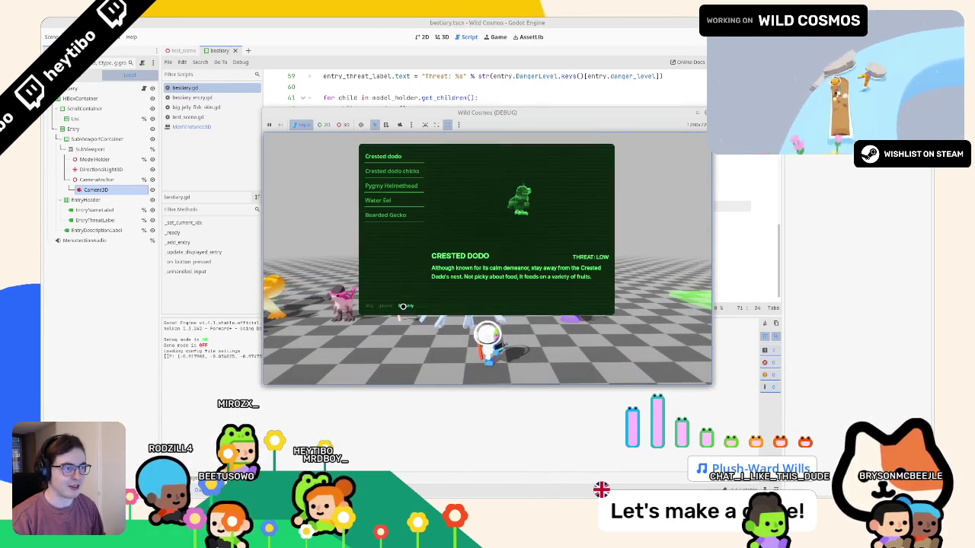
left_click(411, 172)
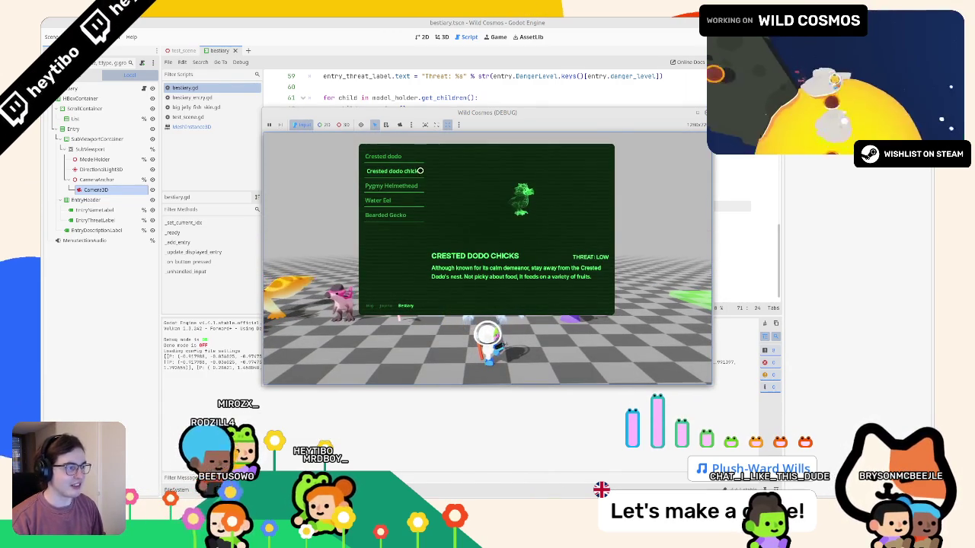
left_click(412, 186)
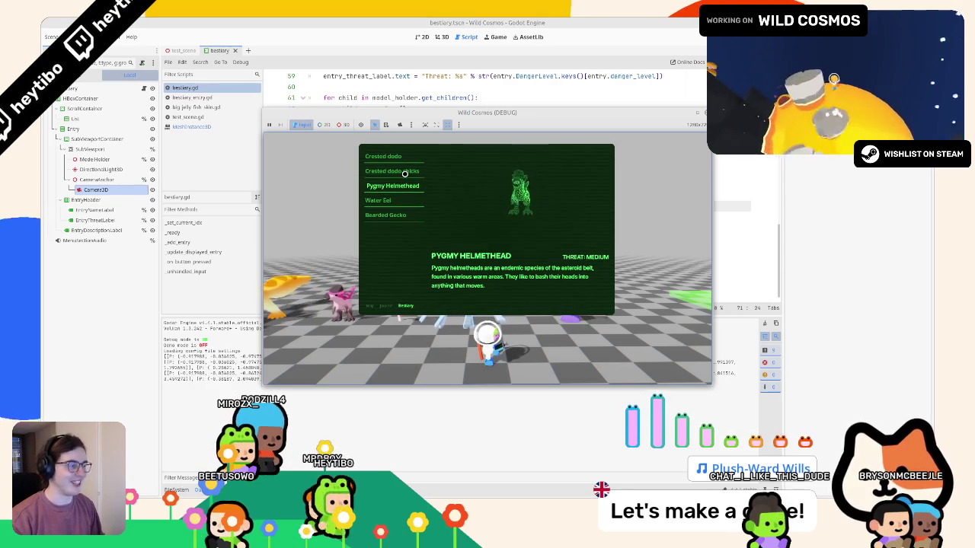
key("F8")
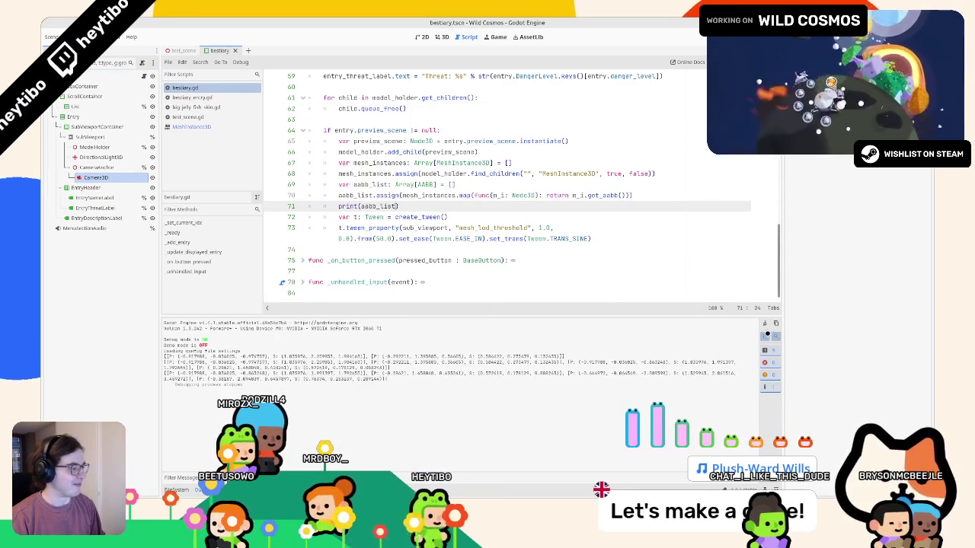
- Clear the Output log and replace print(aabb_list) on line 71 with 'AABB('
key("F5")
key("shift+Home")
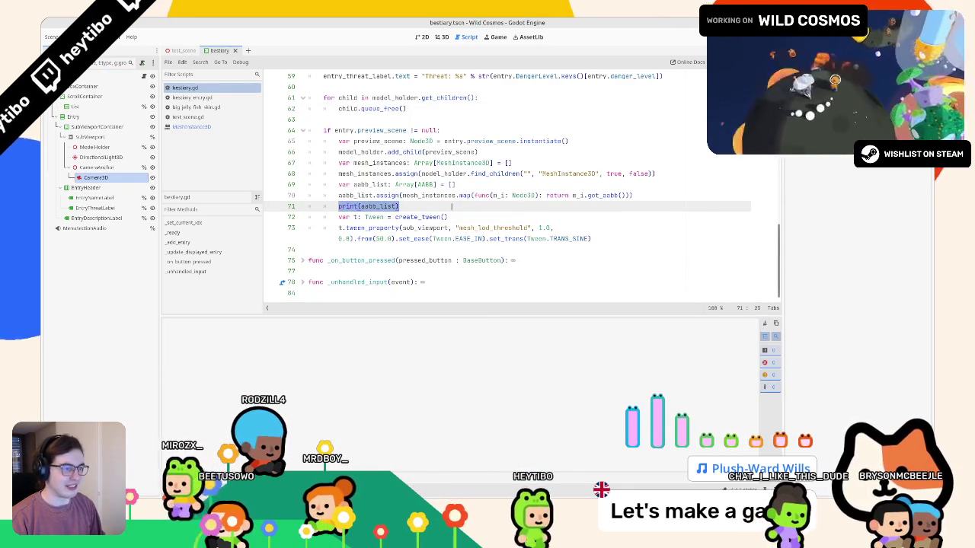
key("BackSpace")
type("AABB")
key("Escape")
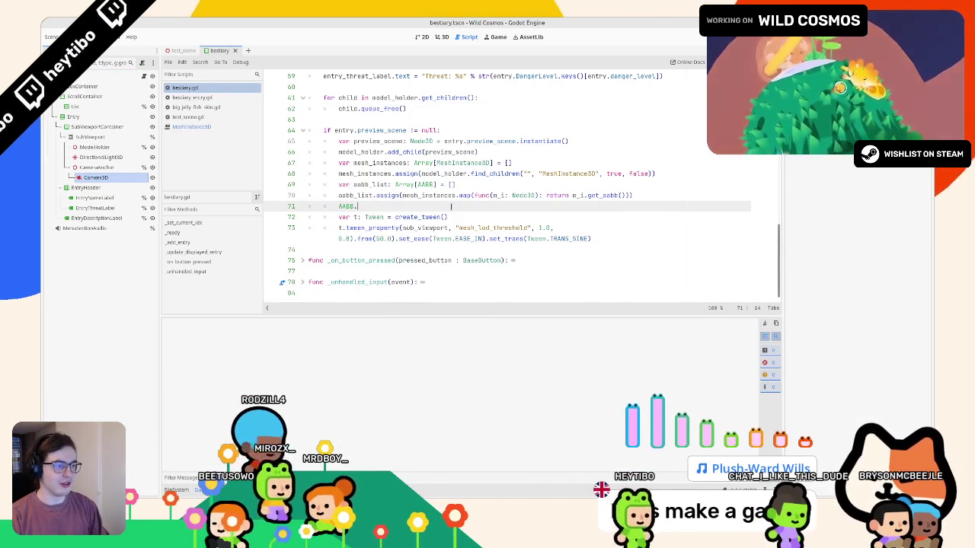
type("(")
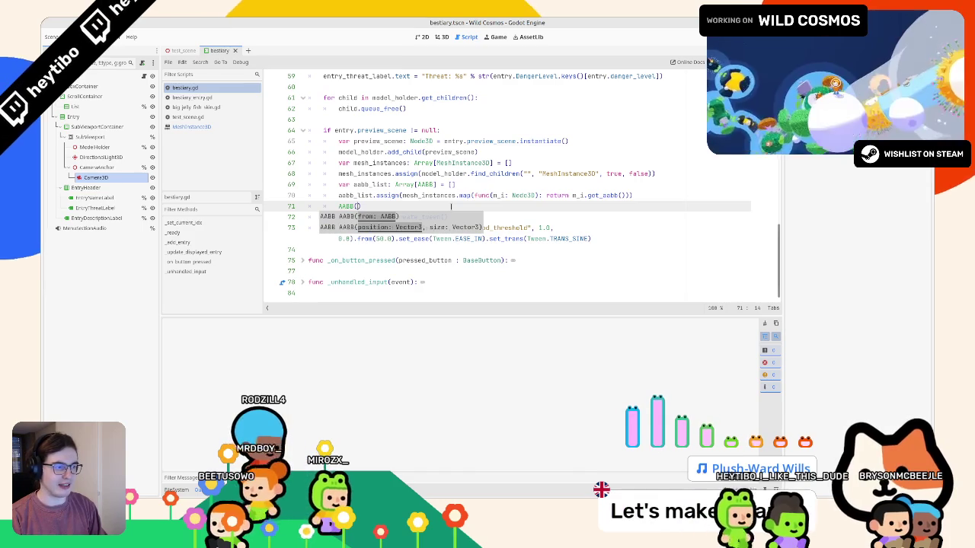